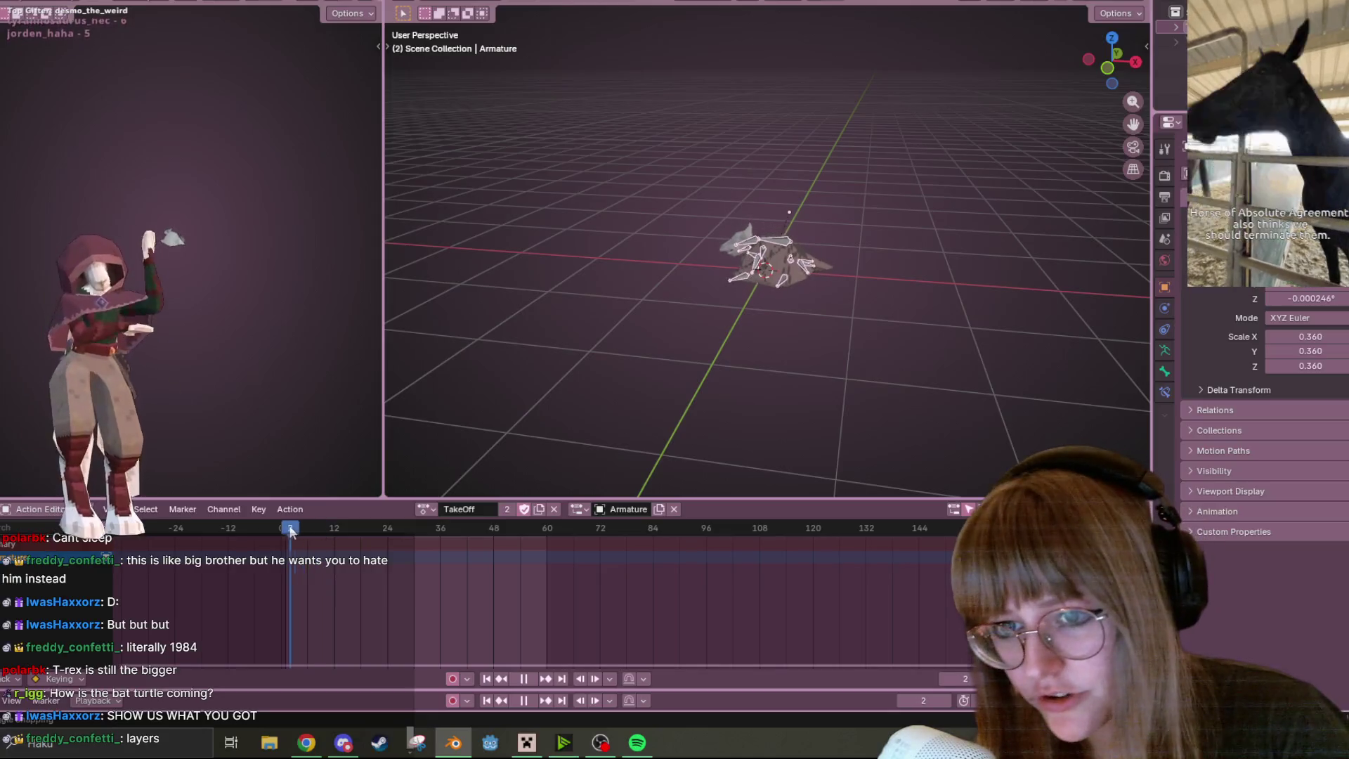
Show the Action Editor sidebar with the TakeOff action and Slot panels
key(n)
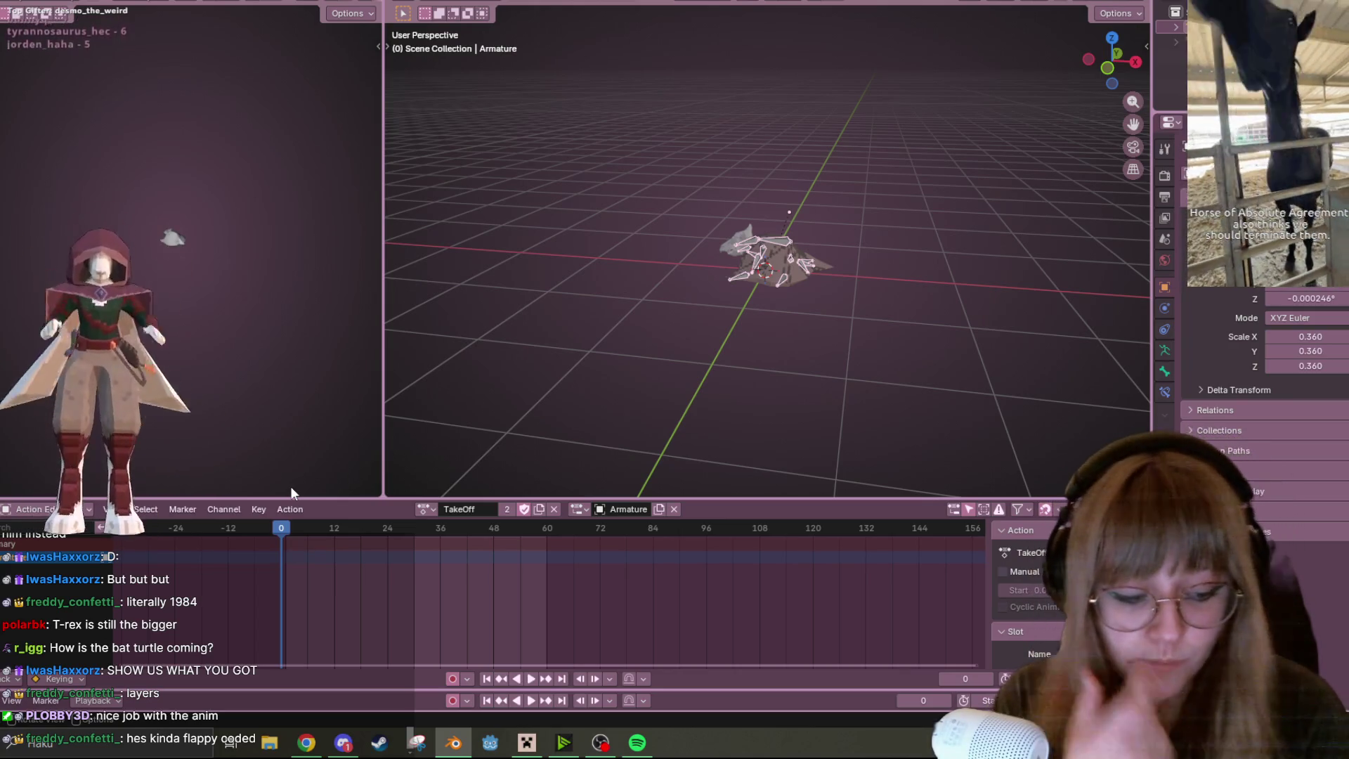
Snap the viewport to Front view of the bat and play the TakeOff animation once
mouse_move(688, 296)
middle_down()
mouse_move(741, 254)
mouse_move(829, 241)
middle_up()
scroll(830, 241, up, 5)
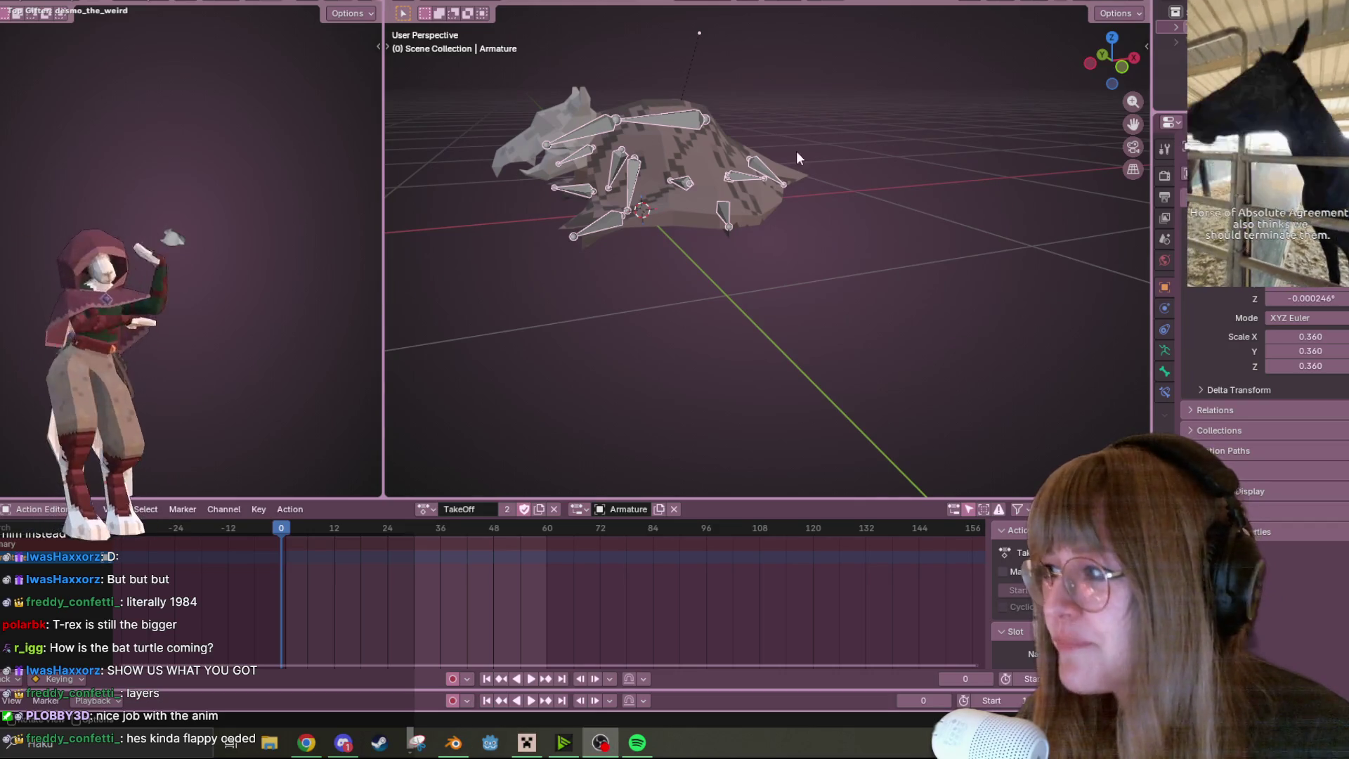
mouse_move(651, 206)
middle_down()
mouse_move(827, 171)
mouse_move(757, 150)
middle_up()
click(1122, 65)
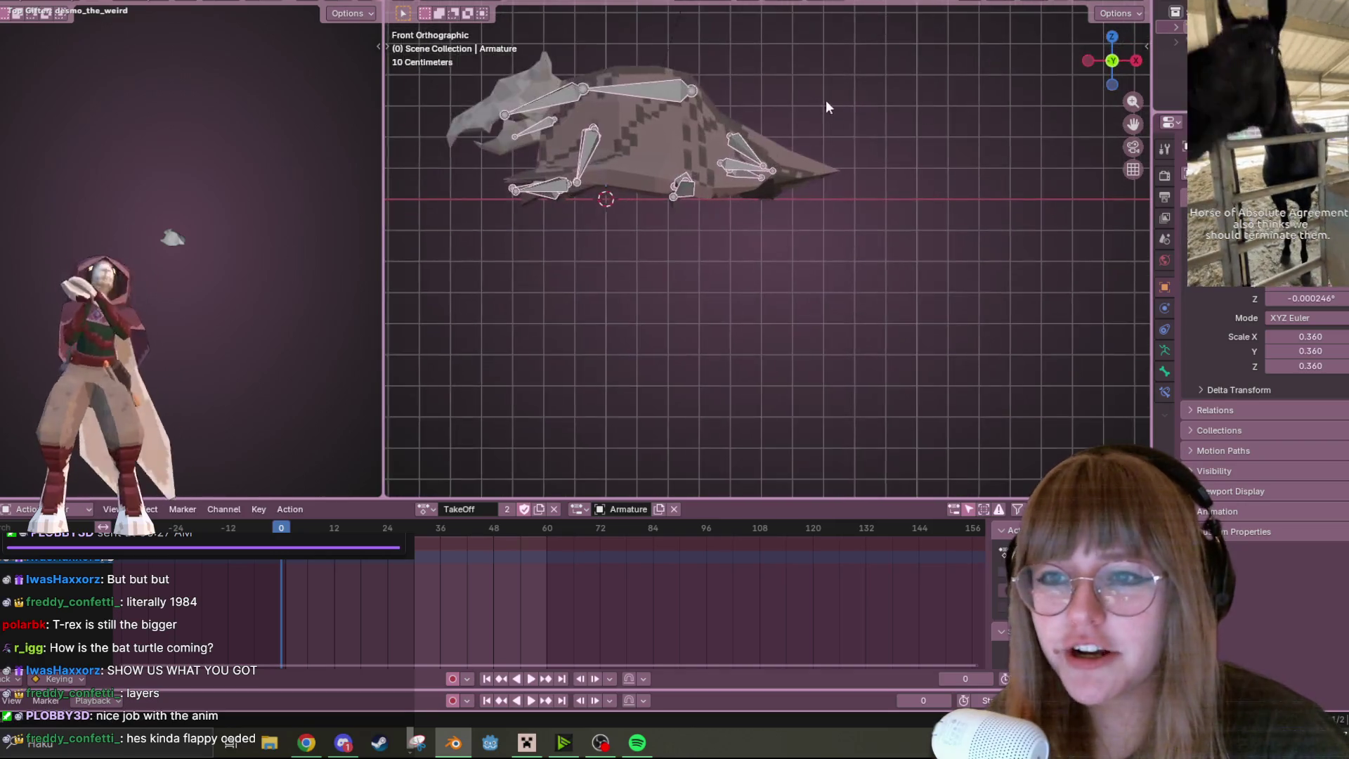
key(space)
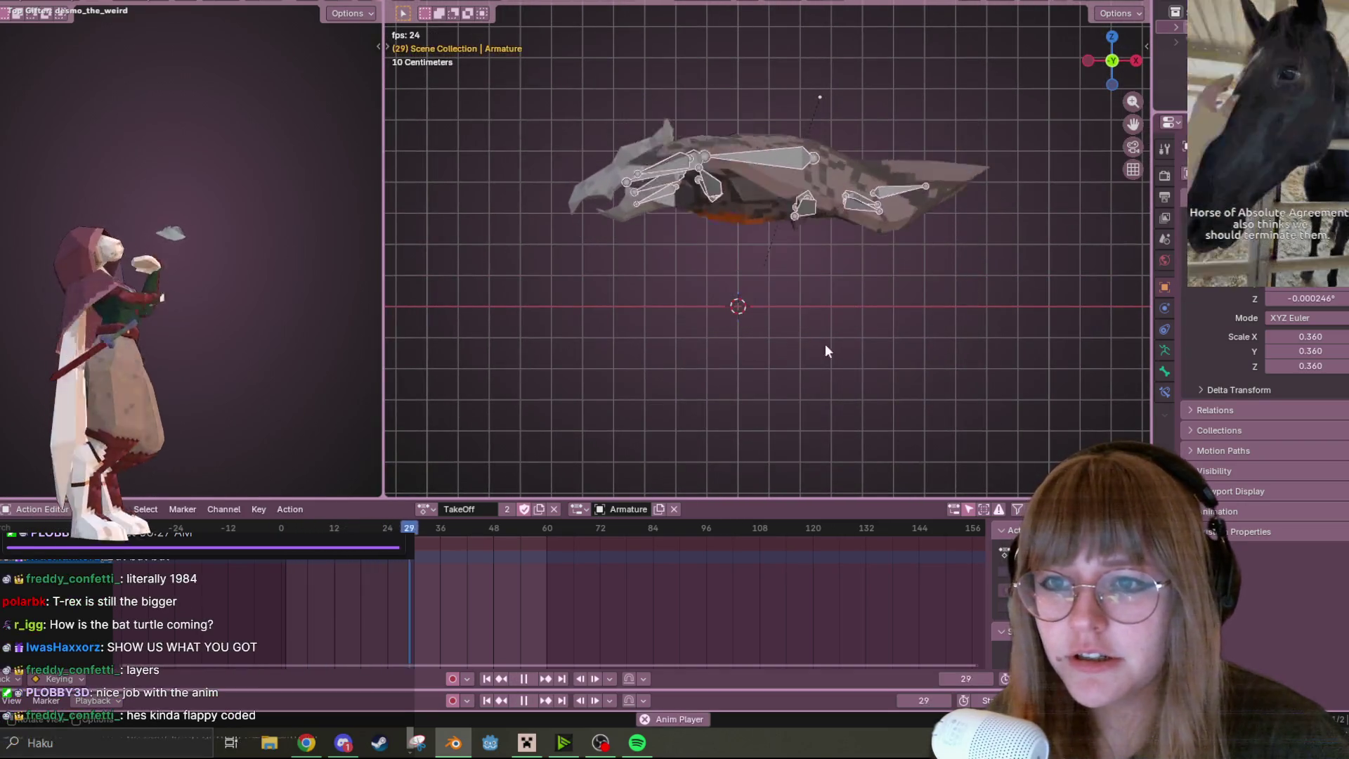
key(Escape)
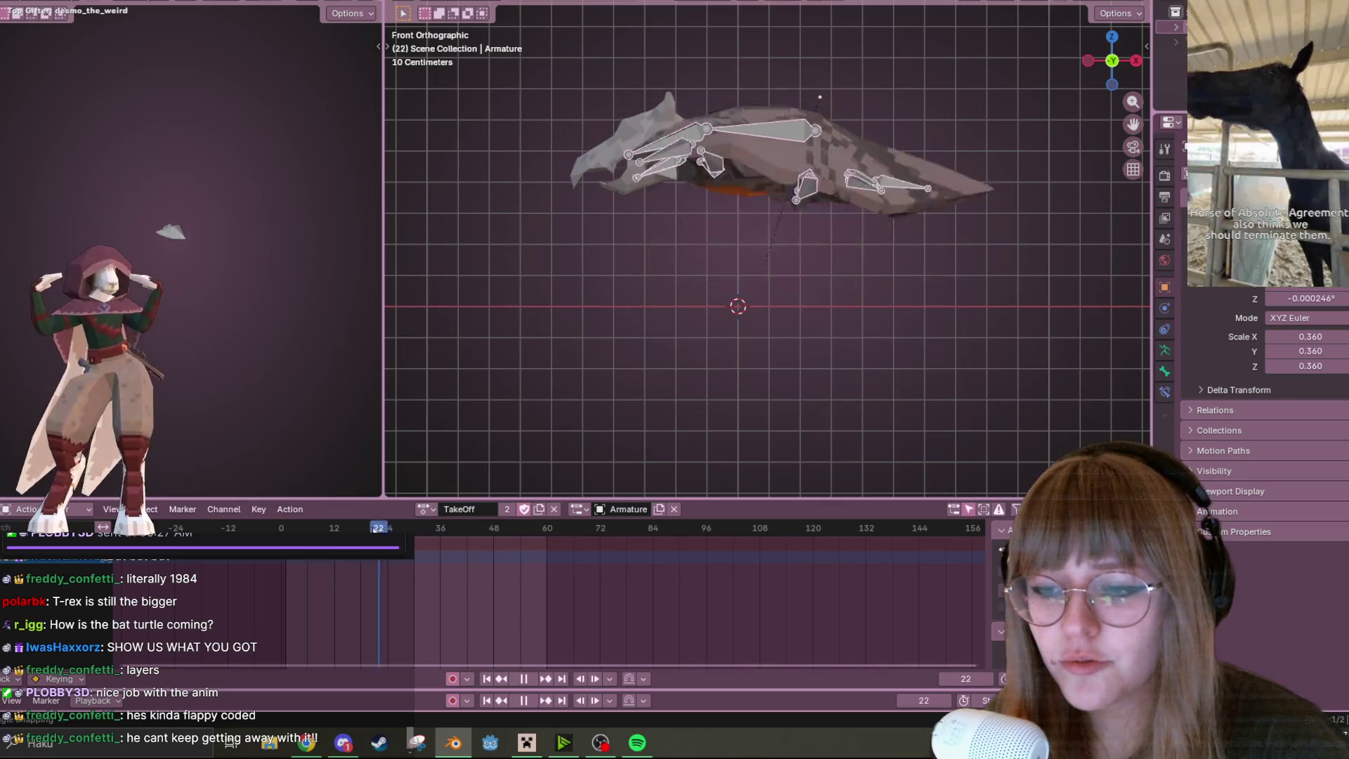
middle_drag(974, 130, 973, 173)
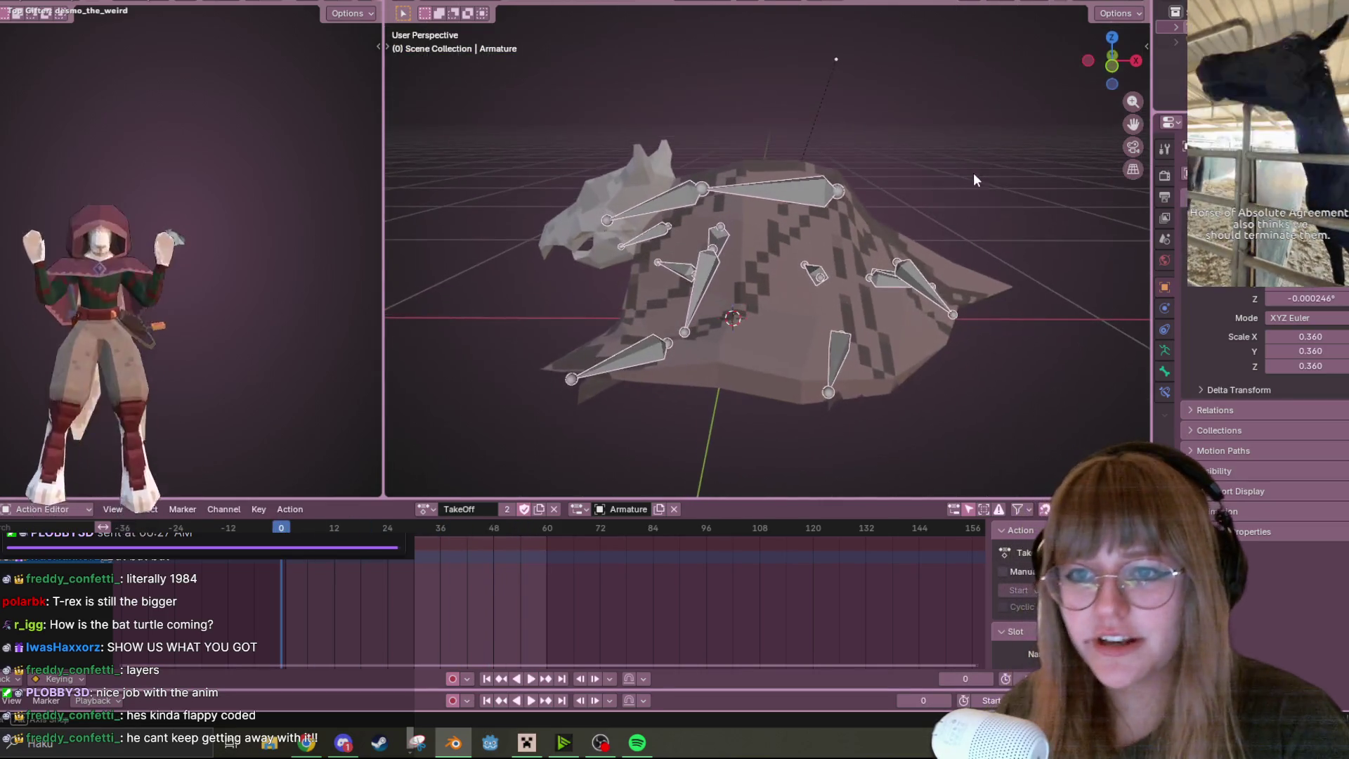
drag(1115, 60, 1117, 75)
click(1114, 67)
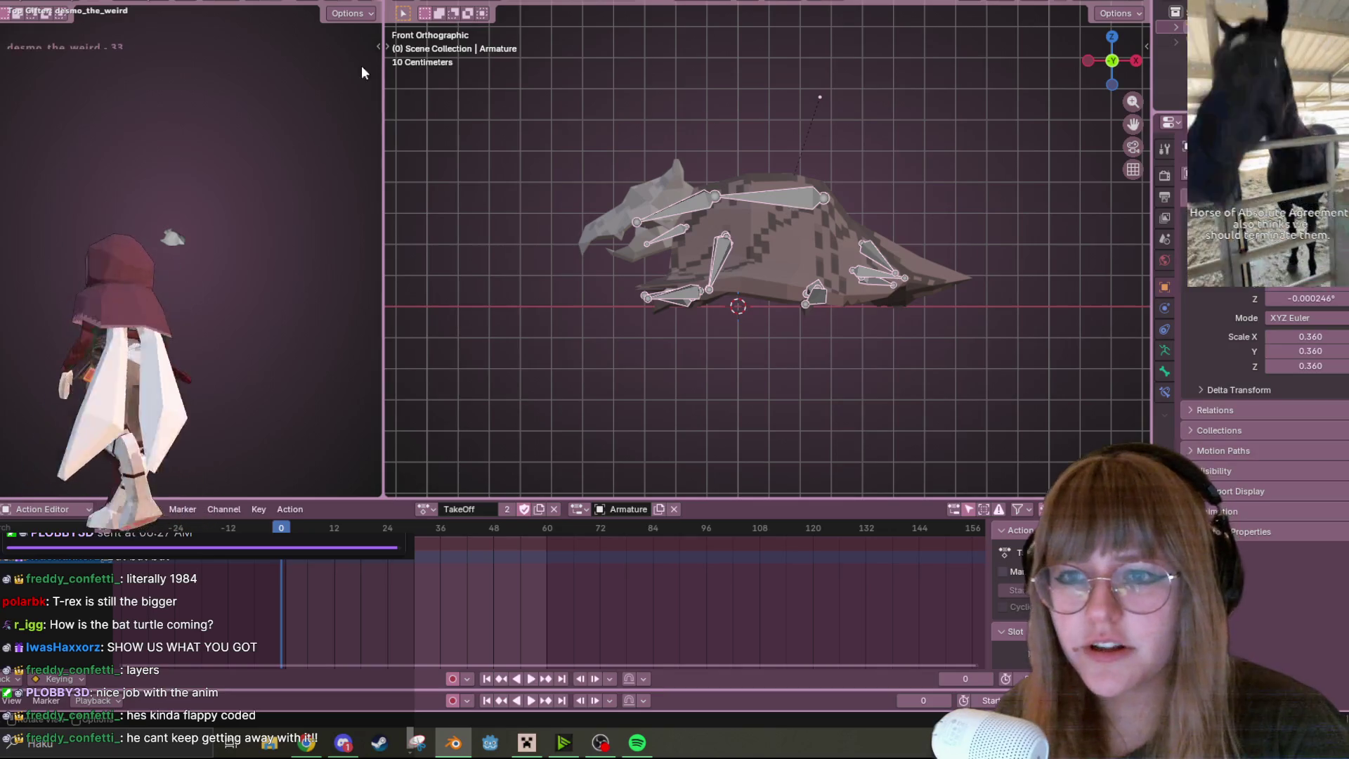
Switch the armature to Pose Mode, select all bones, and box-select the keyframes after frame 0
click(441, 9)
click(437, 44)
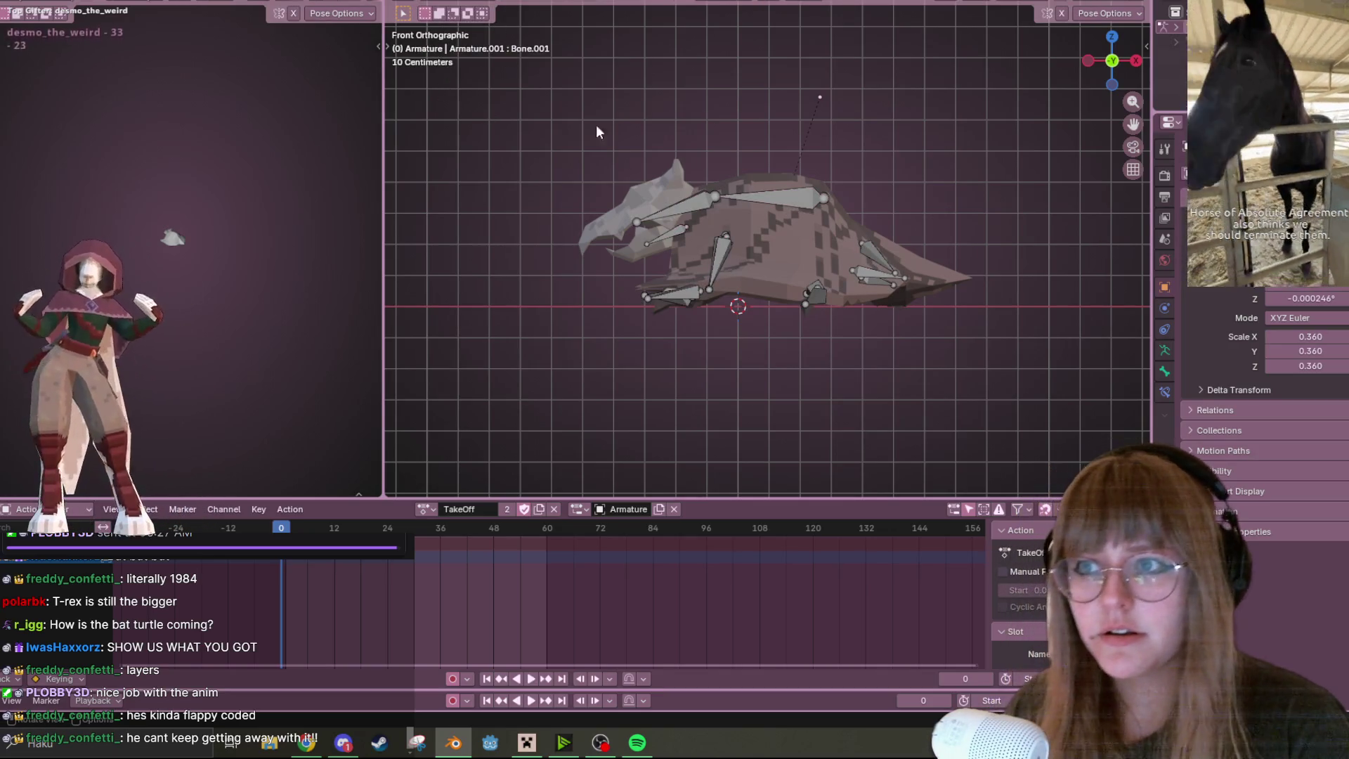
key(a)
mouse_move(306, 538)
mouse_down()
mouse_move(331, 559)
mouse_move(404, 549)
mouse_up()
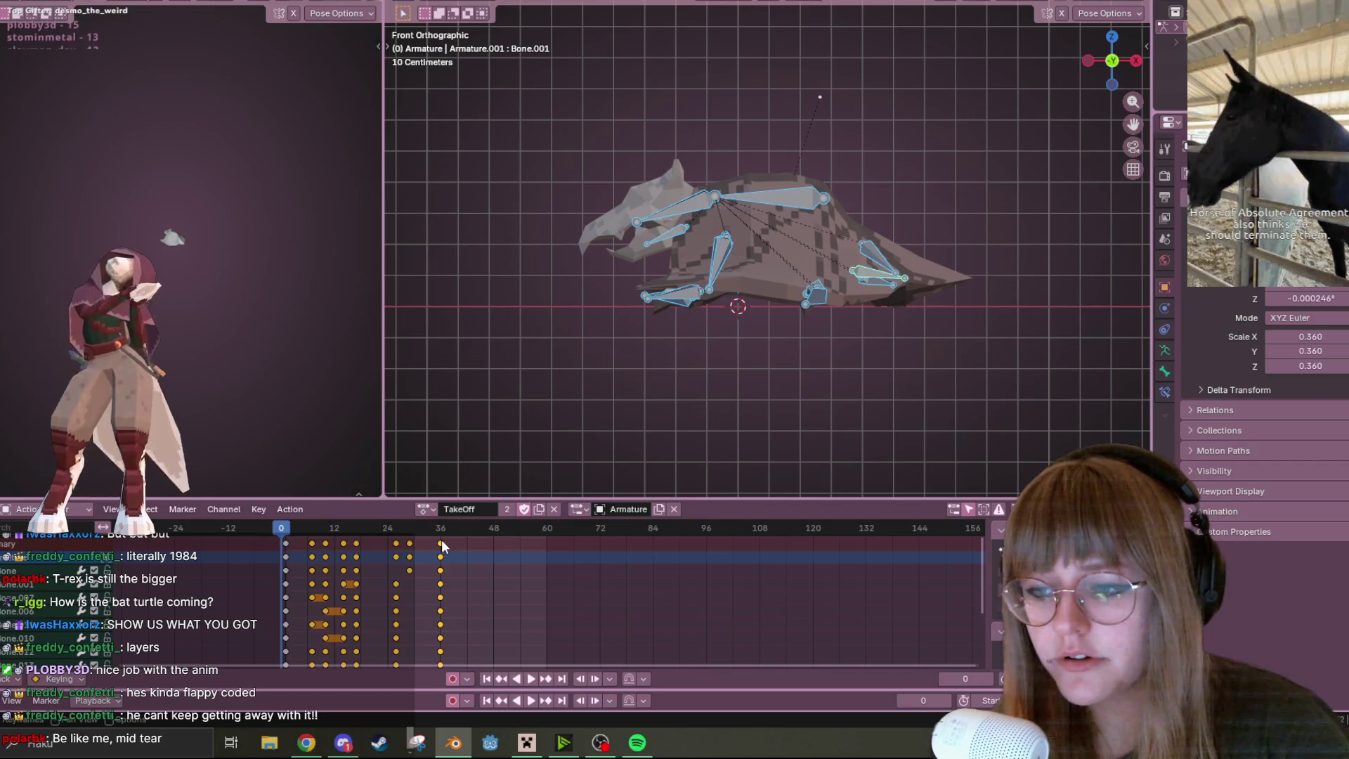
Move the selected TakeOff keyframes later so they span about frames 33 to 60
key(g)
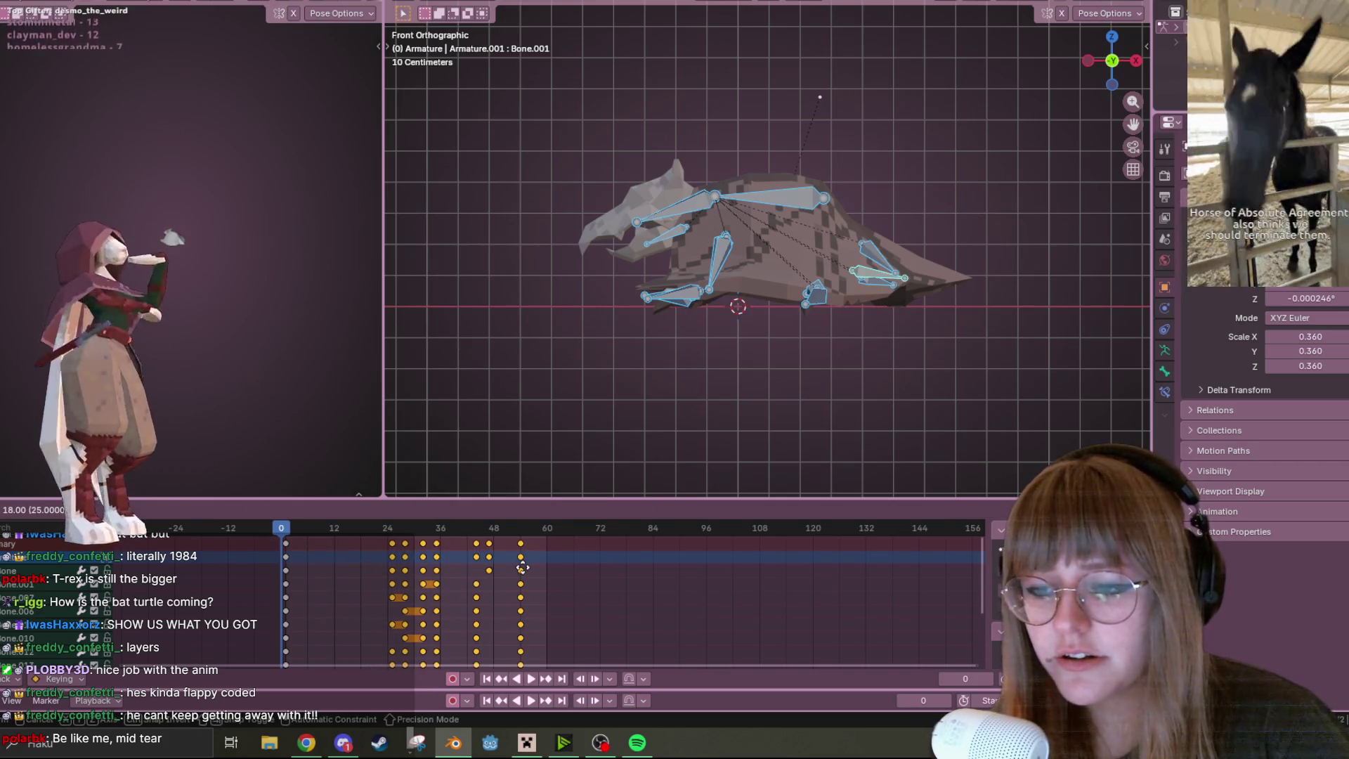
click(551, 567)
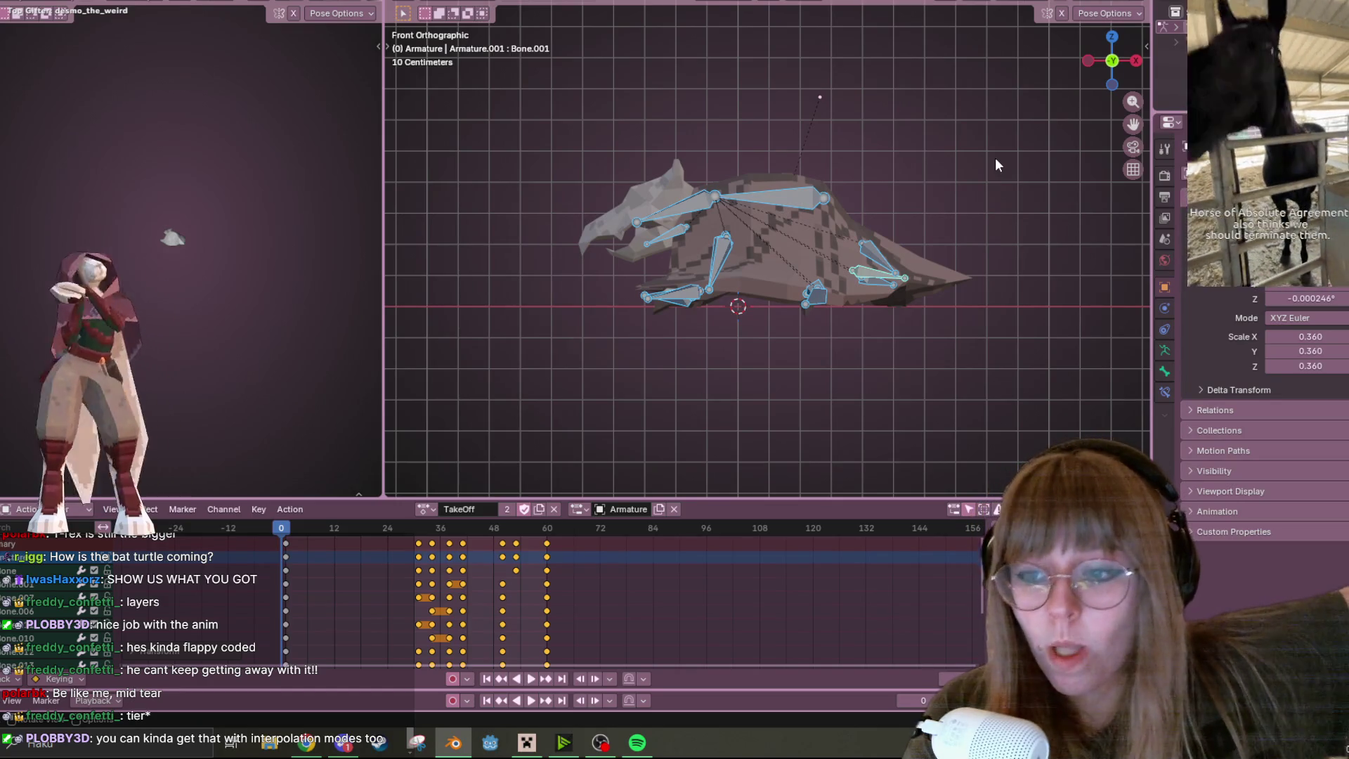
Load the Idle.001 action on the armature and play it while orbiting around the hanging bat
click(426, 509)
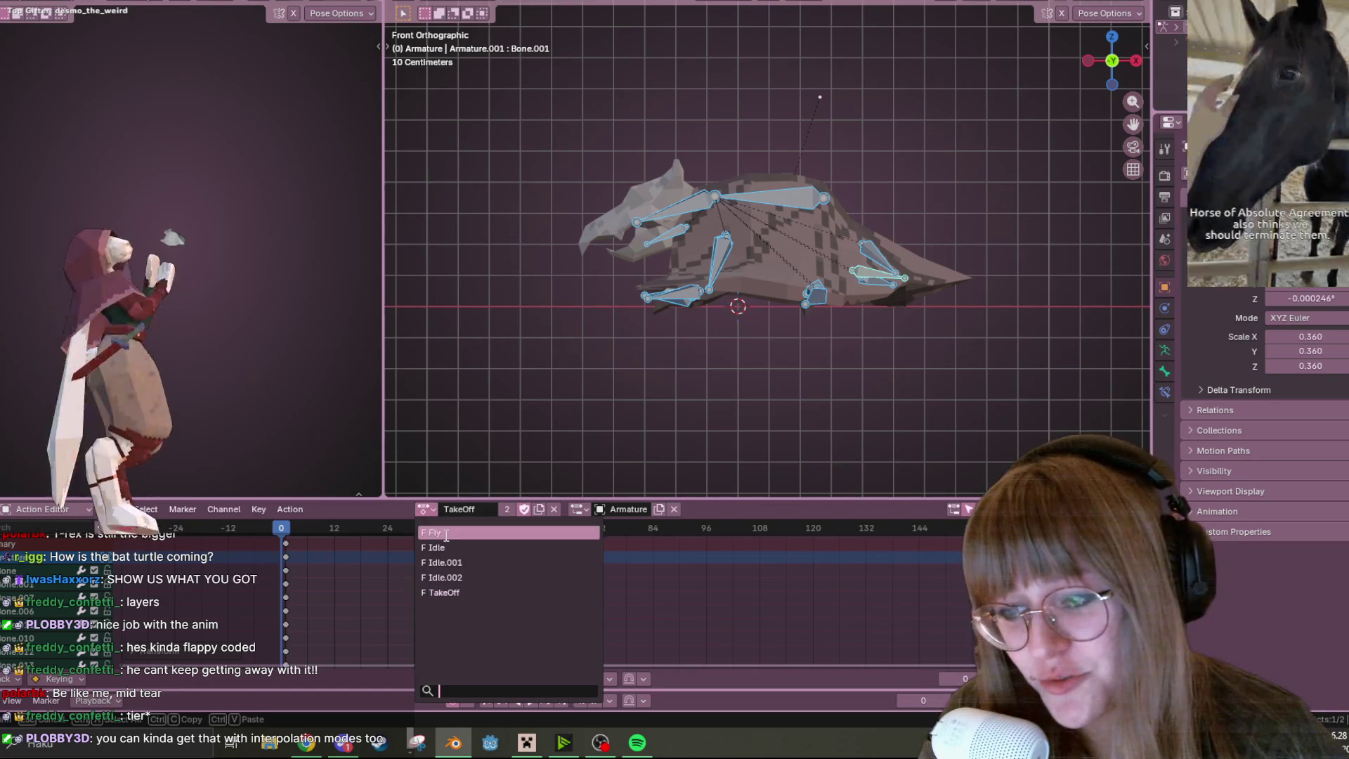
click(483, 562)
mouse_move(808, 344)
middle_down()
mouse_move(571, 182)
mouse_move(905, 236)
mouse_move(853, 189)
middle_up()
key(space)
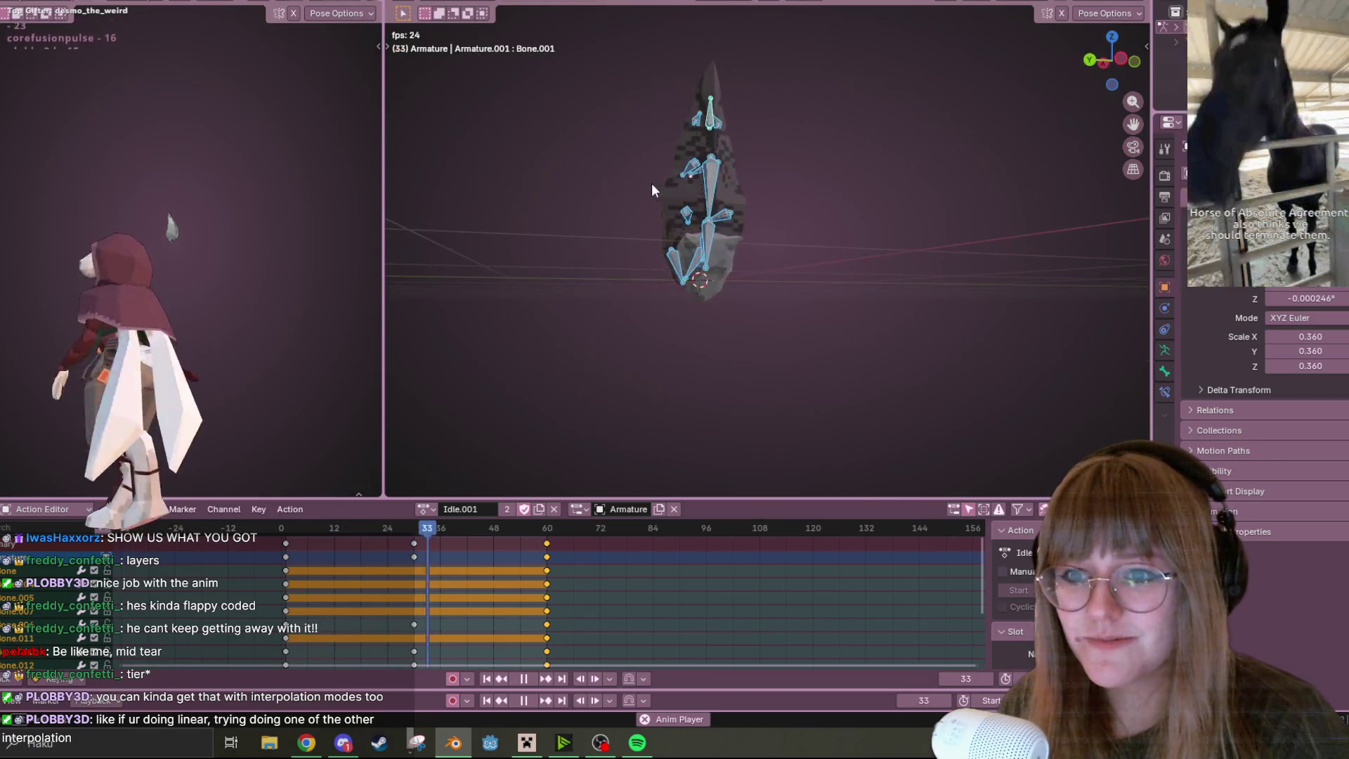
middle_drag(699, 200, 1149, 35)
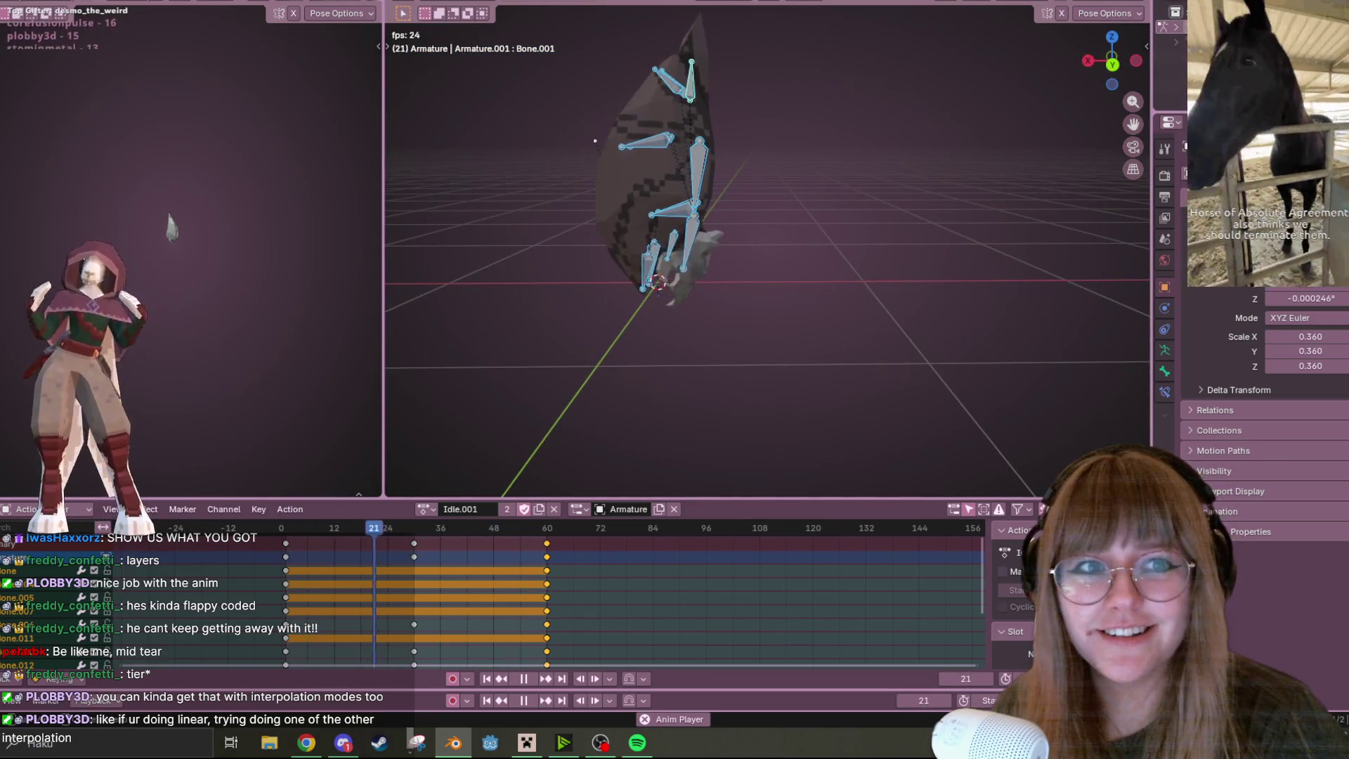
mouse_move(815, 189)
middle_down()
mouse_move(843, 179)
mouse_move(744, 166)
mouse_move(465, 206)
mouse_move(835, 264)
mouse_move(753, 221)
mouse_move(554, 217)
mouse_move(617, 250)
middle_up()
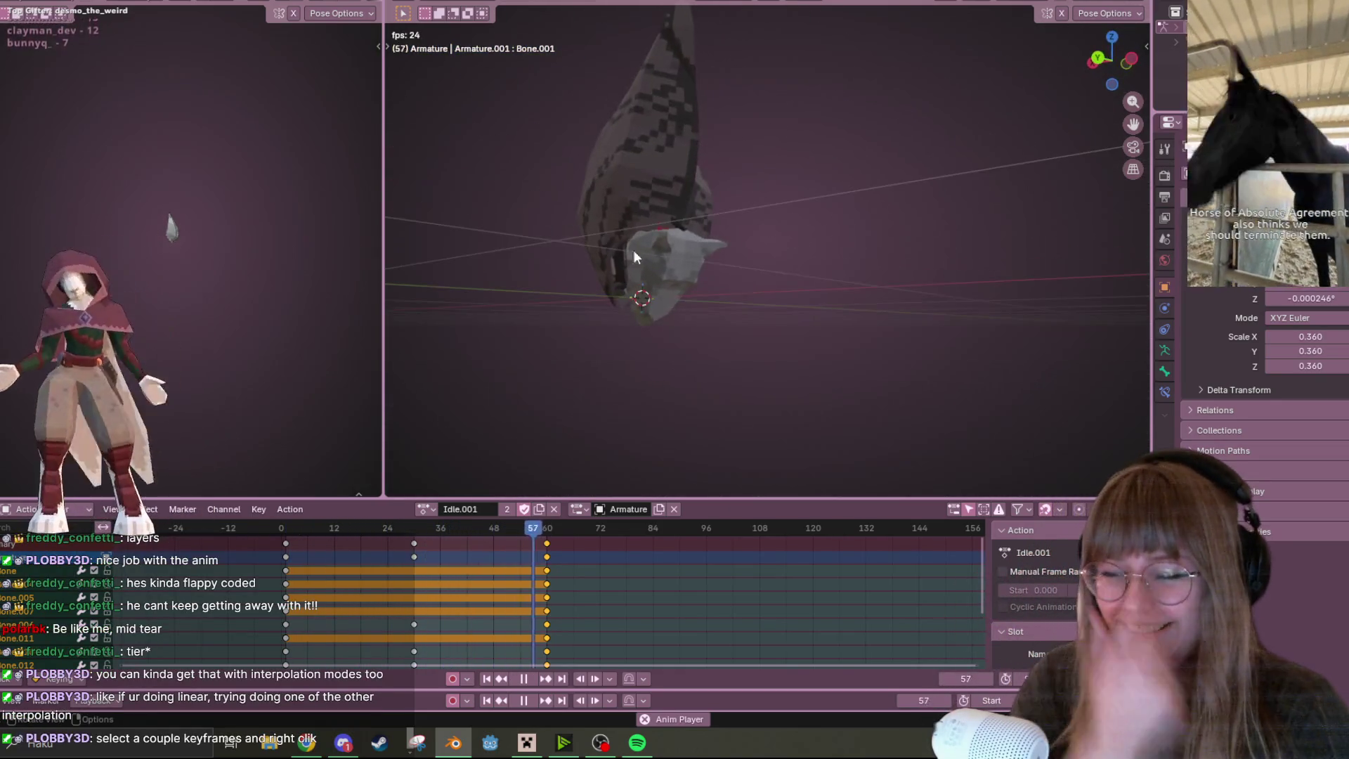
mouse_move(722, 198)
middle_down()
mouse_move(792, 250)
mouse_move(717, 208)
mouse_move(864, 289)
middle_up()
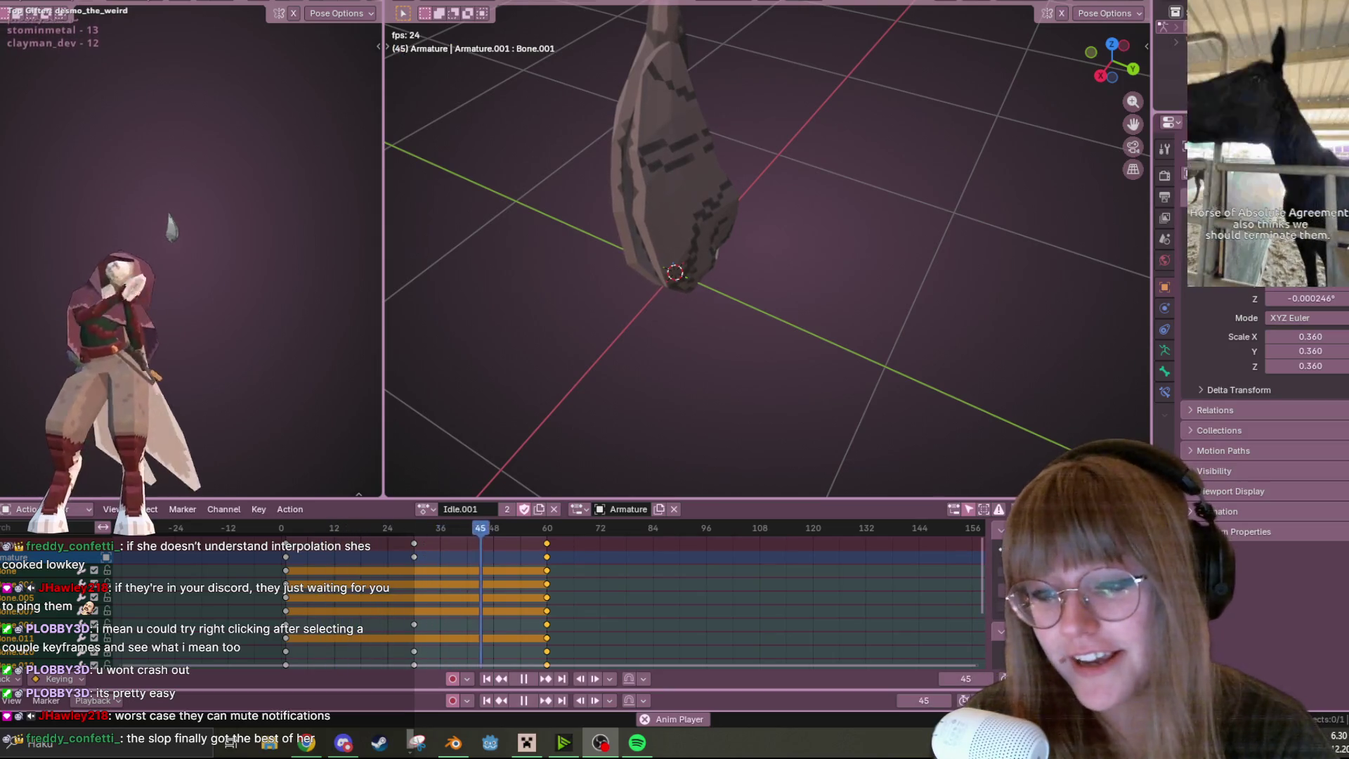
Pause the Idle.001 playback at frame 15
click(526, 680)
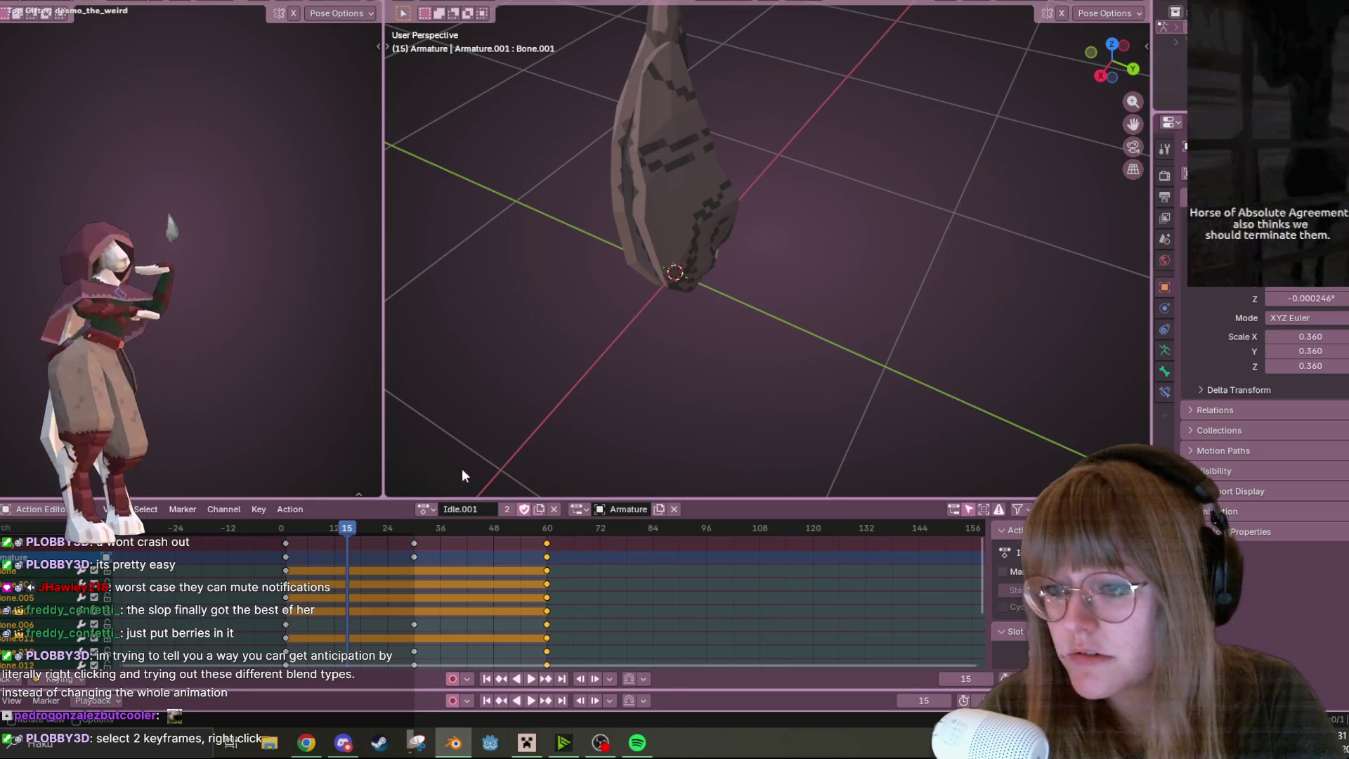
Reload the TakeOff action, view the bat from the Back, play it, then park the playhead at frame 17
click(435, 512)
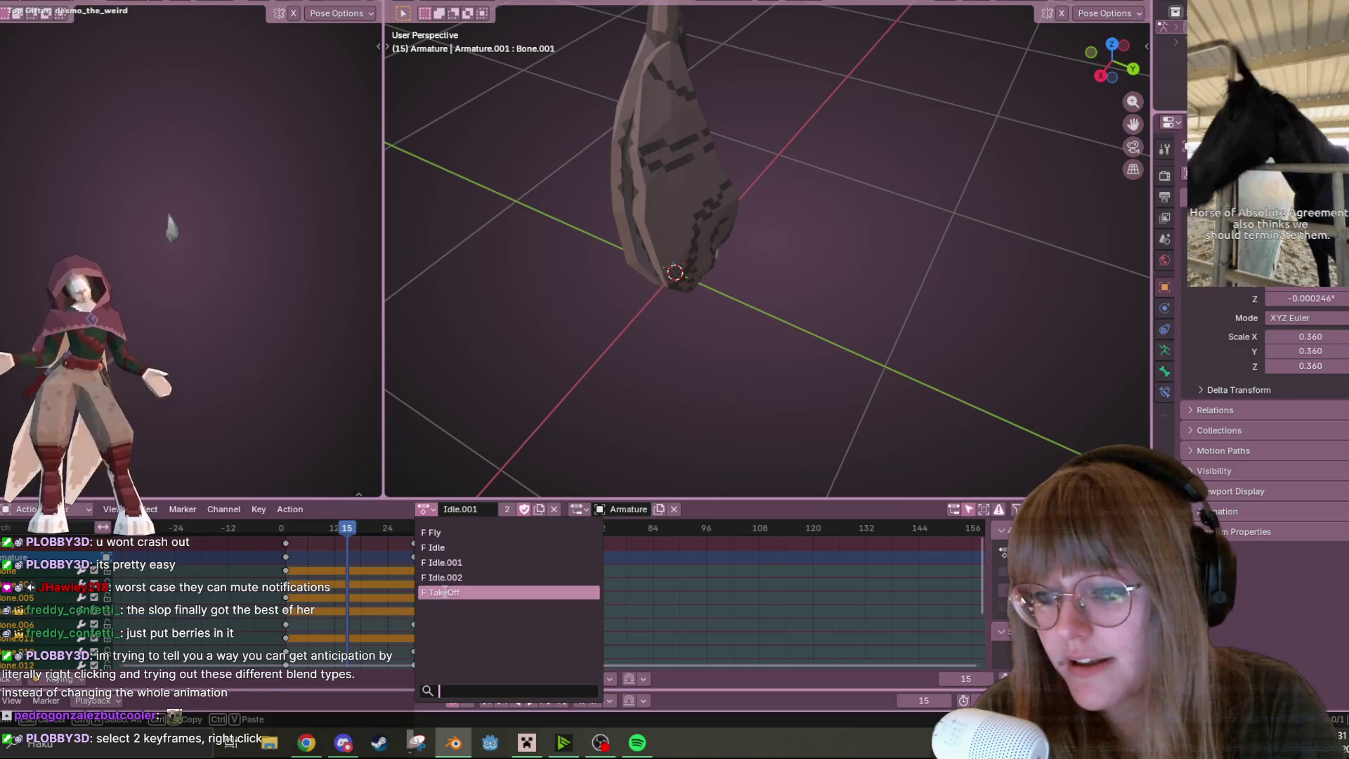
click(445, 592)
middle_drag(849, 288, 1019, 141)
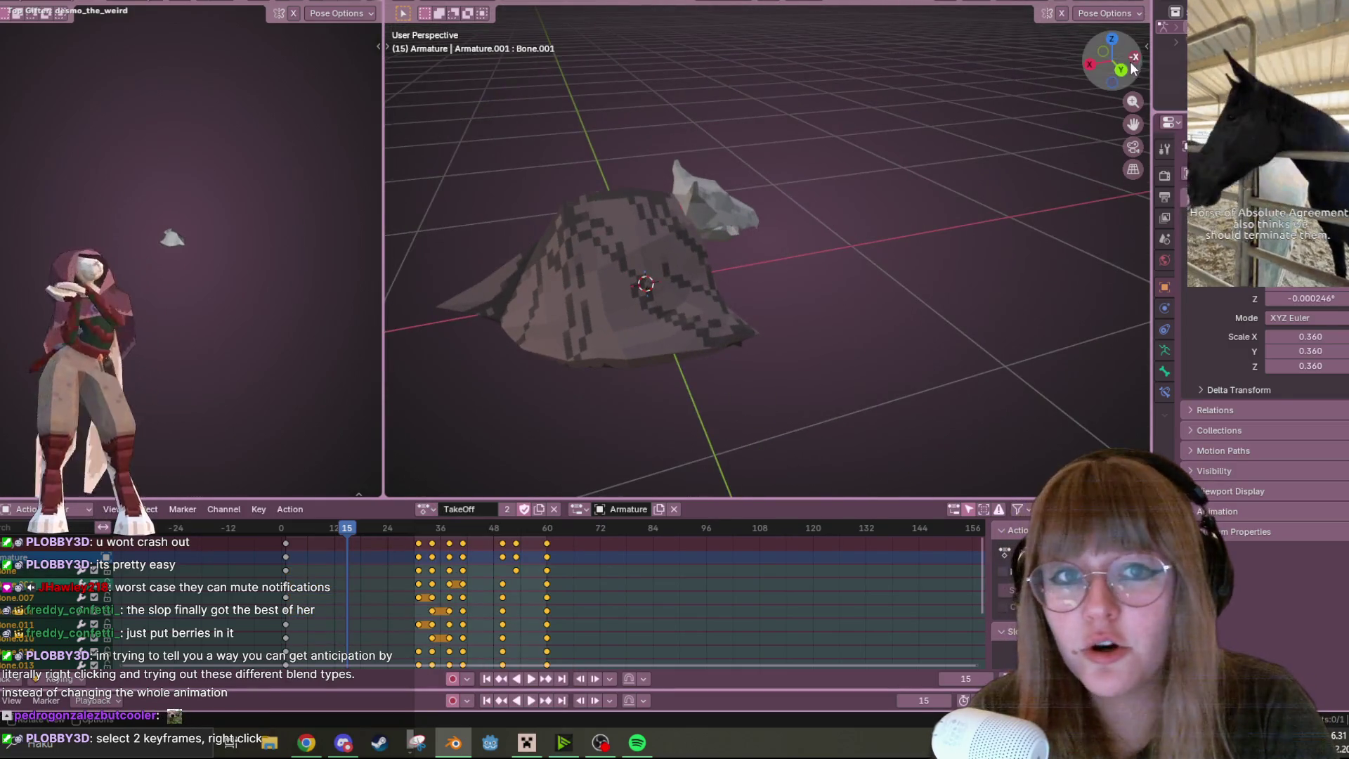
click(1132, 63)
key(space)
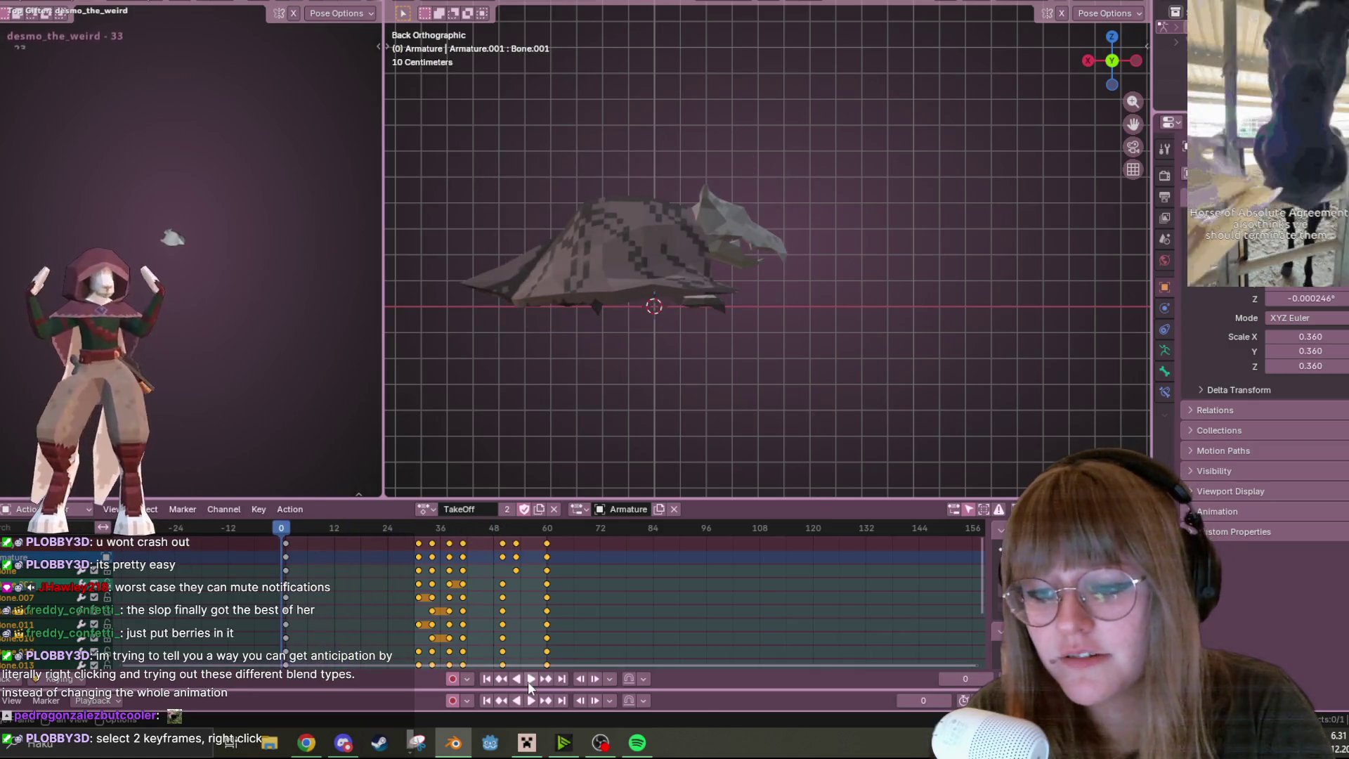
click(528, 680)
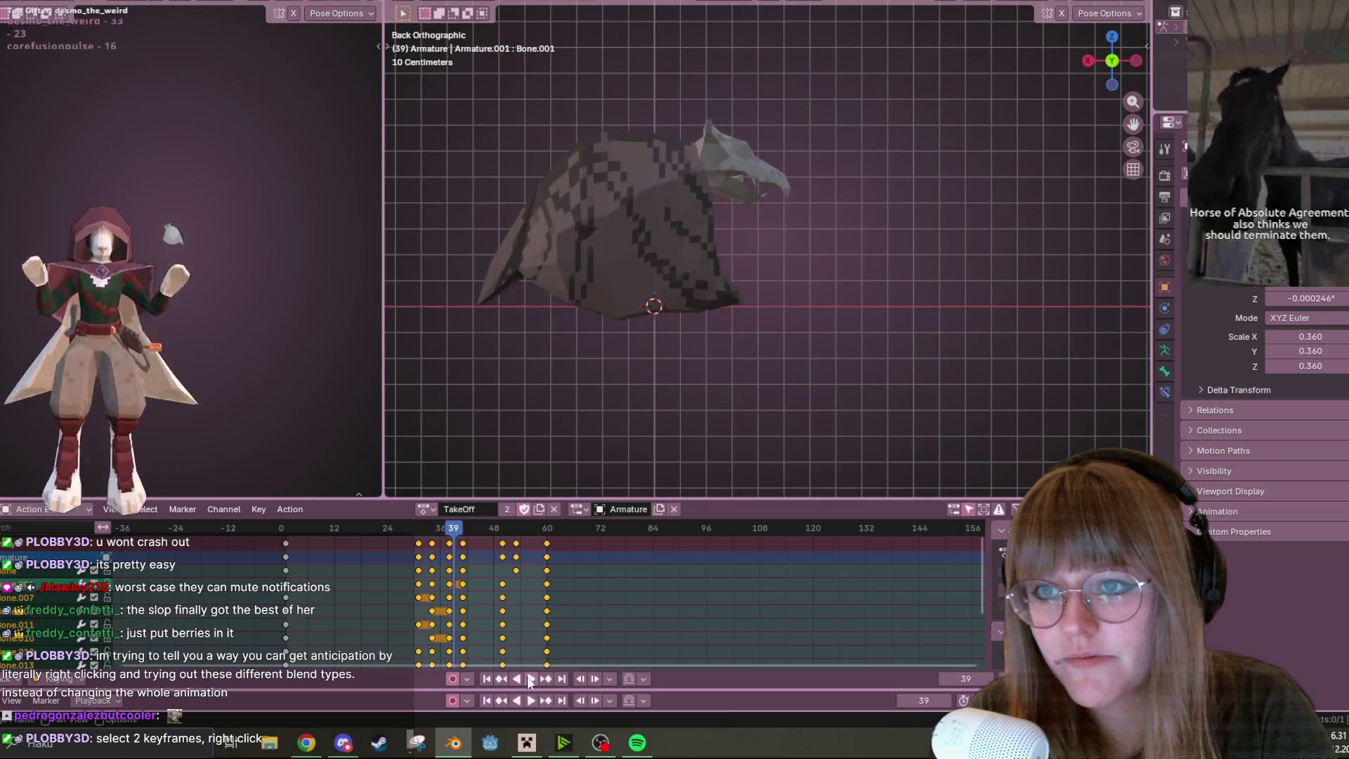
key(Escape)
mouse_move(272, 533)
mouse_down()
mouse_move(486, 534)
mouse_move(355, 541)
mouse_up()
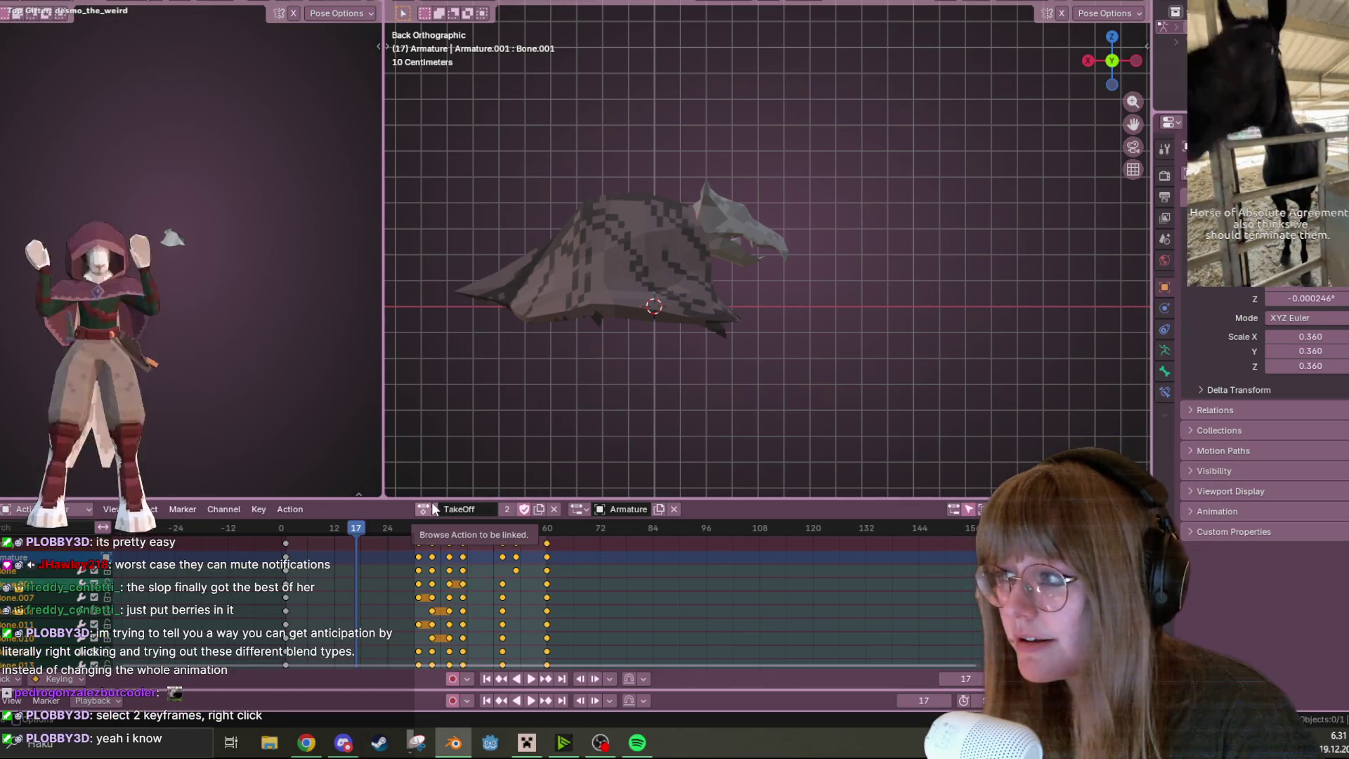
Shift the selected keyframes 12 frames earlier and give two keys Quintic easing interpolation
key(g)
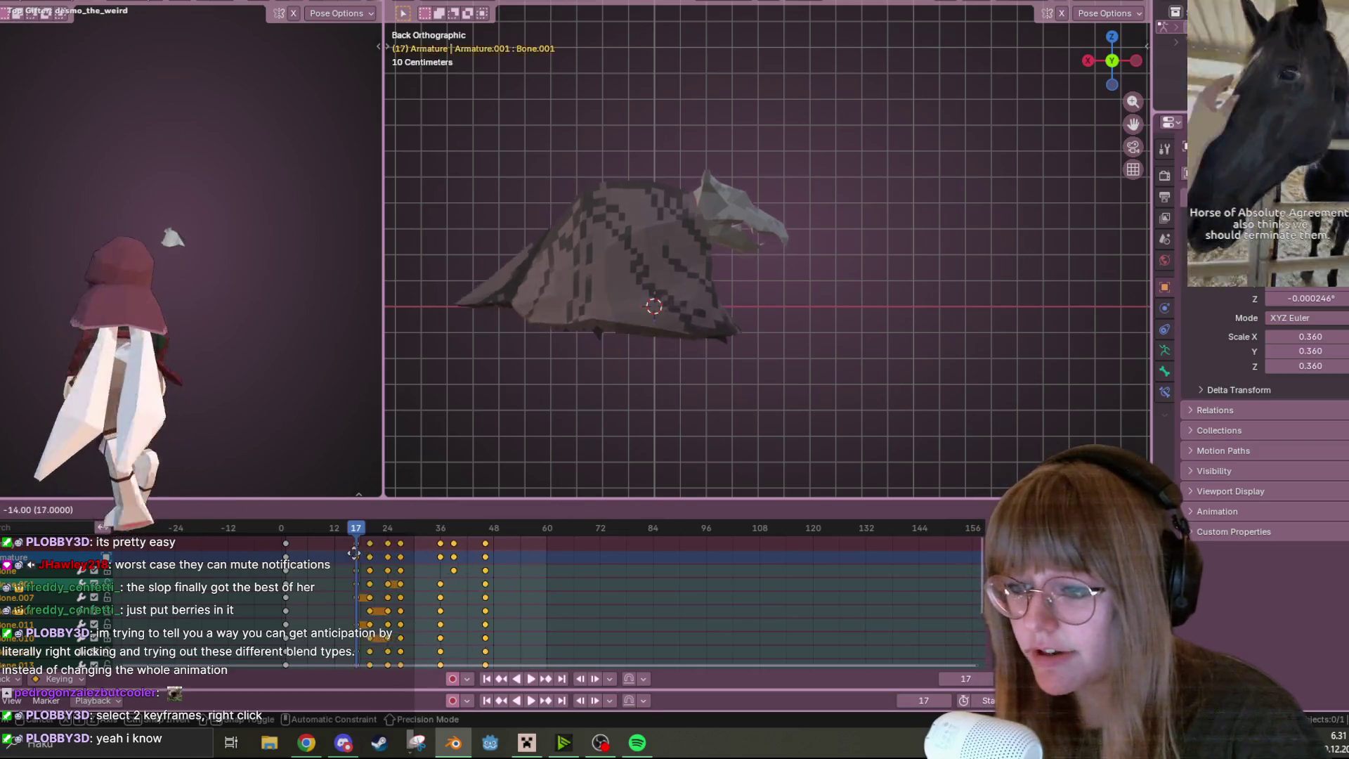
click(276, 546)
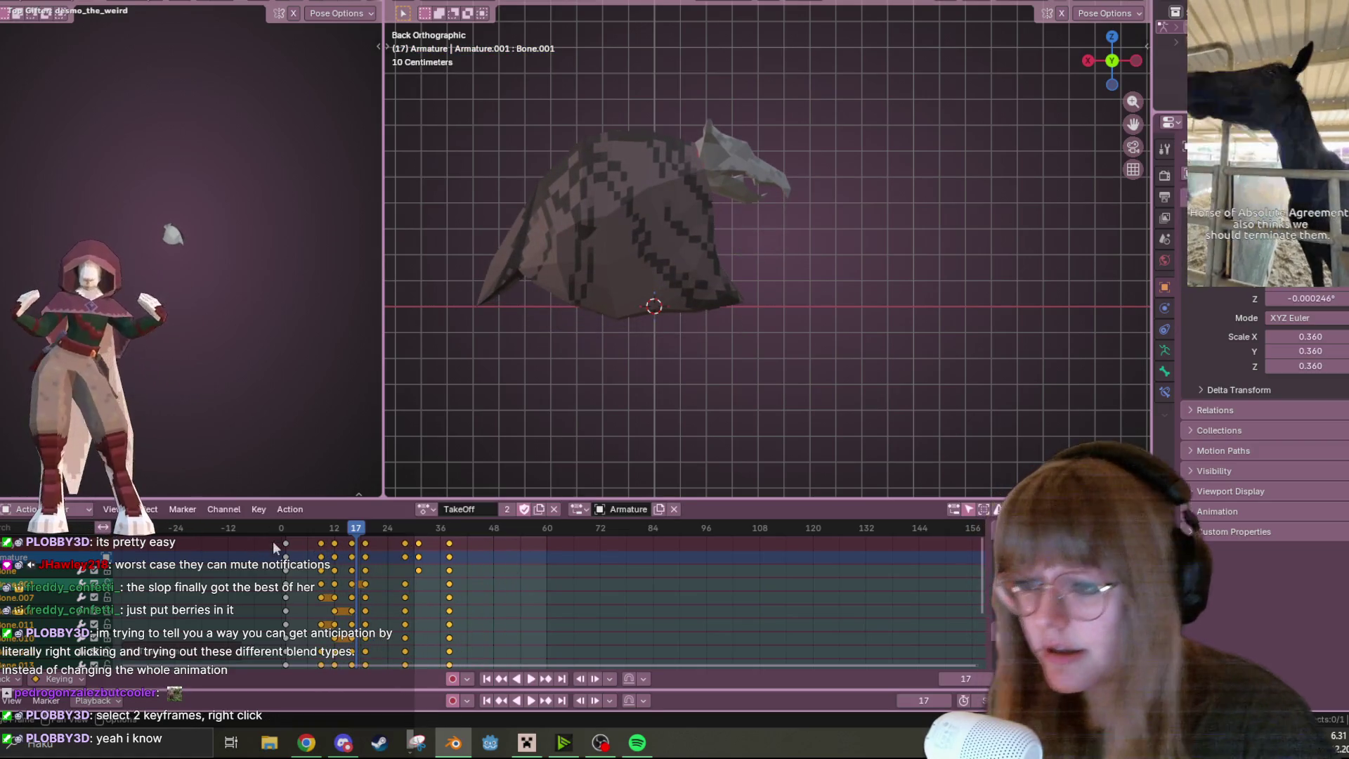
click(286, 555)
right_click(308, 545)
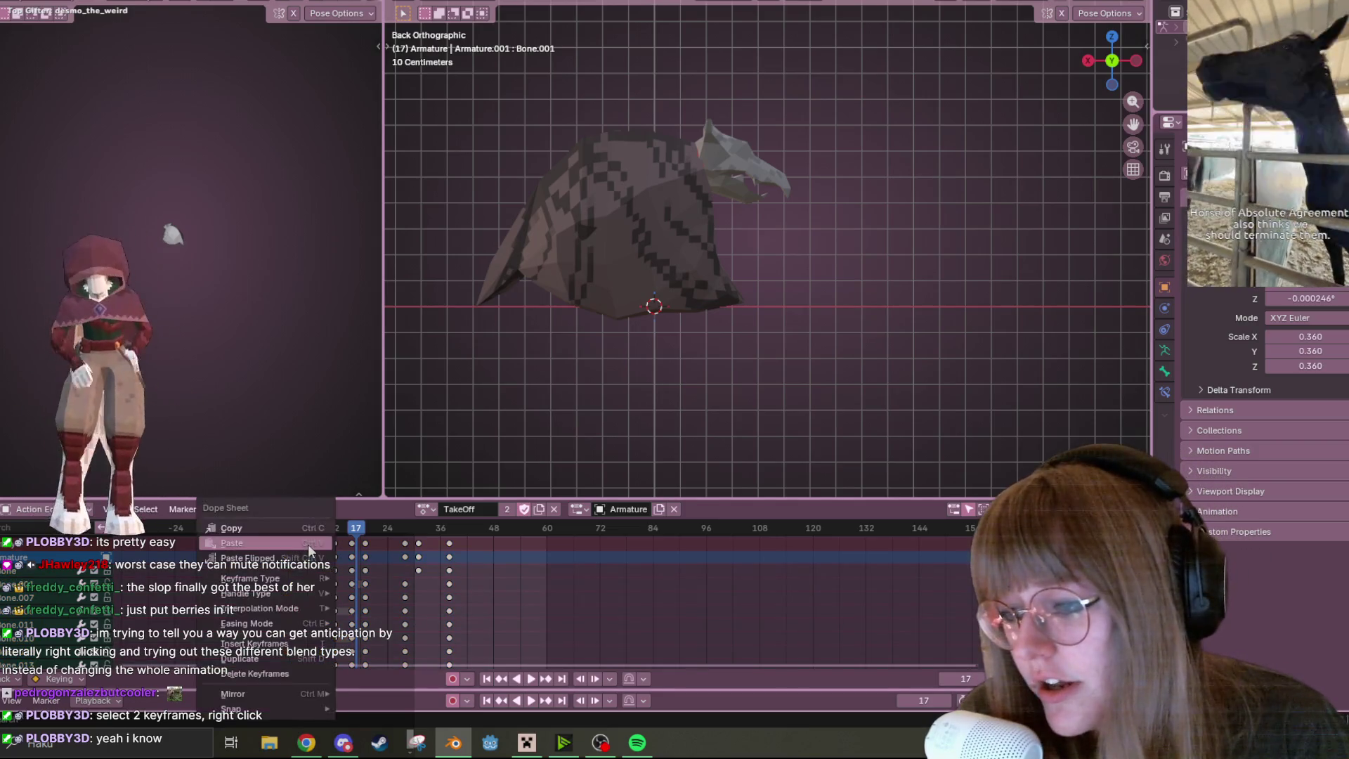
mouse_move(298, 609)
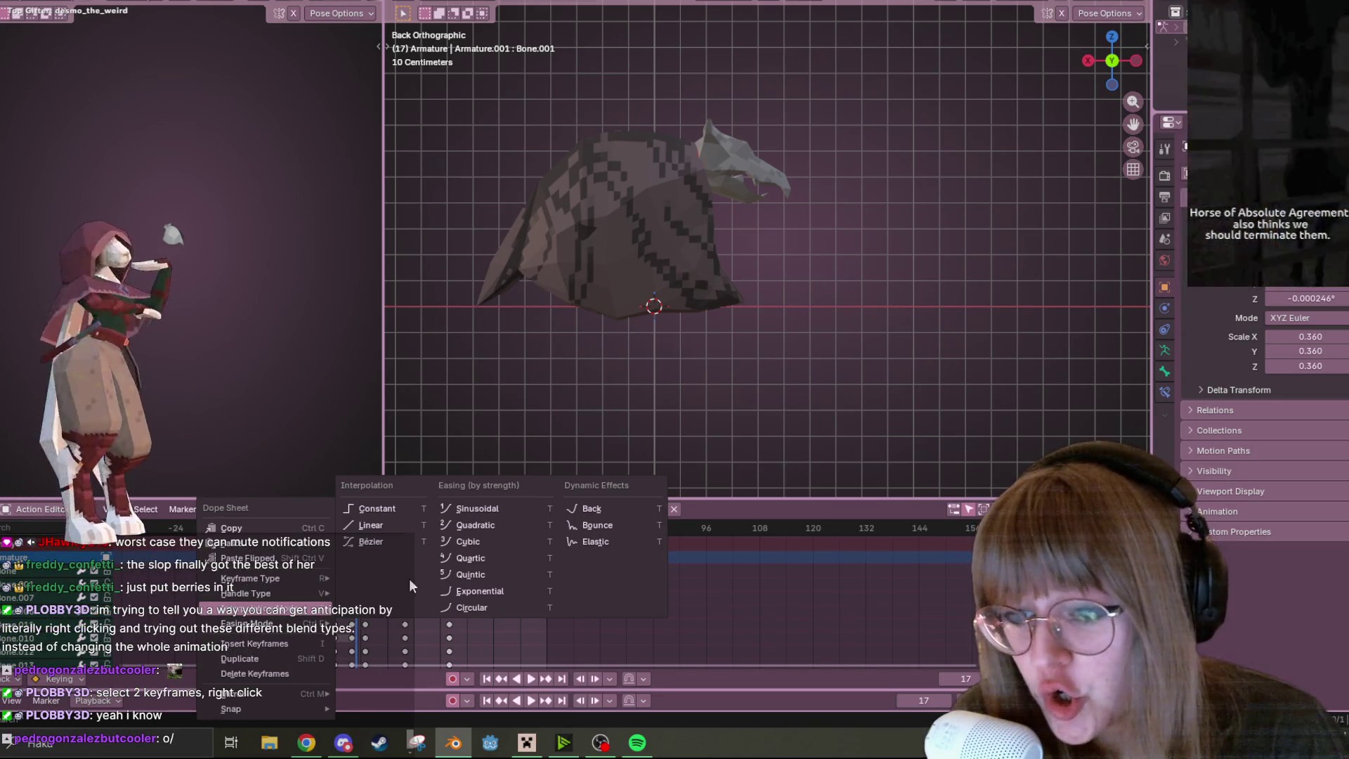
click(484, 575)
Replay the animation from the first frame to check the Quintic easing
key(shift+Left)
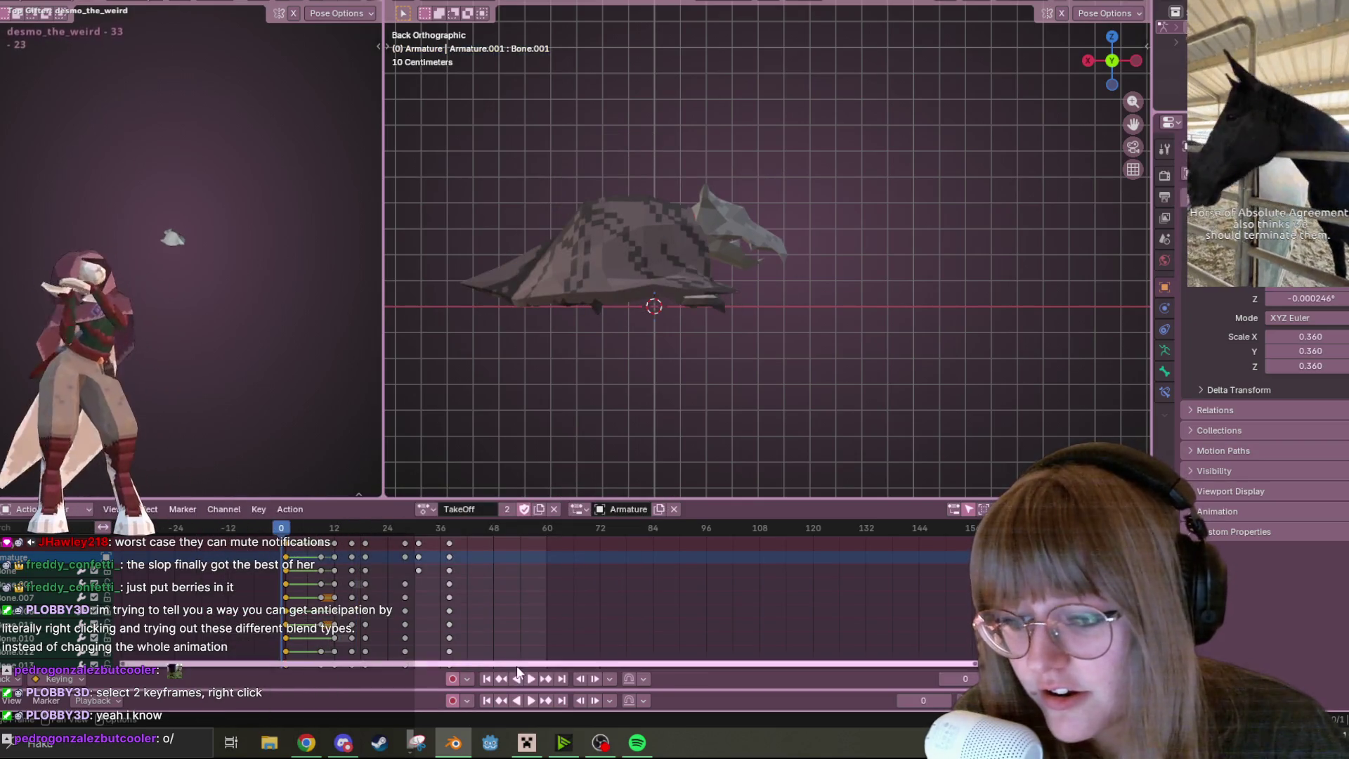
click(531, 679)
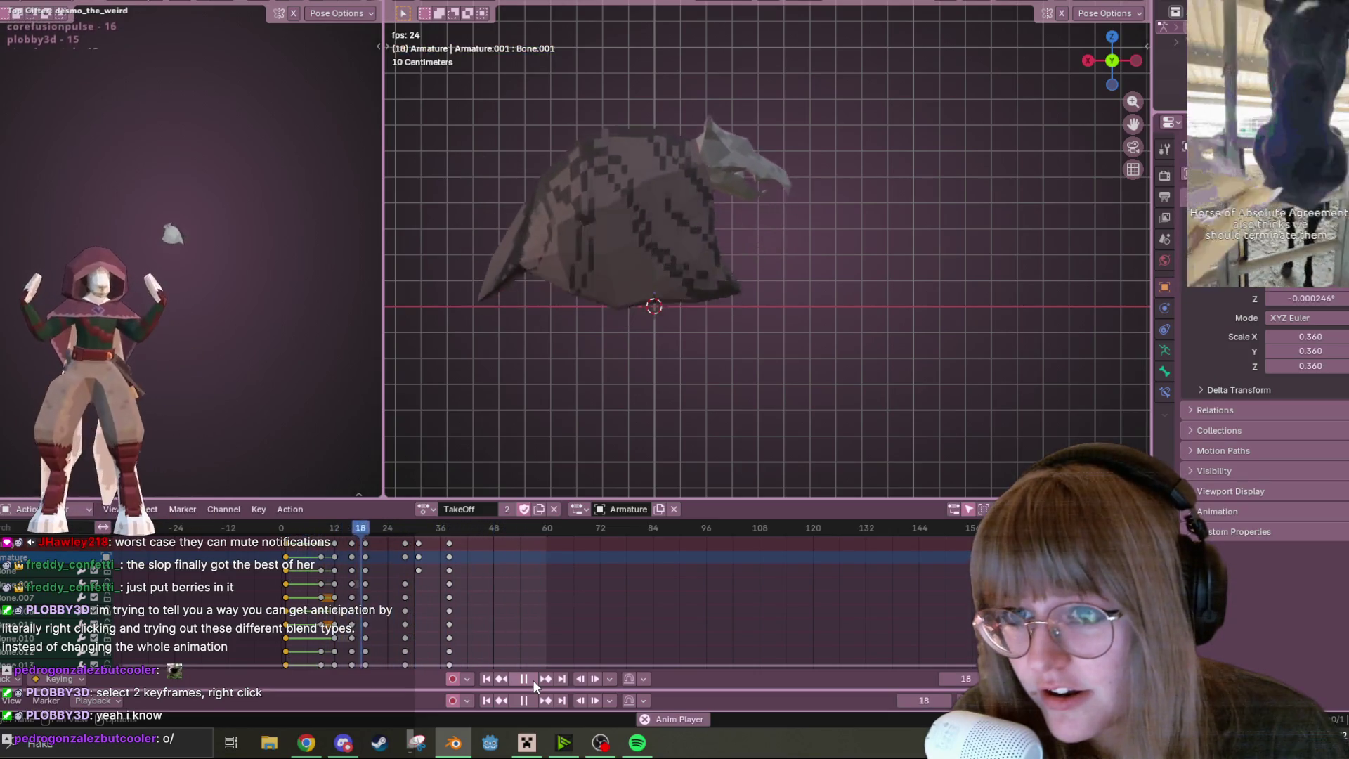
right_click(320, 551)
Try several easing types on the TakeOff keyframes, ending with Bounce
mouse_move(322, 550)
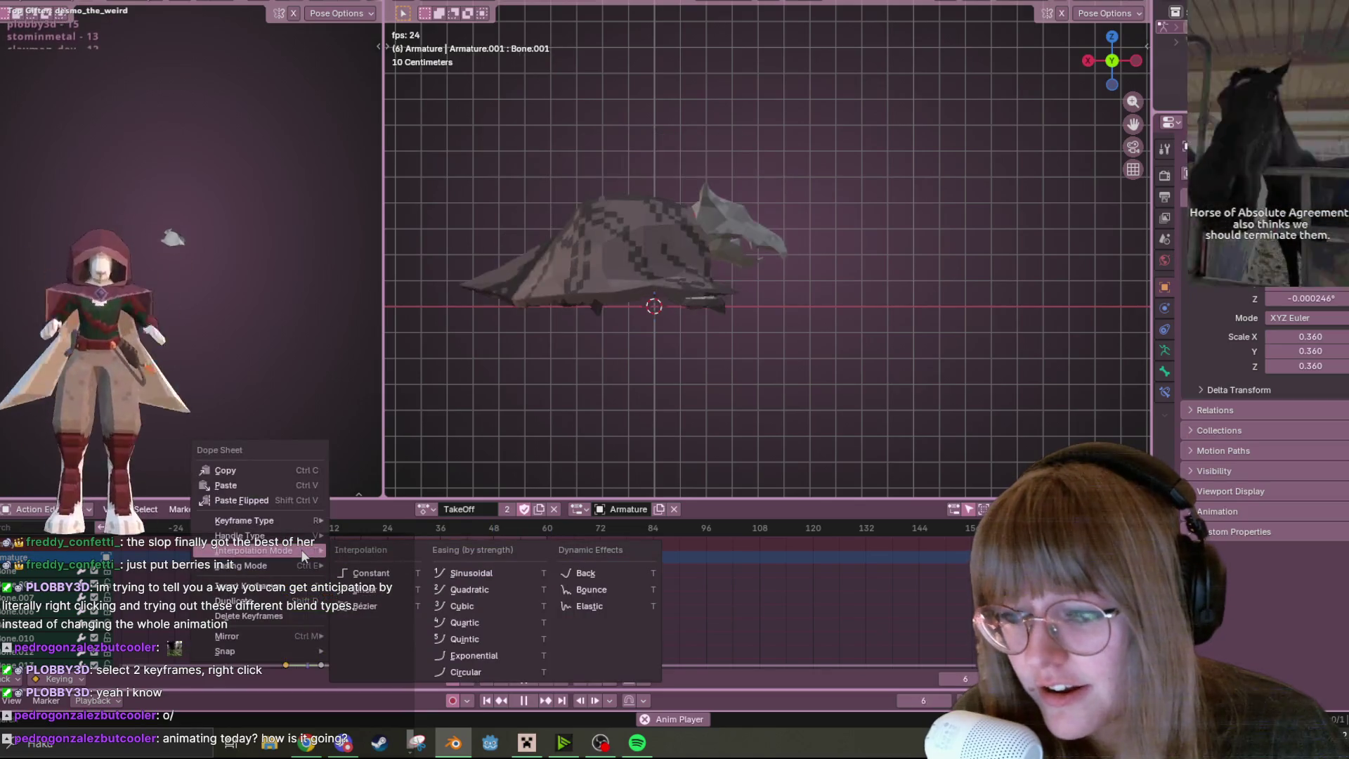
click(392, 606)
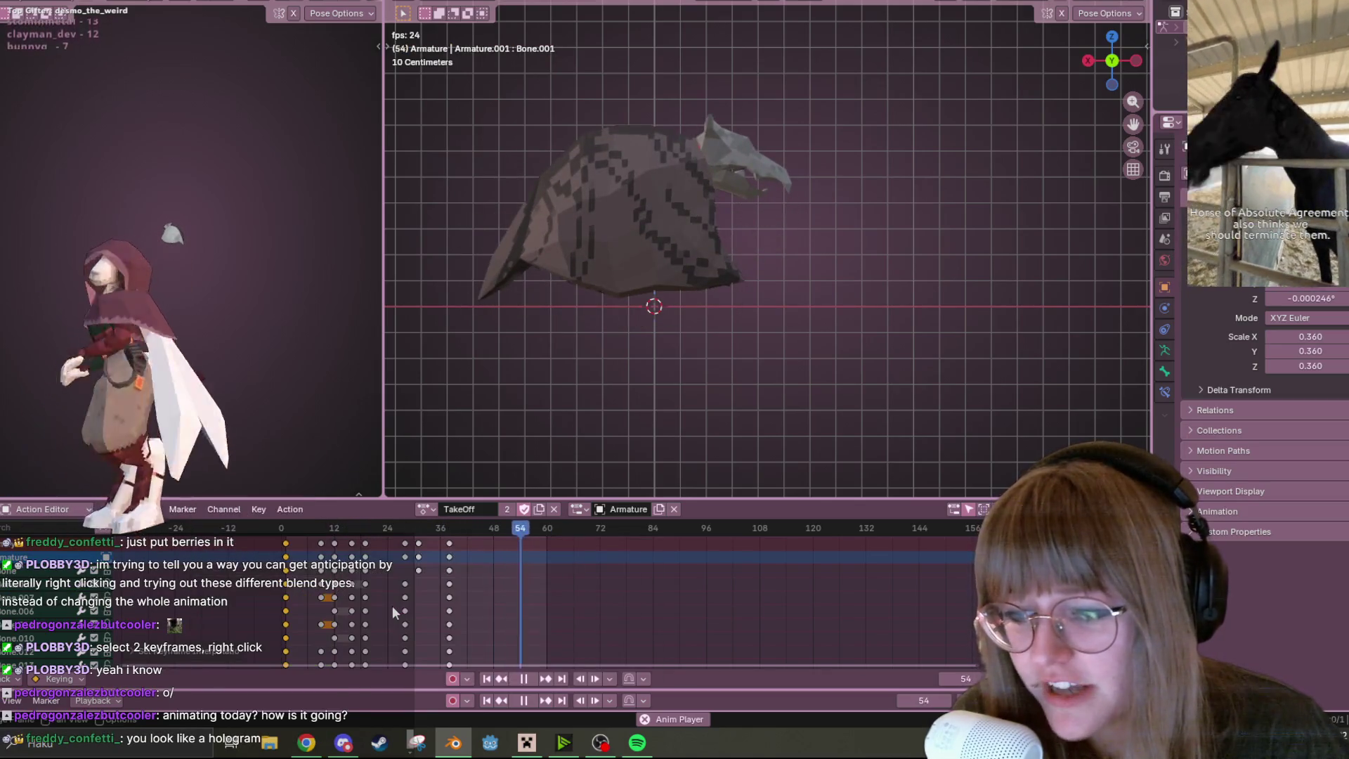
right_click(333, 587)
mouse_move(323, 581)
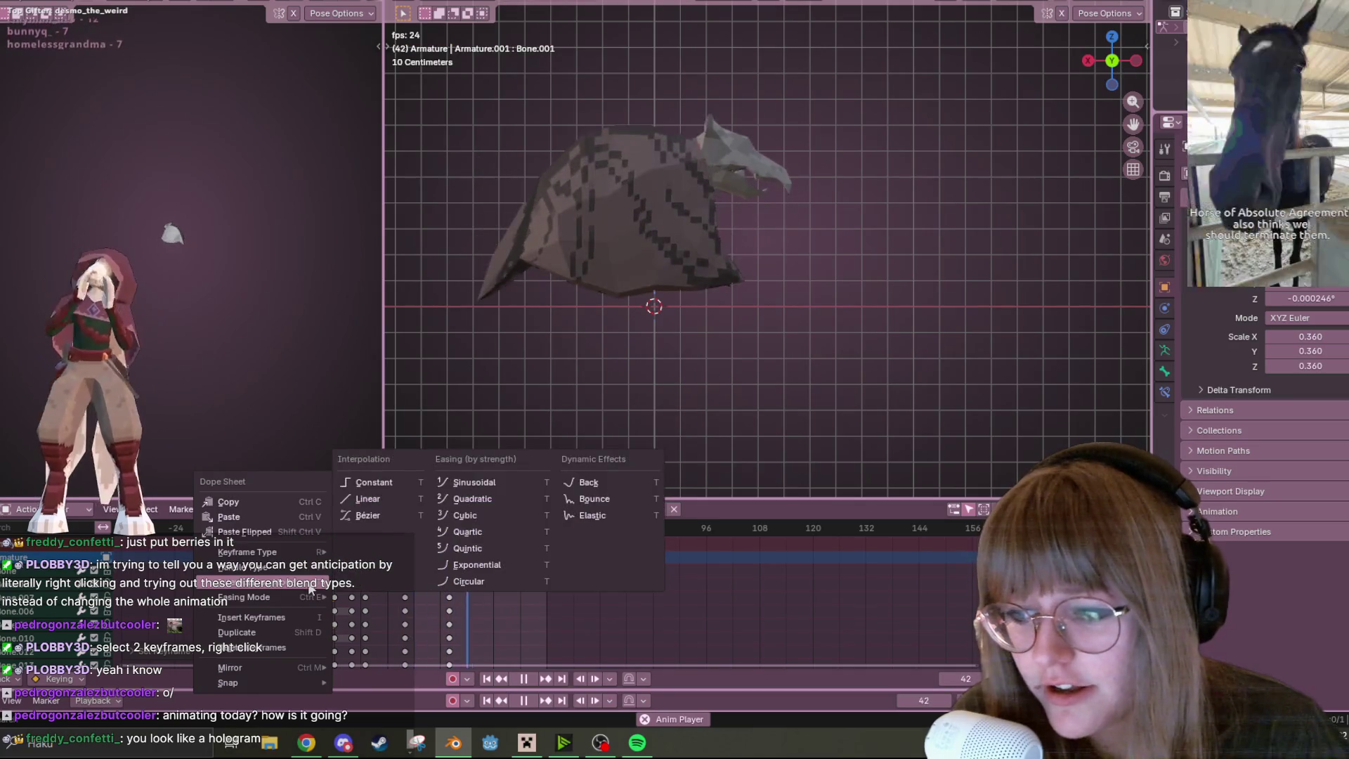
click(500, 513)
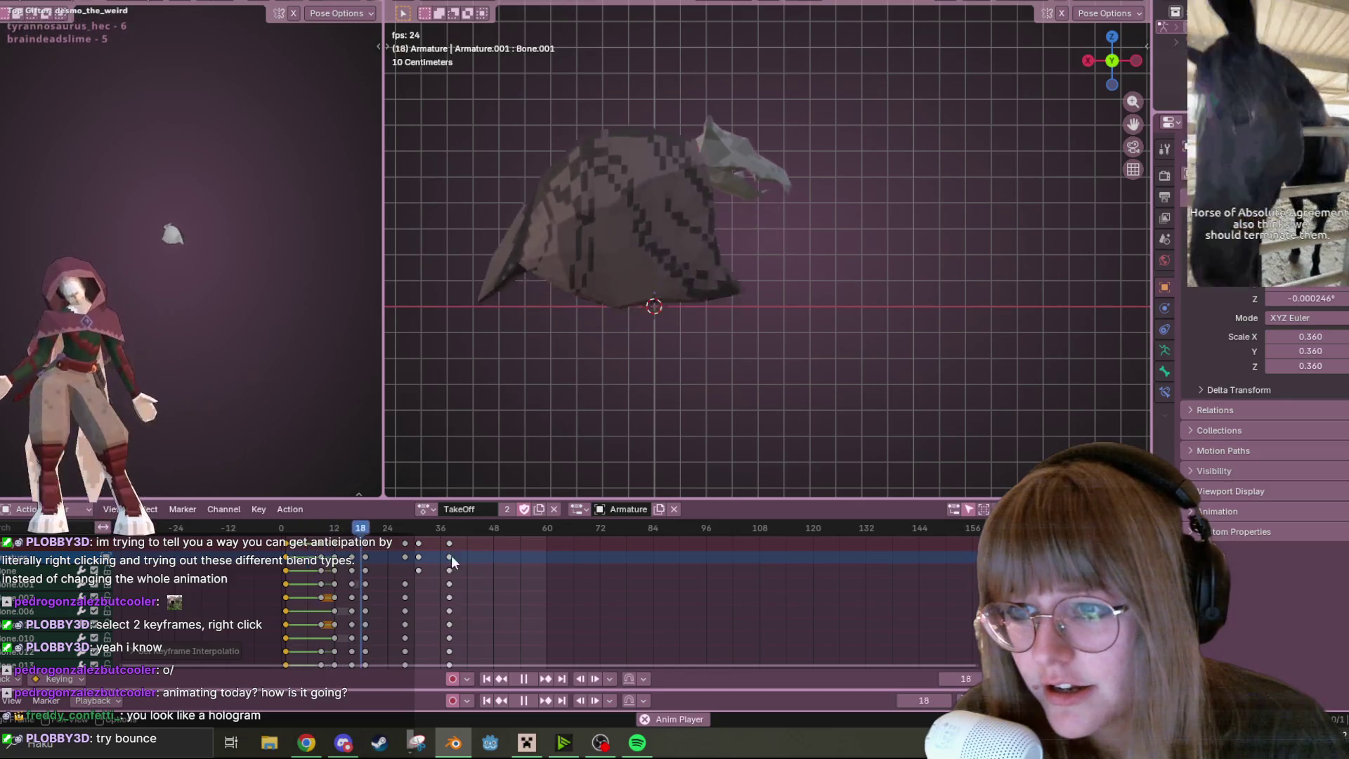
right_click(330, 580)
mouse_move(351, 580)
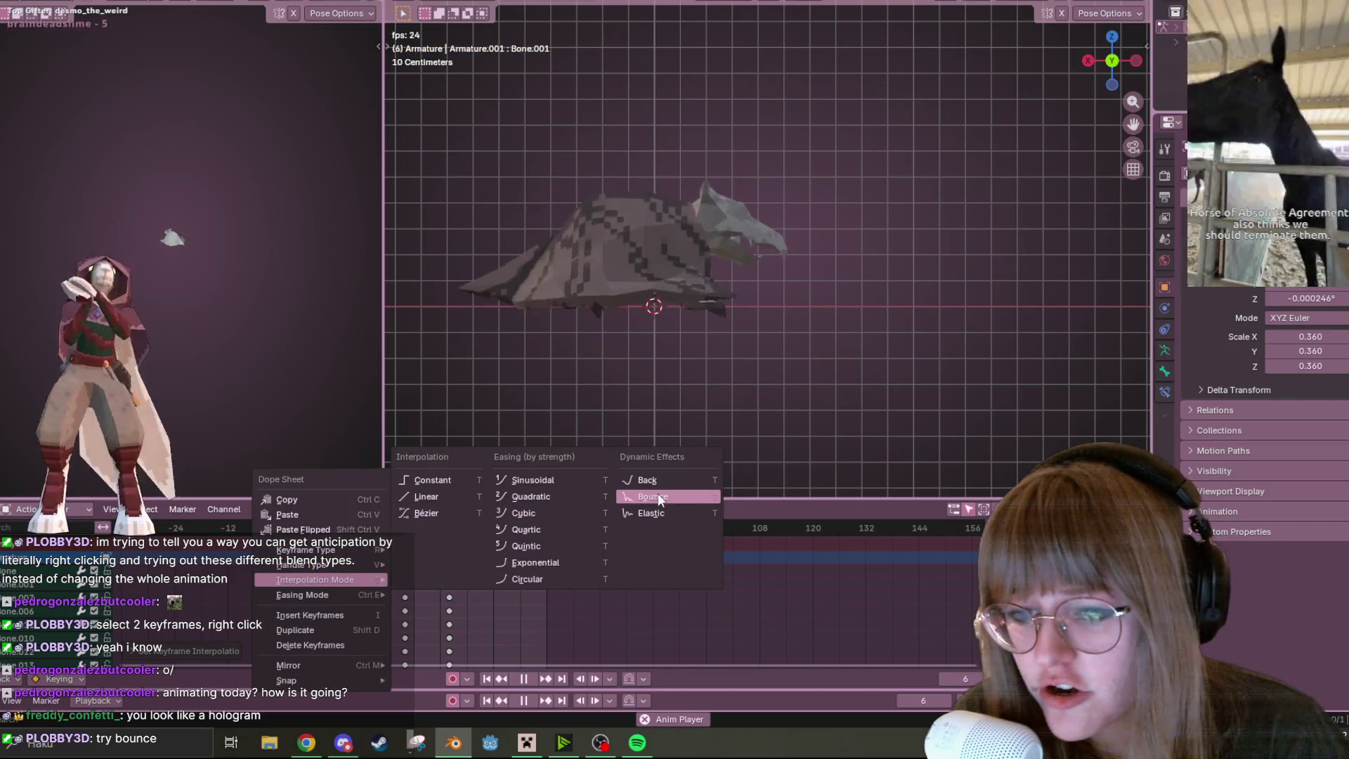
click(672, 485)
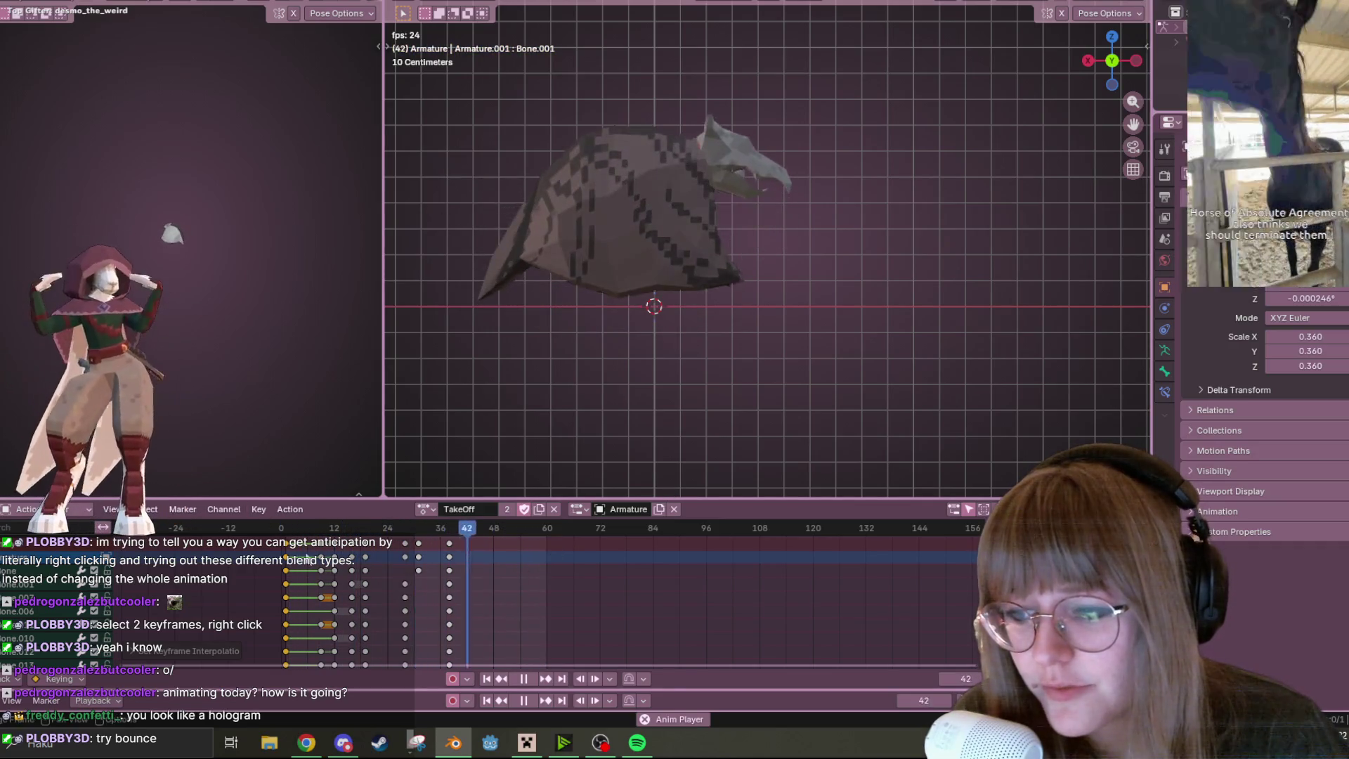
right_click(330, 562)
mouse_move(331, 566)
click(583, 596)
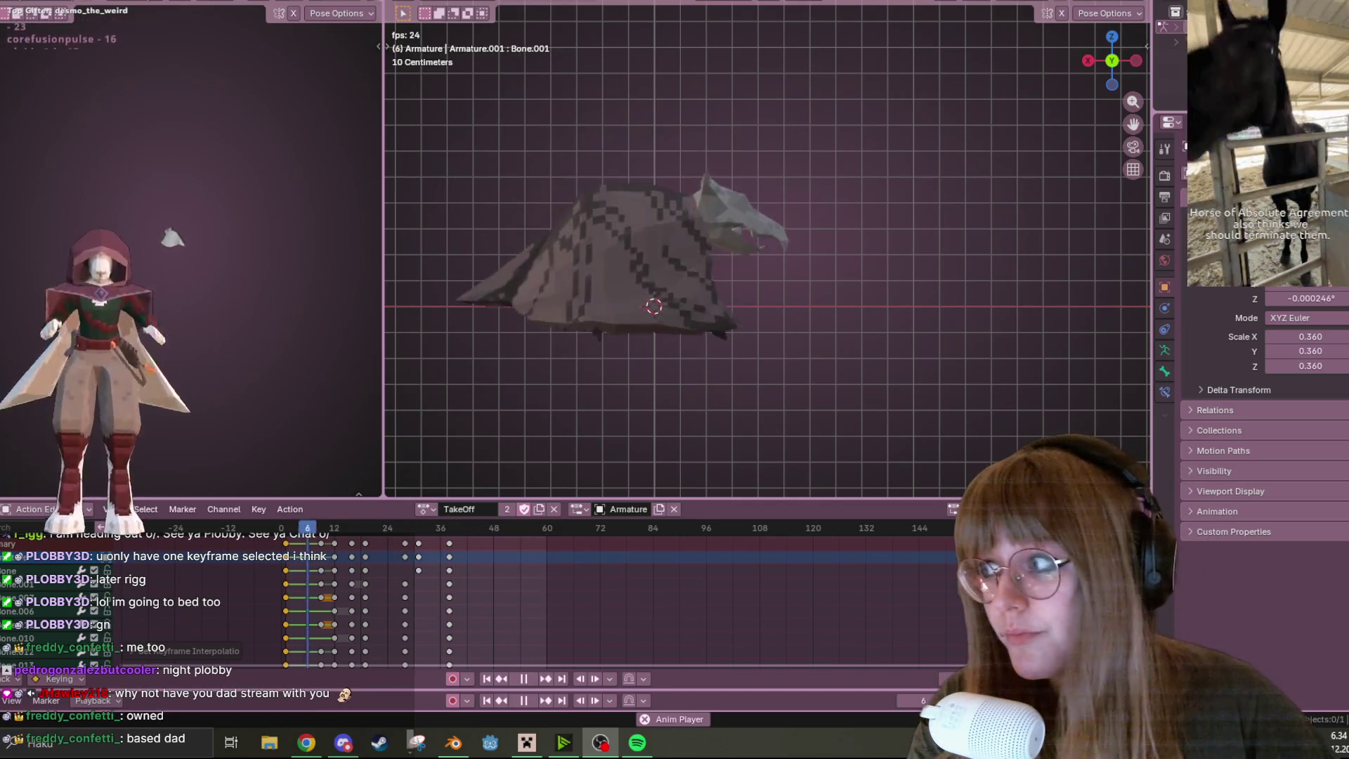
Set the TakeOff keyframes to Linear interpolation
right_click(293, 571)
mouse_move(293, 571)
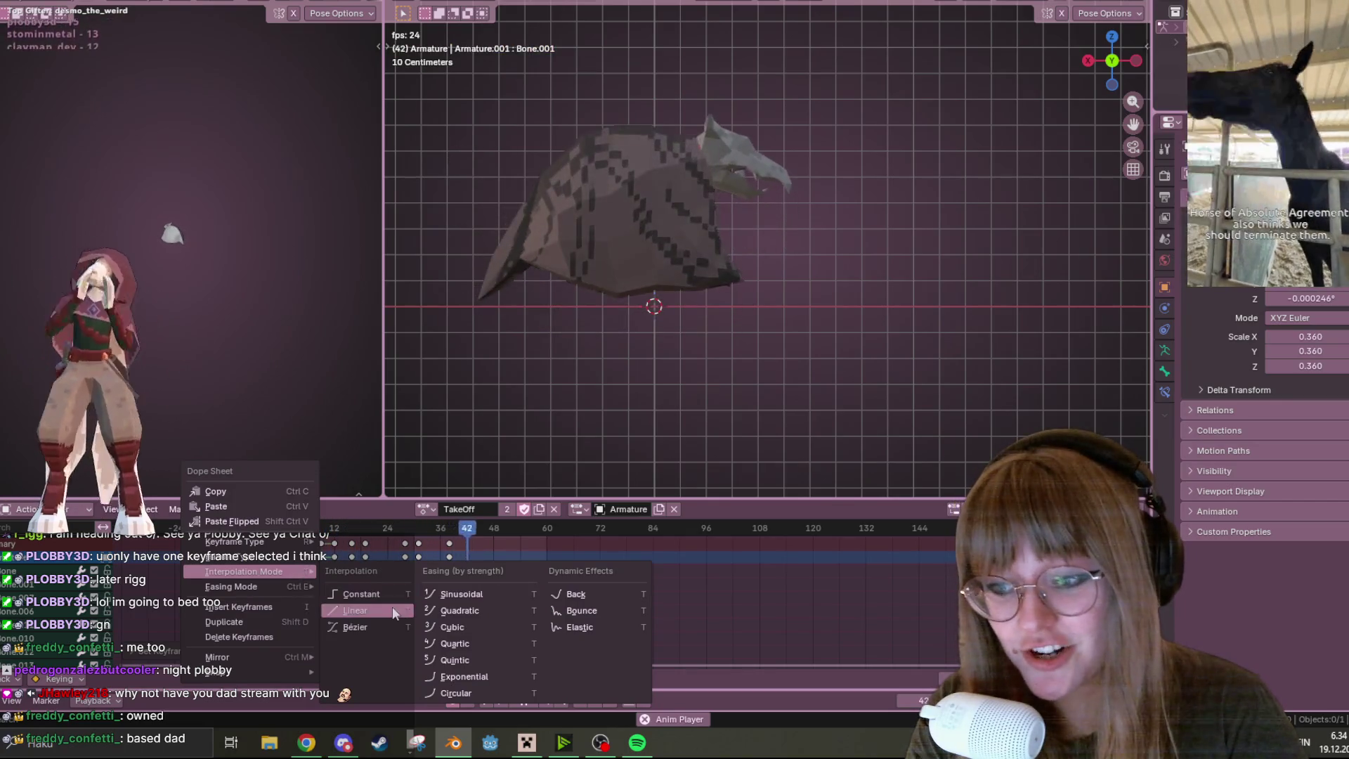
click(390, 610)
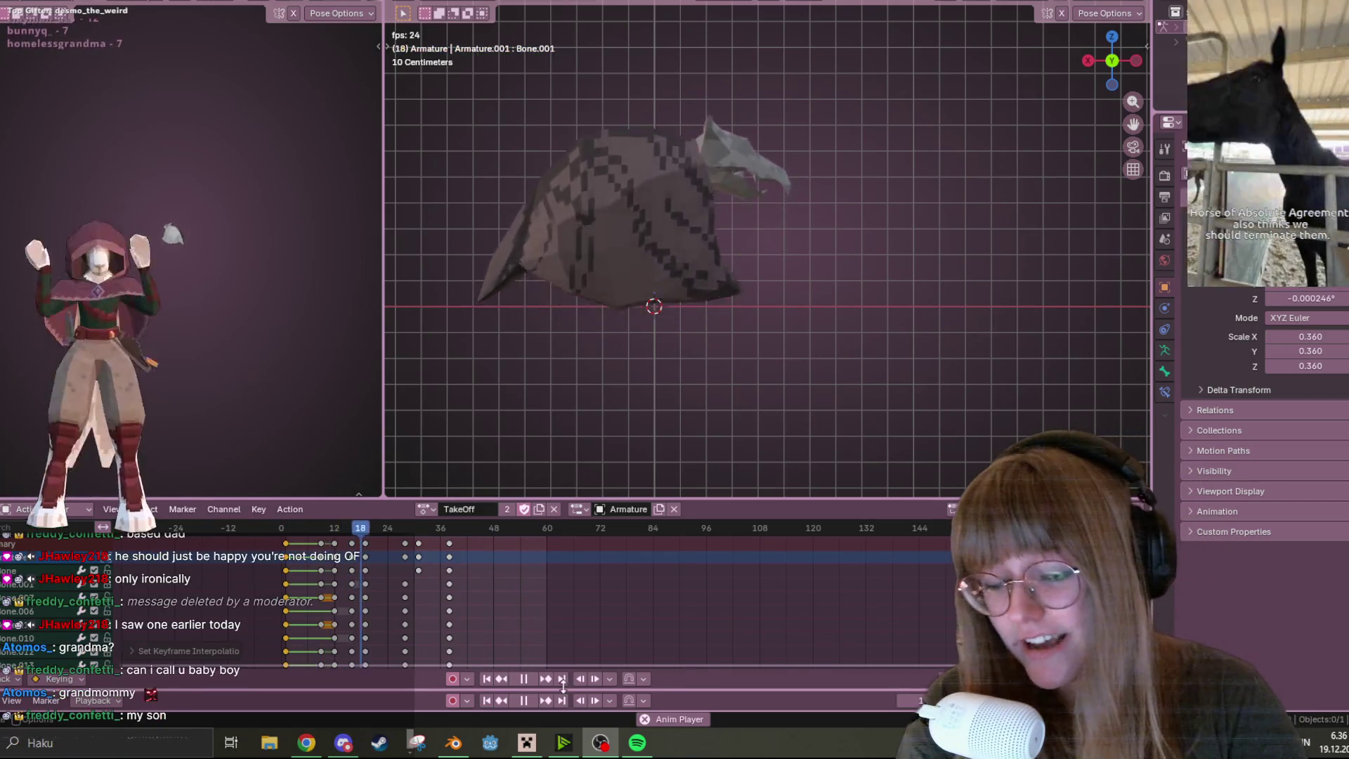
Stop playback and push the TakeOff keyframes about 13 frames later, to roughly frames 24–54
key(Escape)
drag(334, 546, 347, 543)
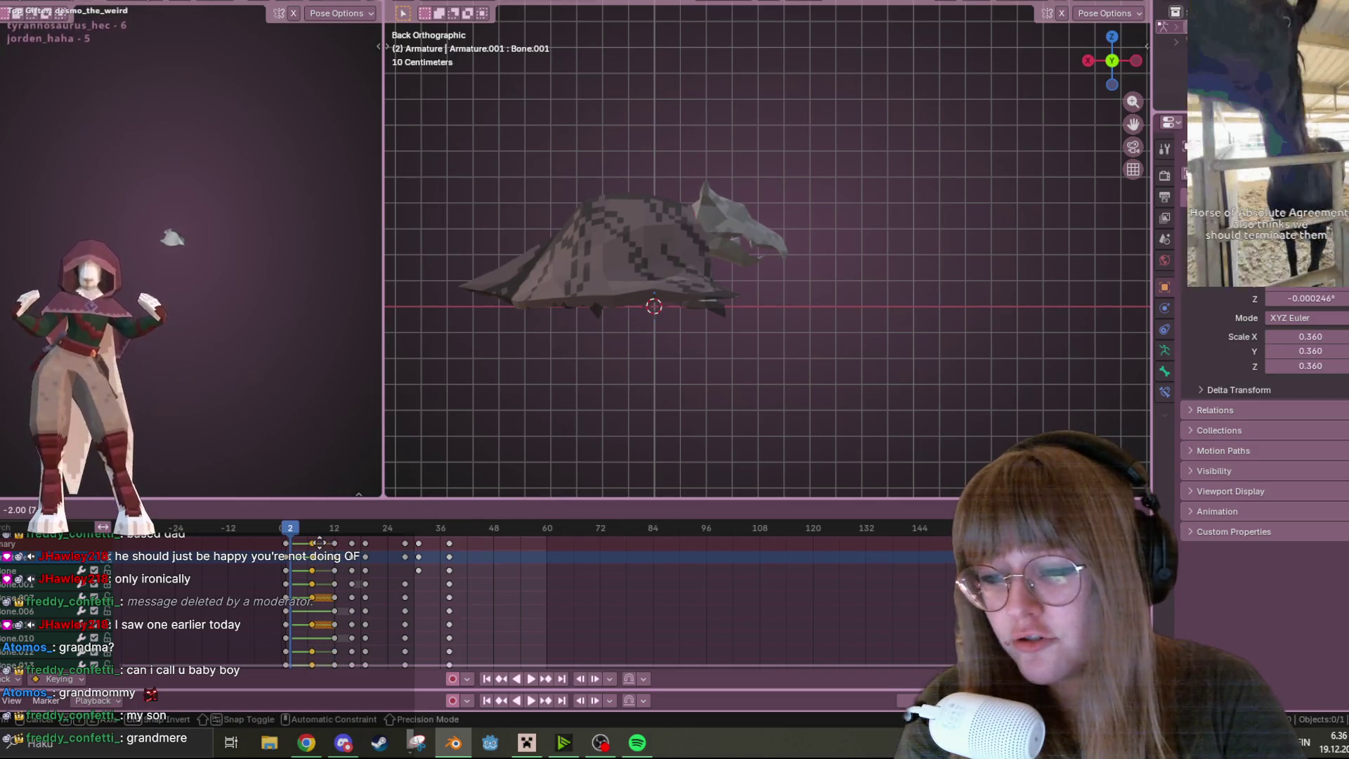
drag(325, 543, 337, 547)
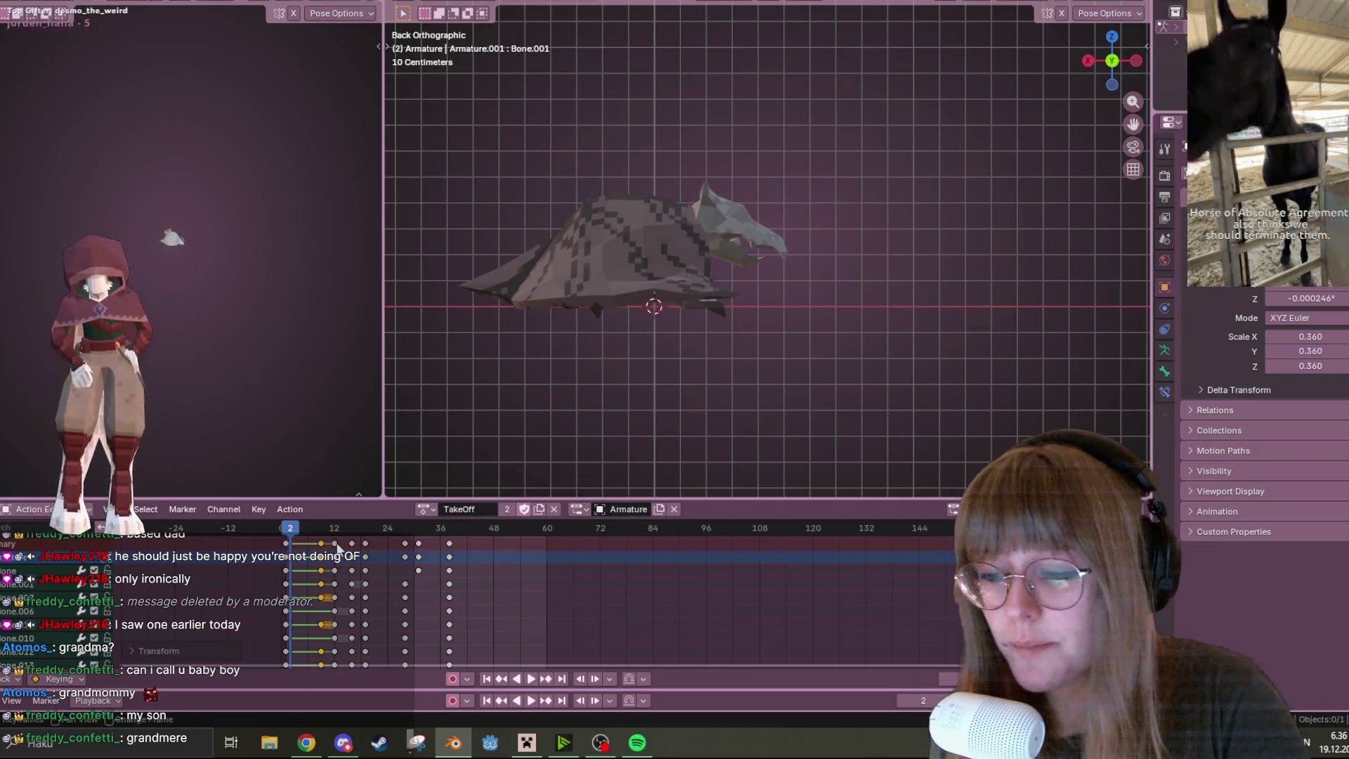
key(ctrl+z)
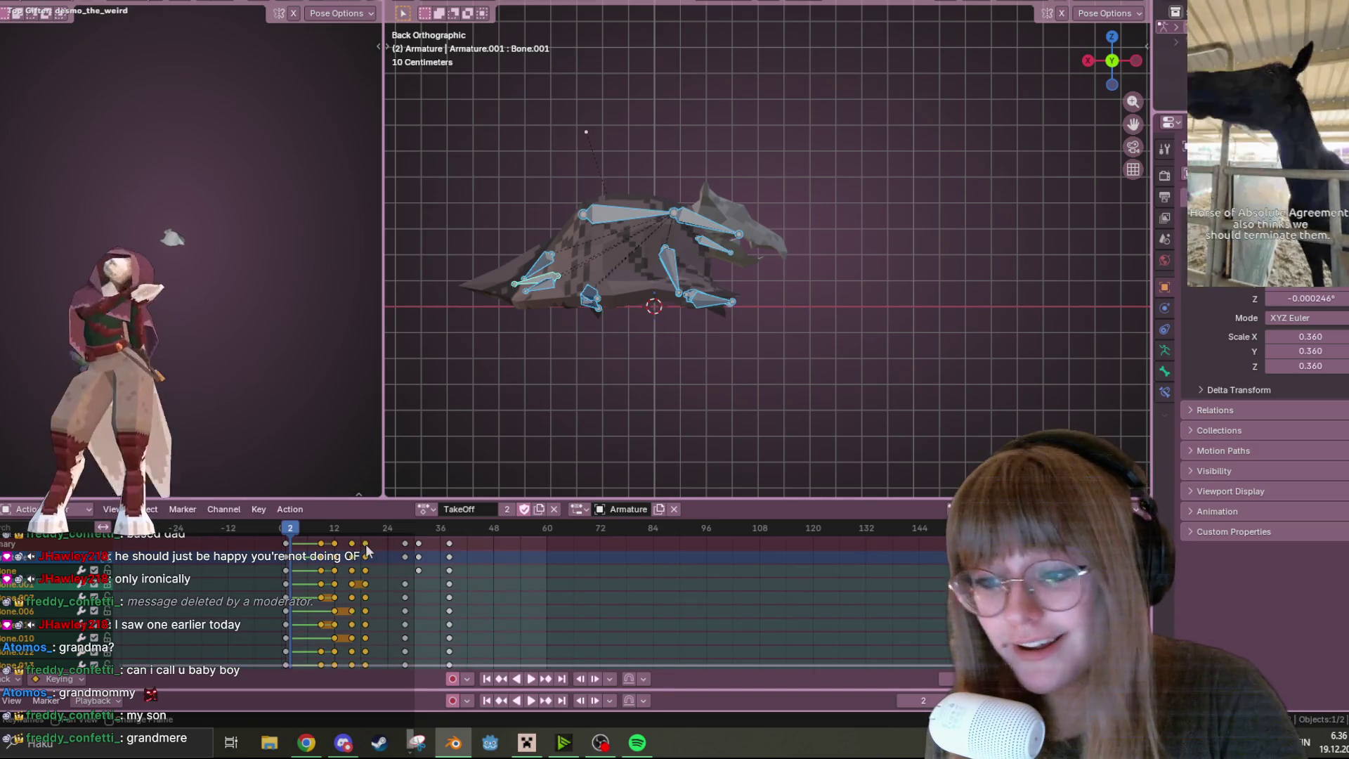
drag(454, 547, 532, 560)
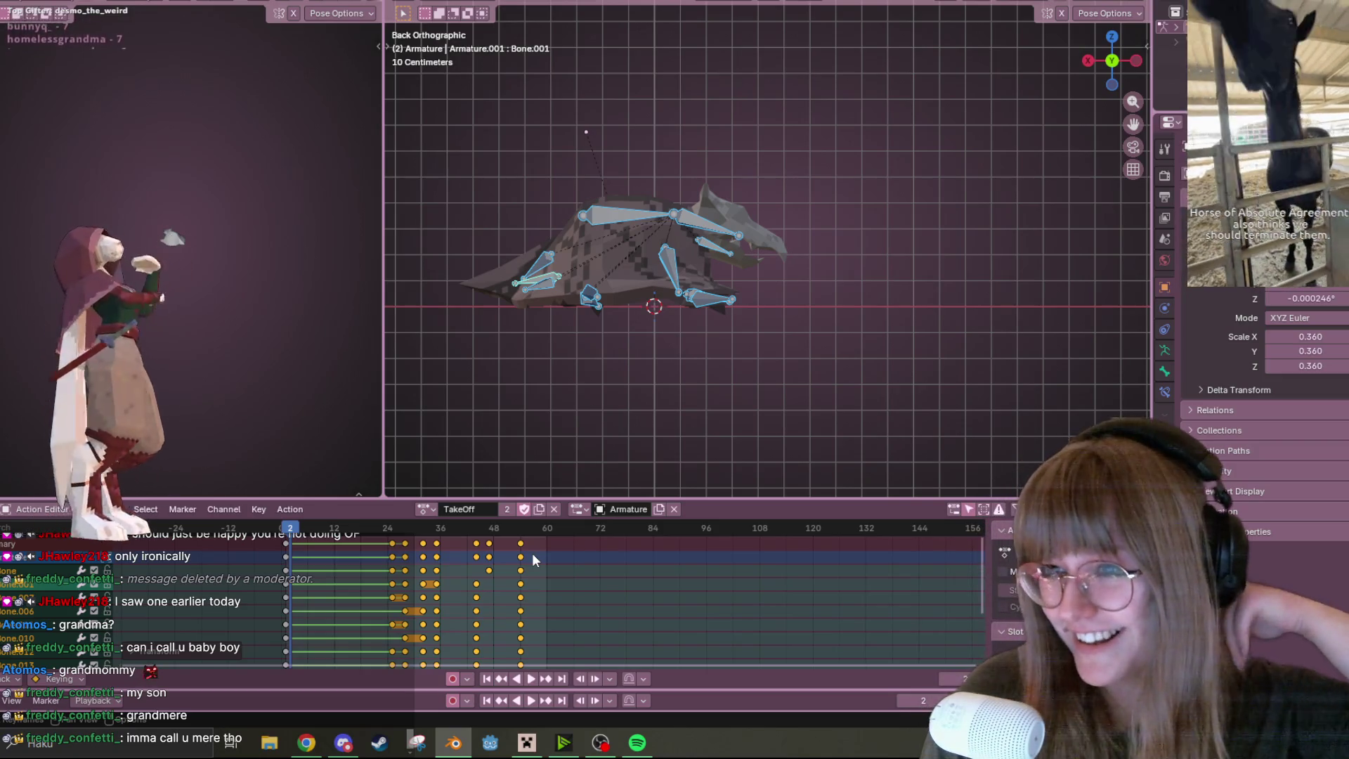
key(Right)
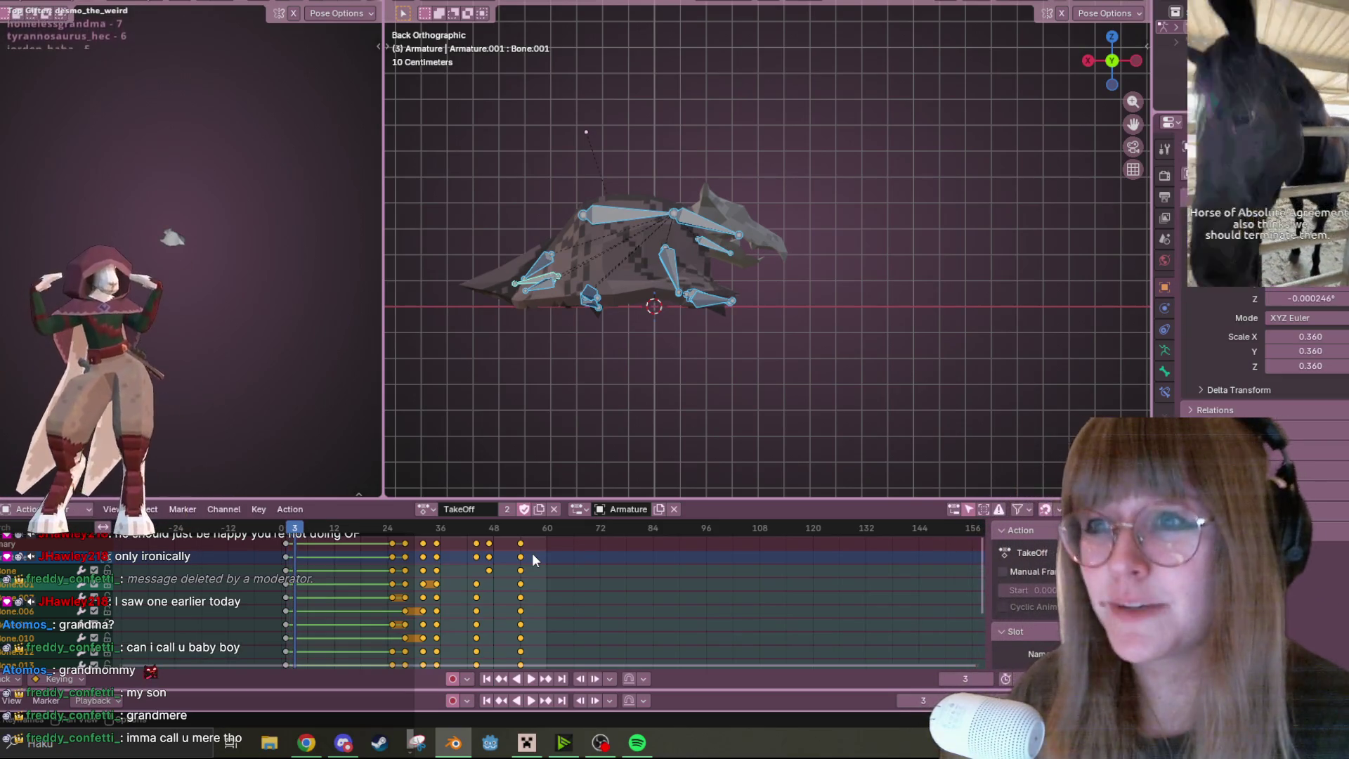
key(ctrl+bracketright)
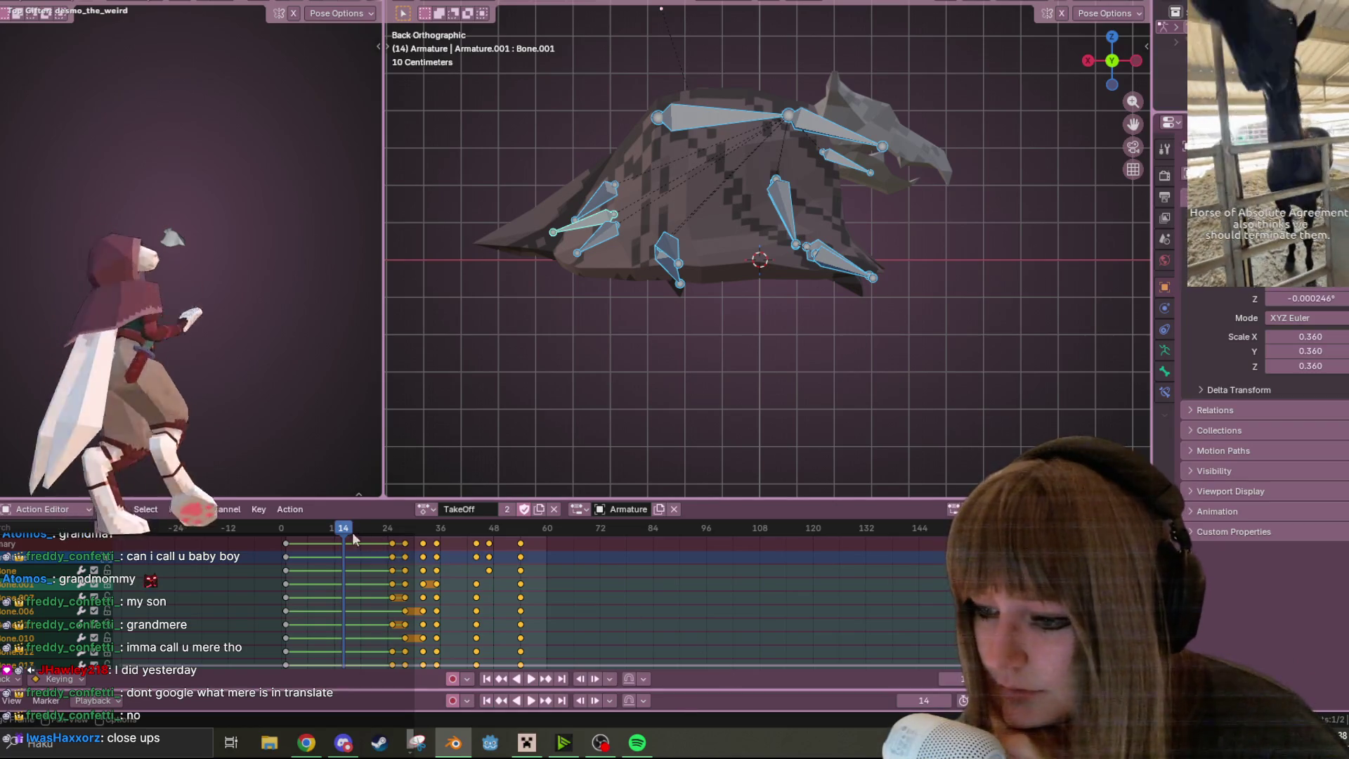
From frame 7, set the TakeOff keyframes to Constant interpolation
click(312, 528)
right_click(326, 588)
mouse_move(367, 594)
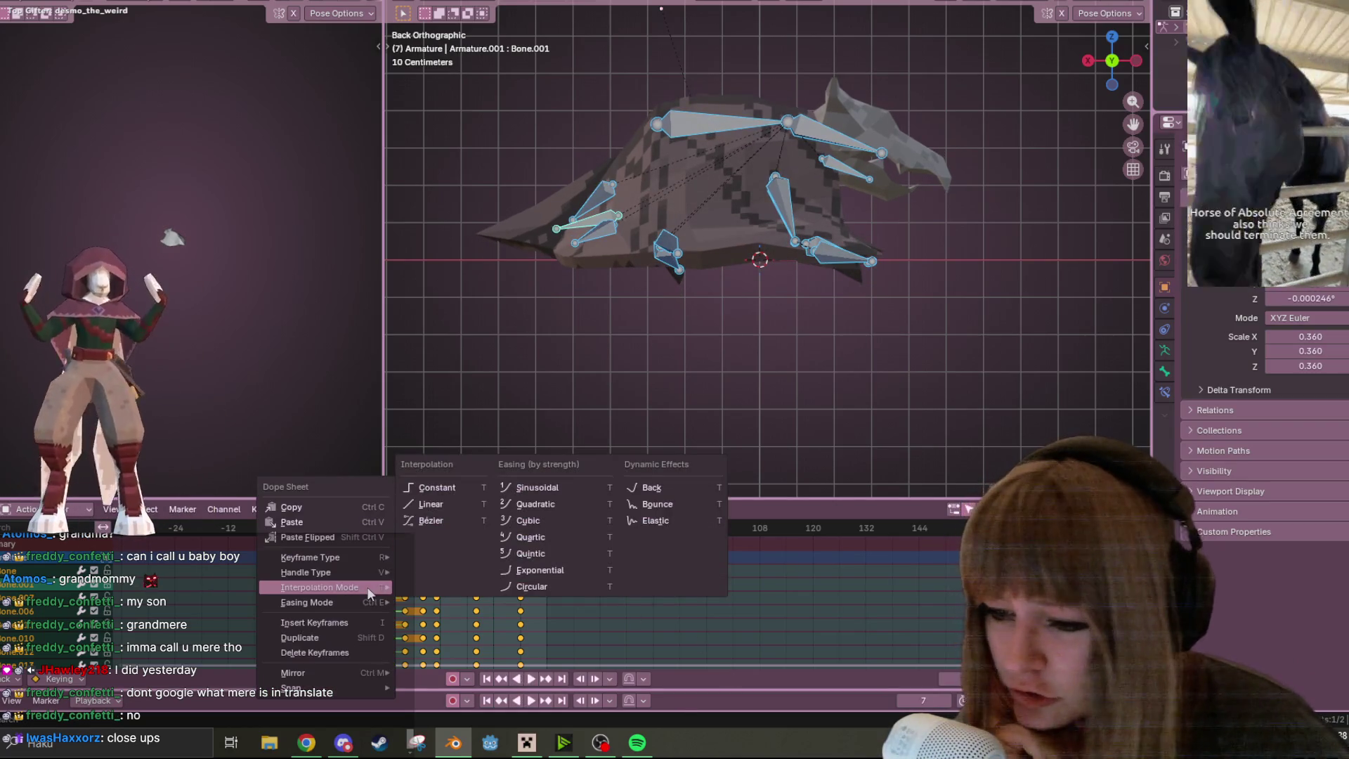
click(453, 484)
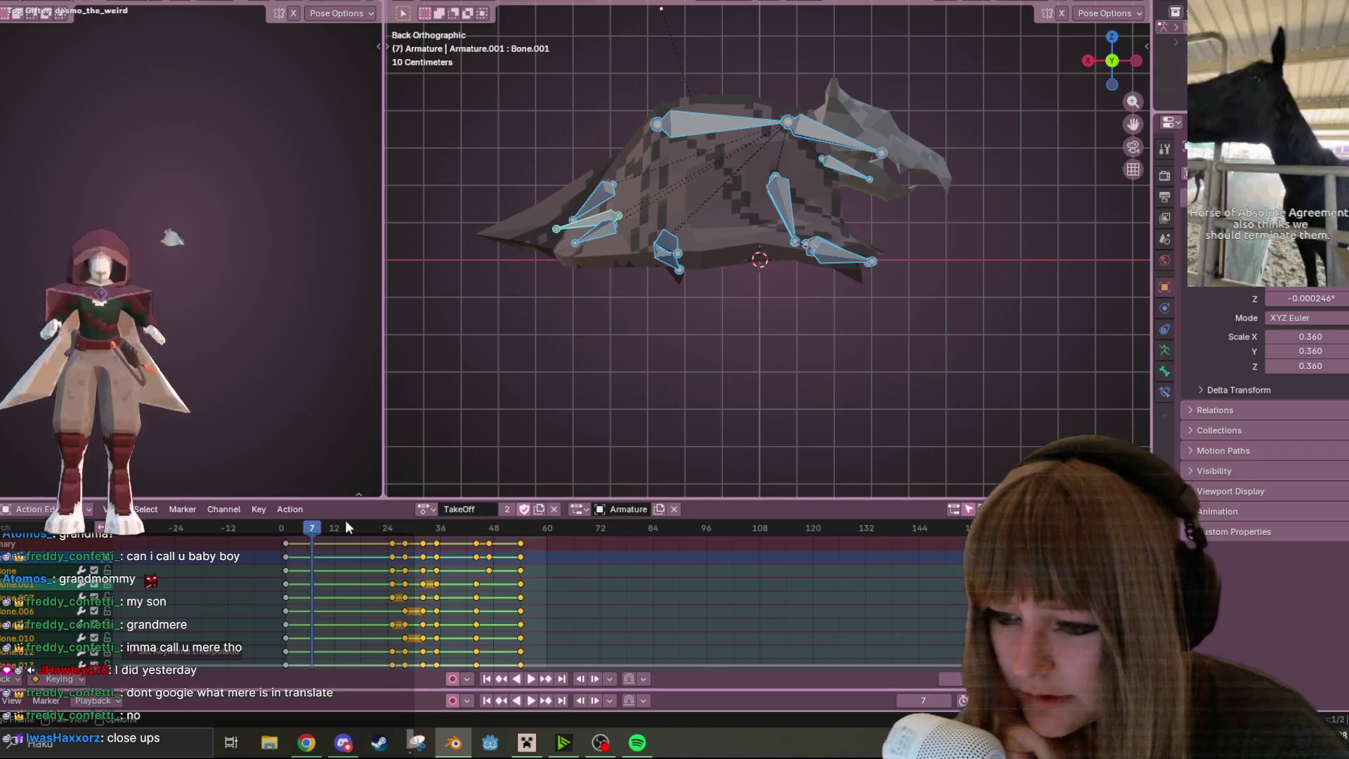
Preview the Constant playback, then undo back to the shorter timing ending near frame 36
key(space)
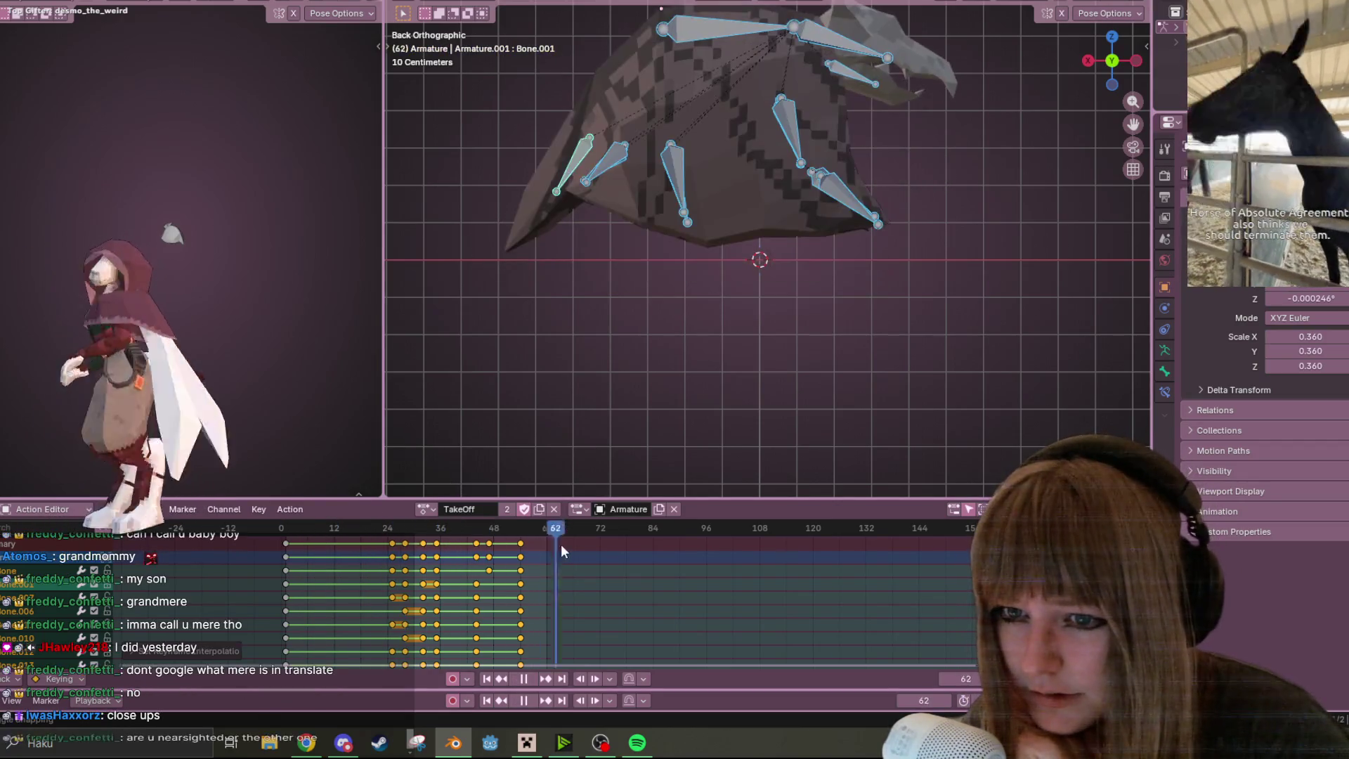
key(space)
click(537, 683)
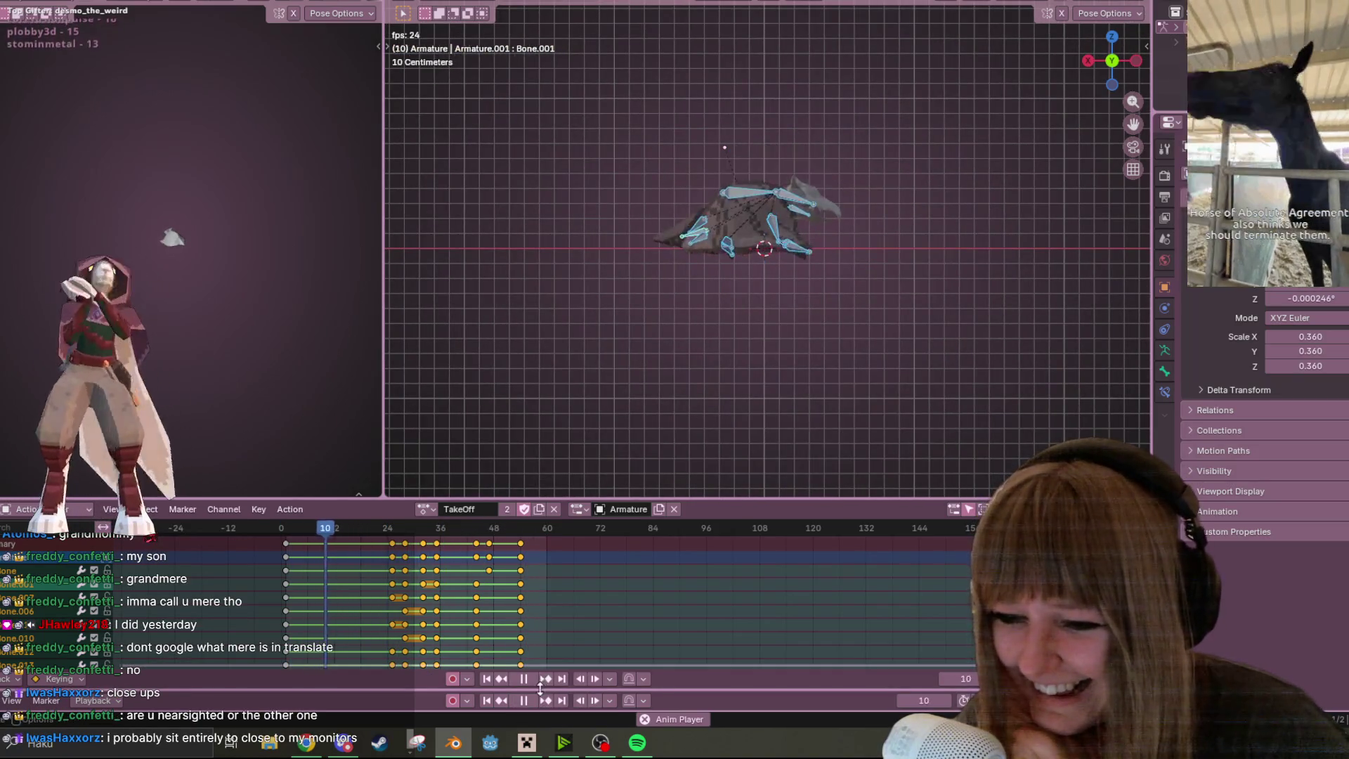
key(space)
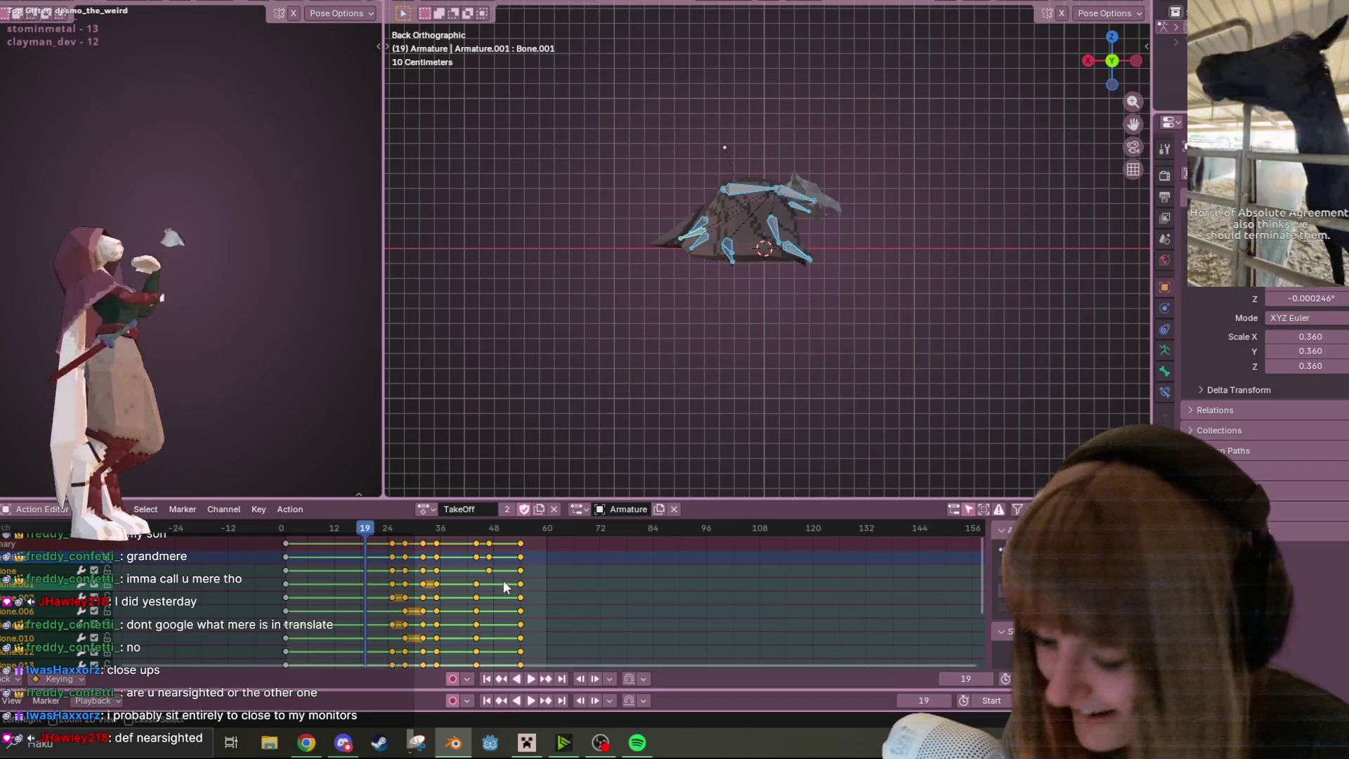
key(ctrl+z)
key(ctrl+z)
key(ctrl+z)
key(ctrl+z)
key(ctrl+z)
key(ctrl+z)
key(ctrl+z)
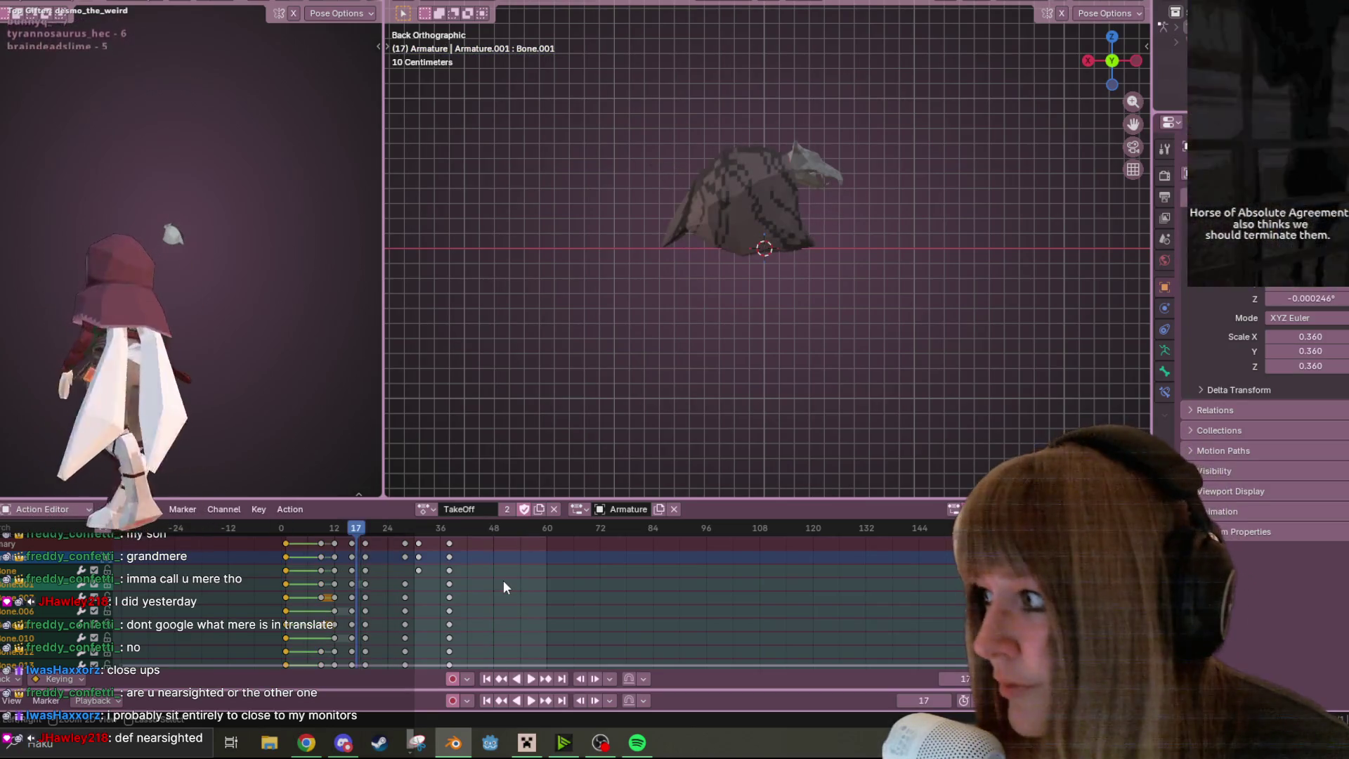
key(ctrl+z)
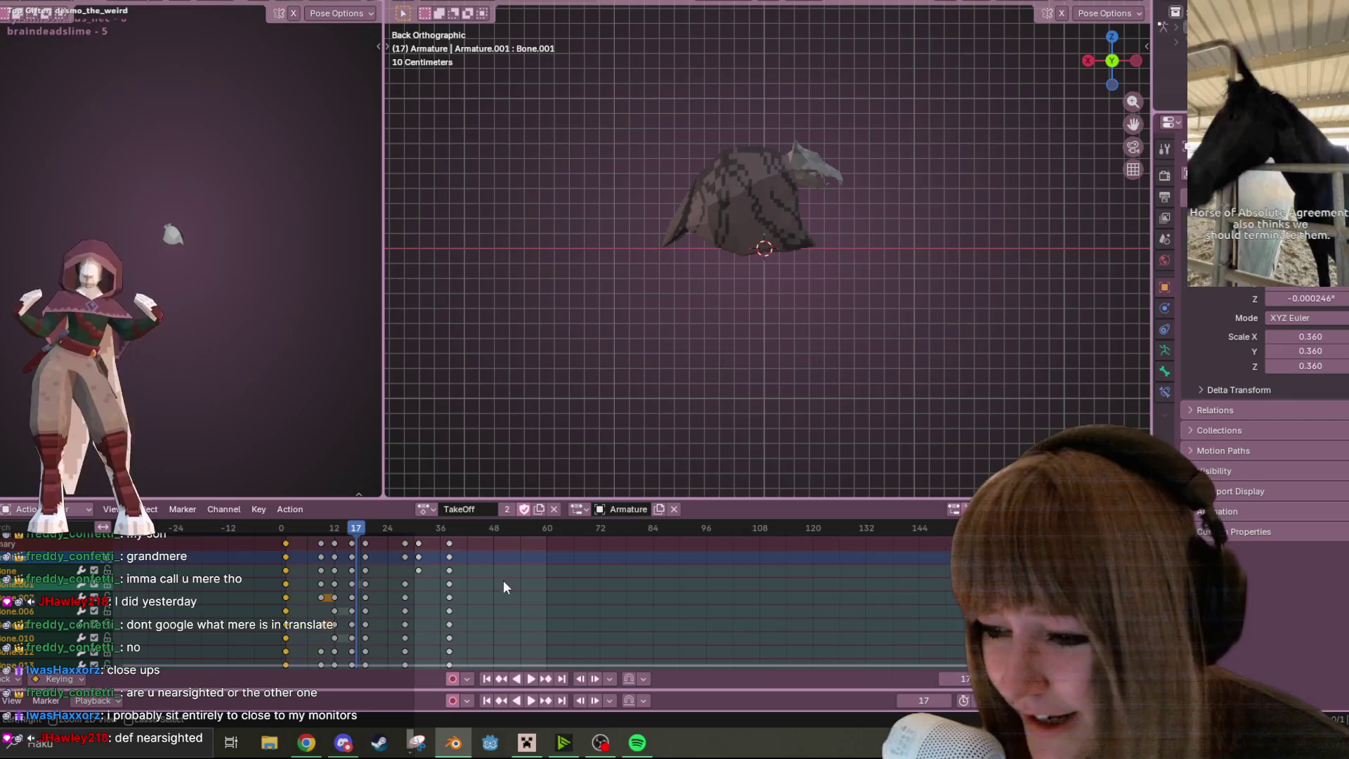
Redo the keyframe shift so the bat's TakeOff action spans roughly frames 33–60
key(ctrl+z)
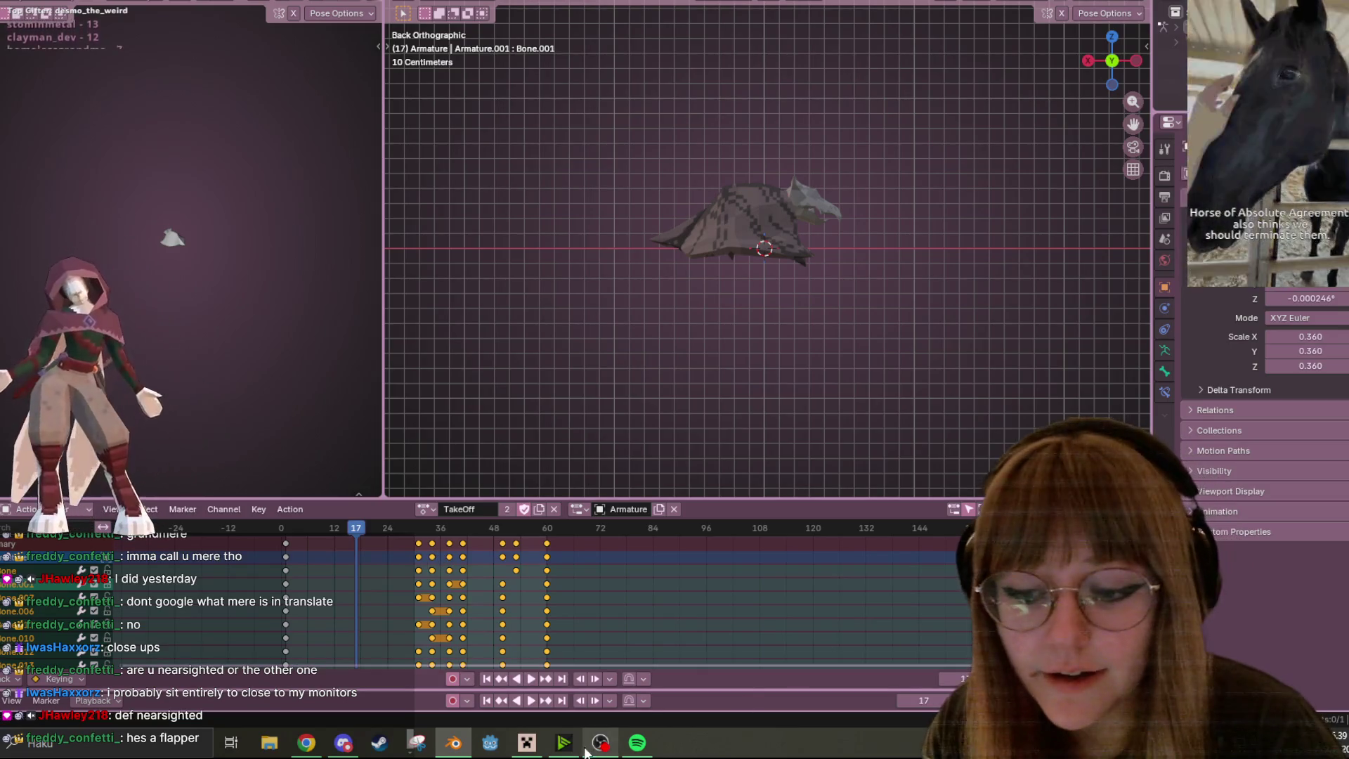
click(564, 743)
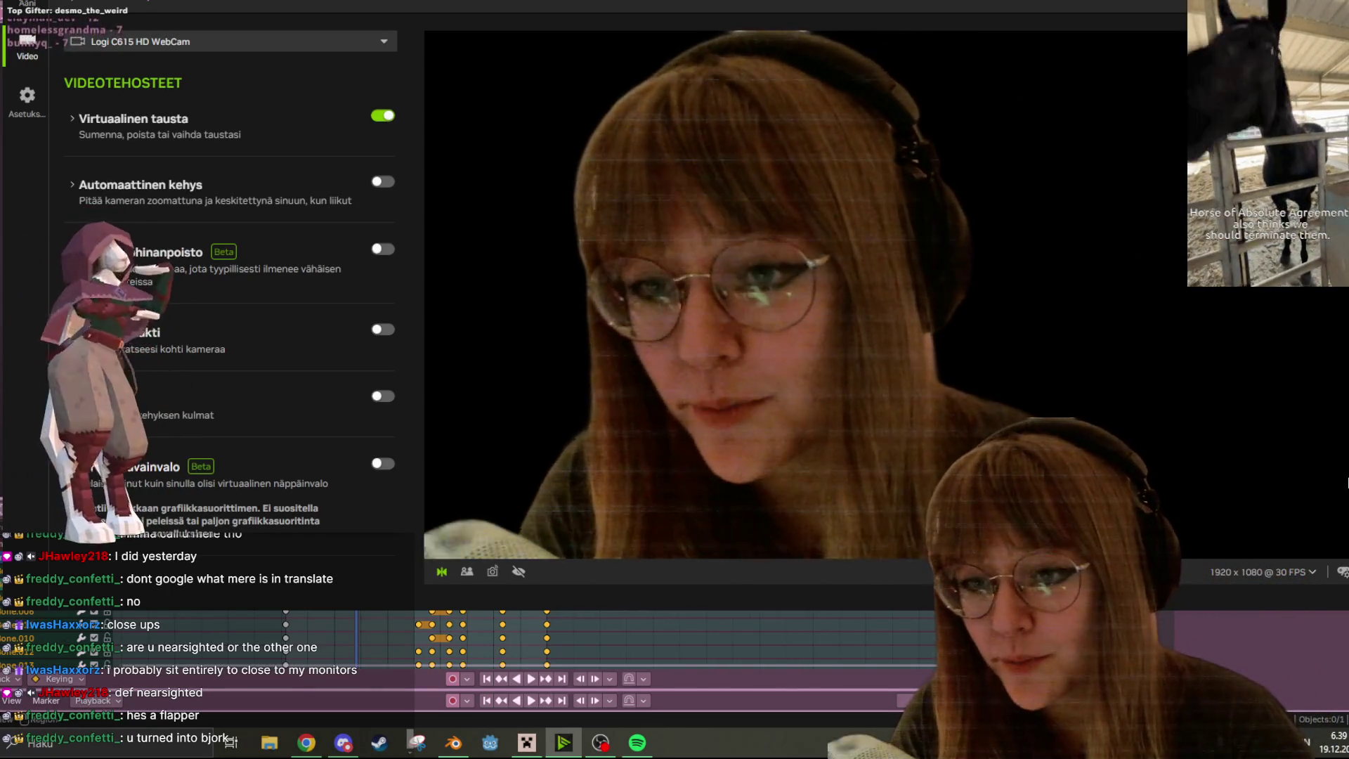
Leave NVIDIA Broadcast and bring the Blender bat animation scene back to the front
click(1293, 650)
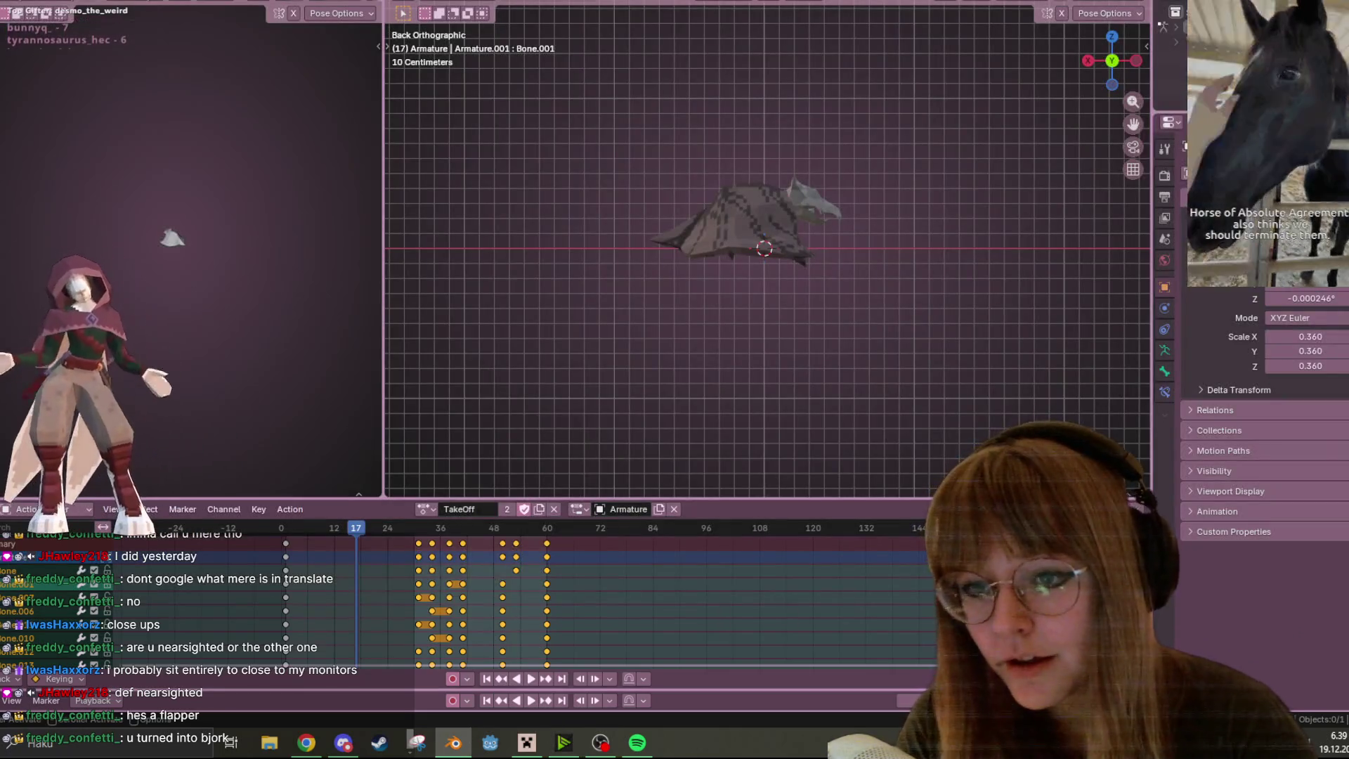
Play the bat's TakeOff animation and scrub through its frames
scroll(886, 259, up, 3)
key(space)
drag(343, 530, 379, 527)
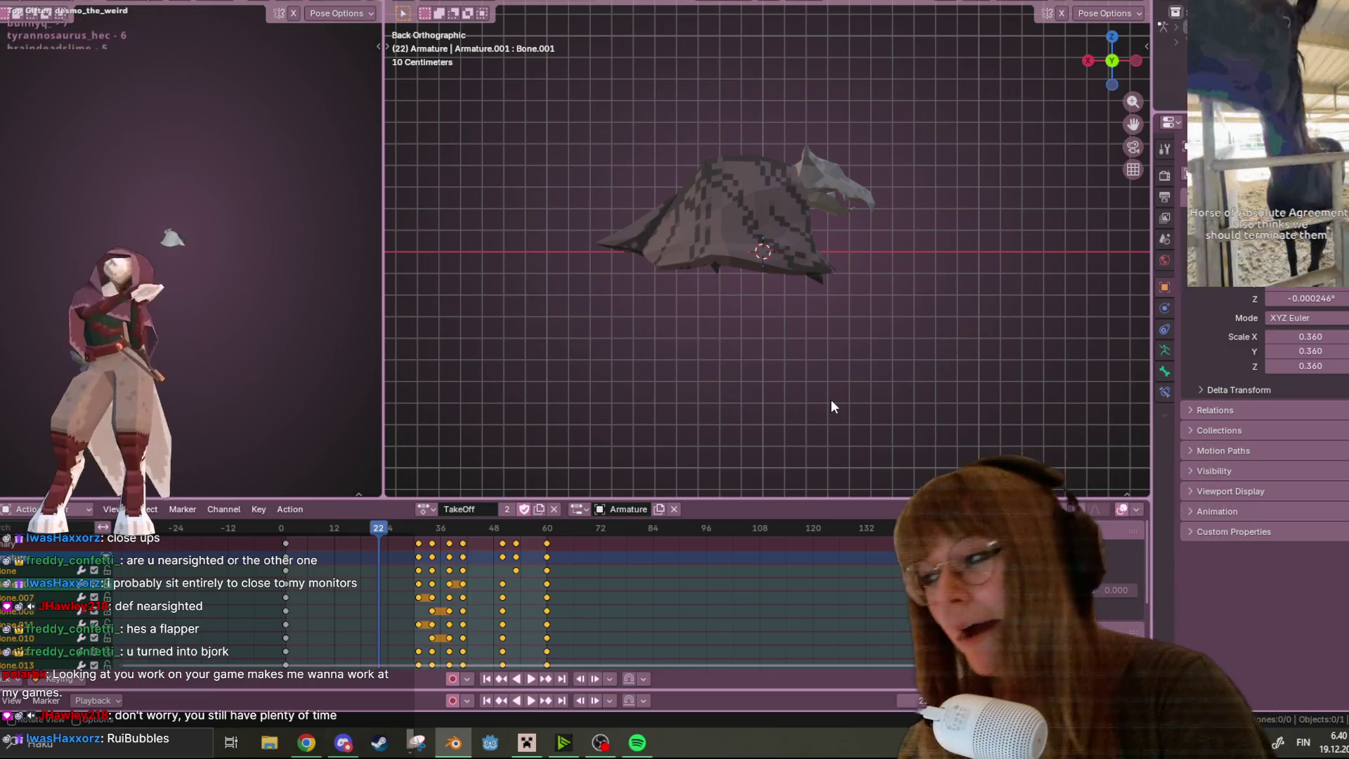
Show the Action Editor sidebar, replay, settle on frame 12, and unhide the armature bones
key(n)
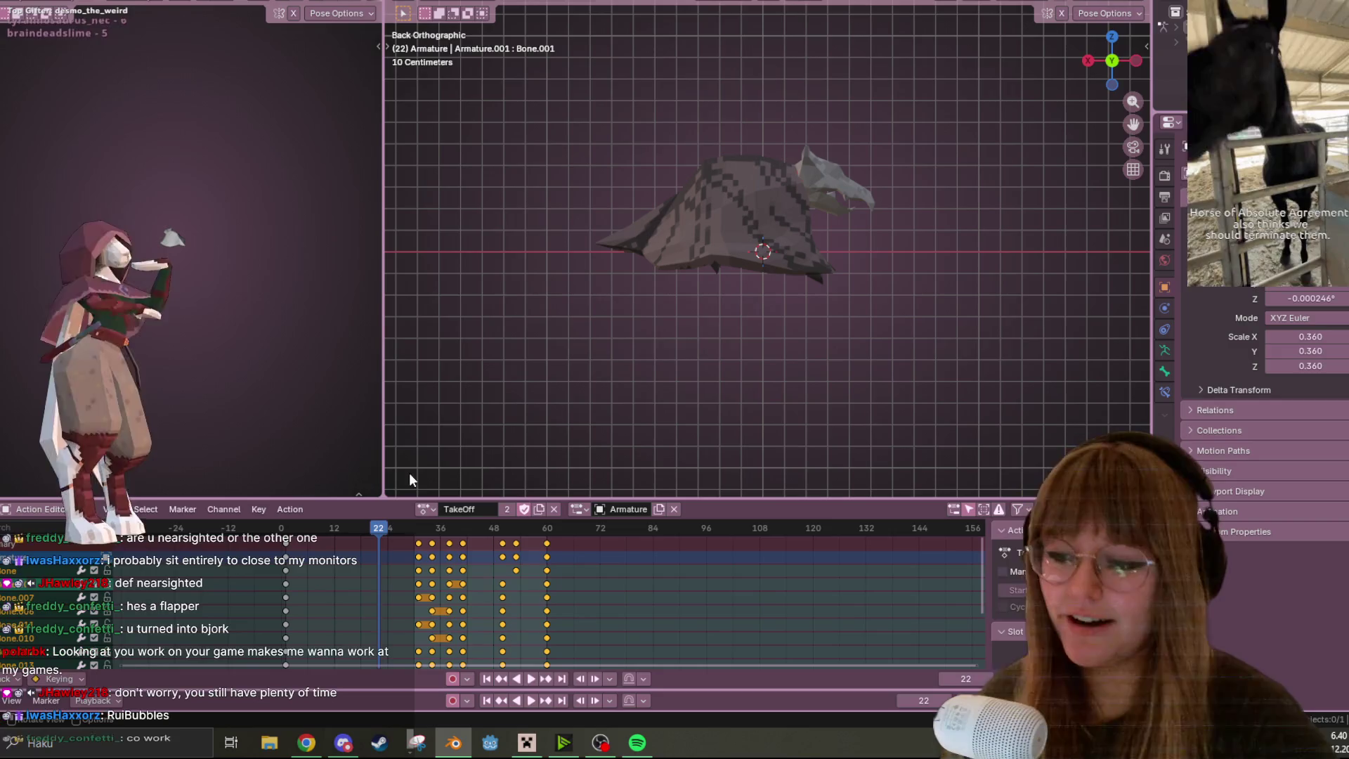
key(space)
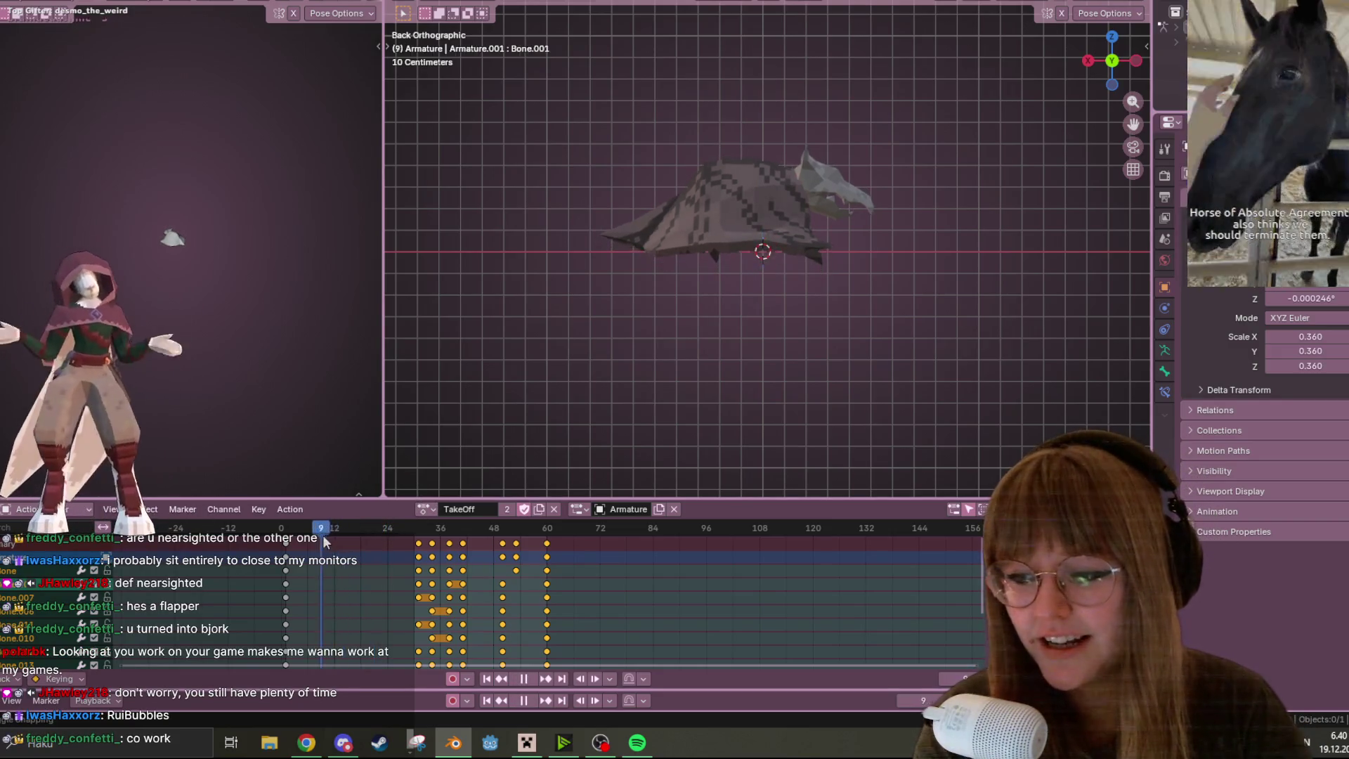
drag(344, 538, 335, 537)
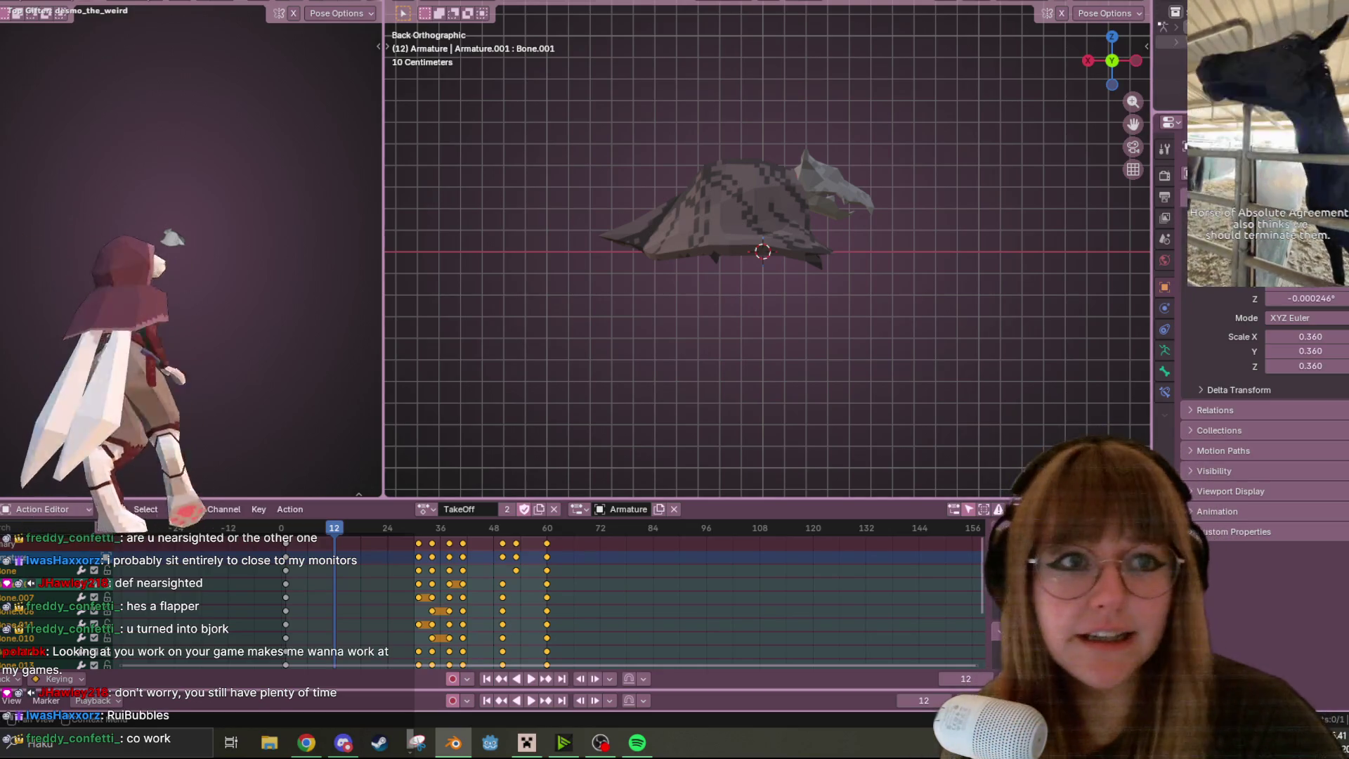
key(alt+h)
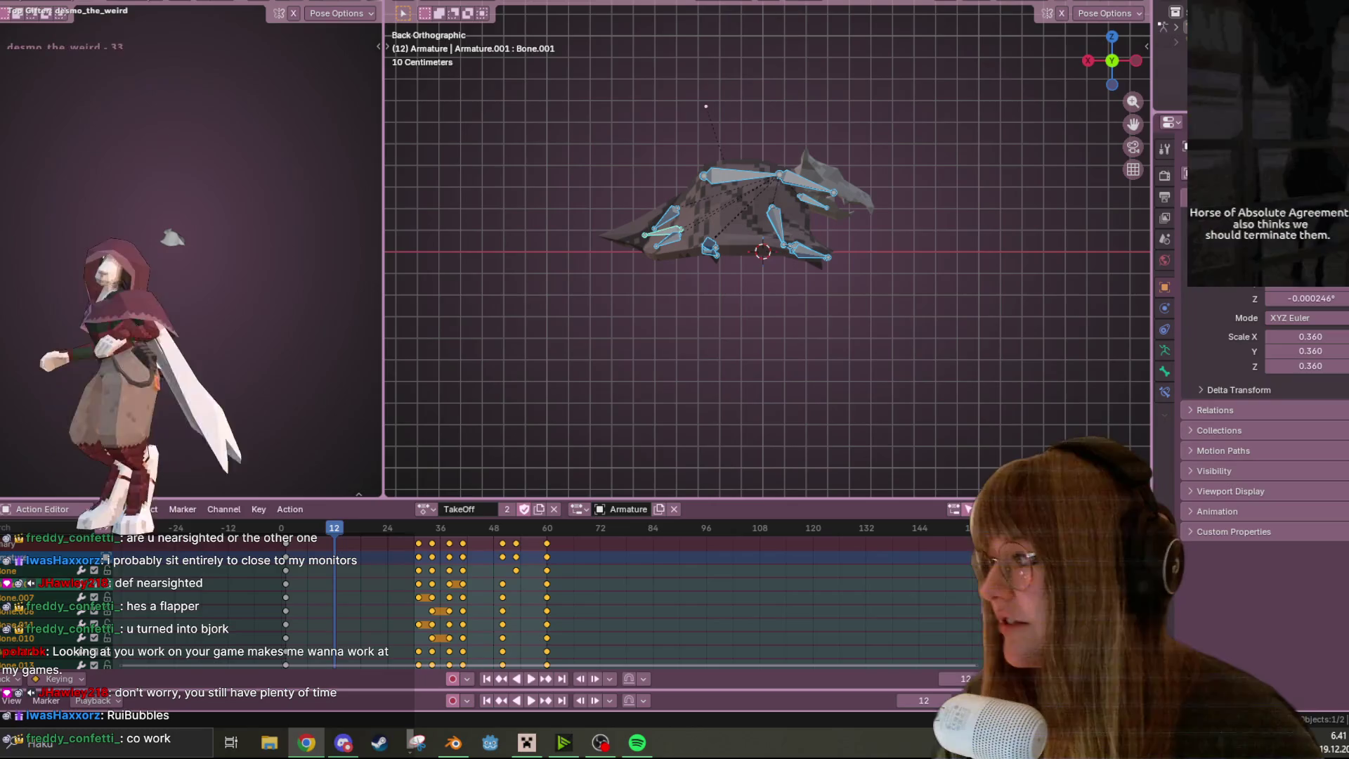
click(306, 743)
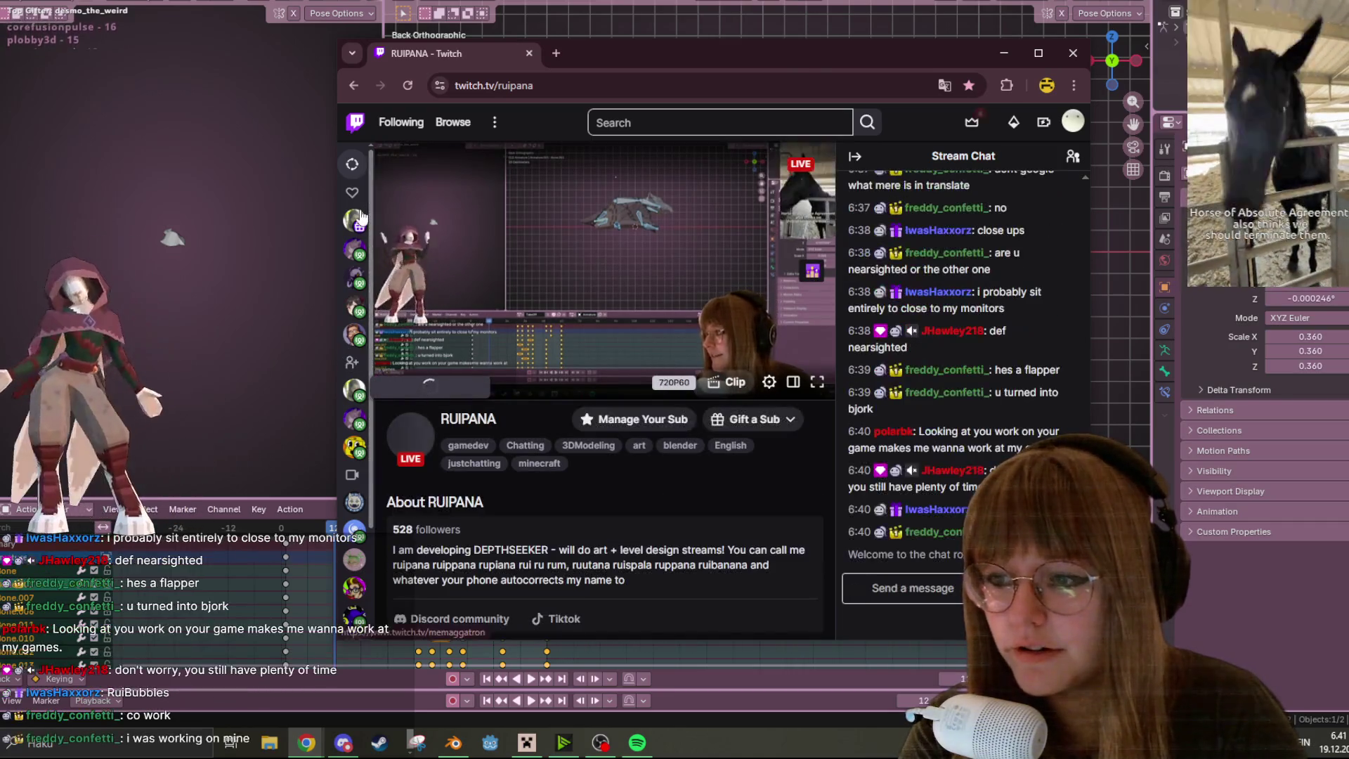
Search Twitch for the drawn-out channel name and open the first suggested channel
scroll(361, 217, down, 2)
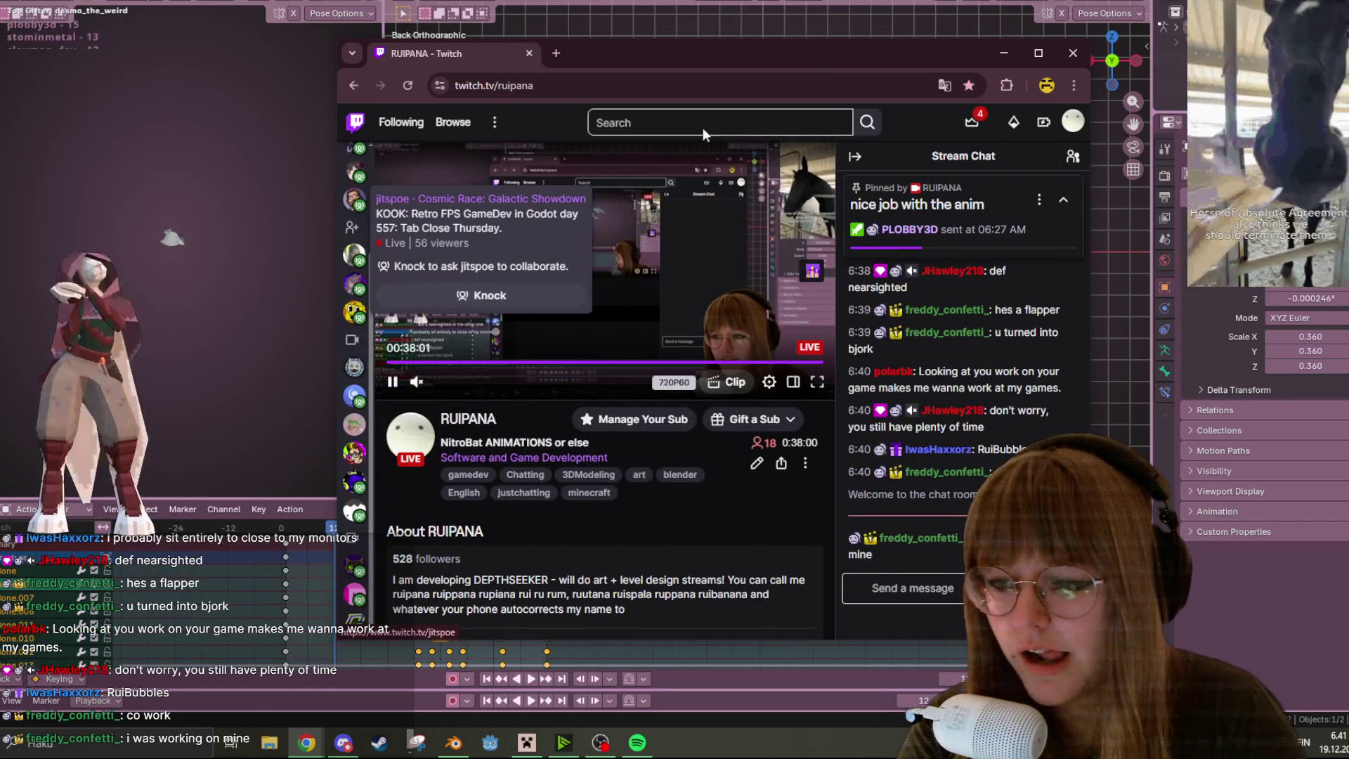
click(686, 131)
text(b)
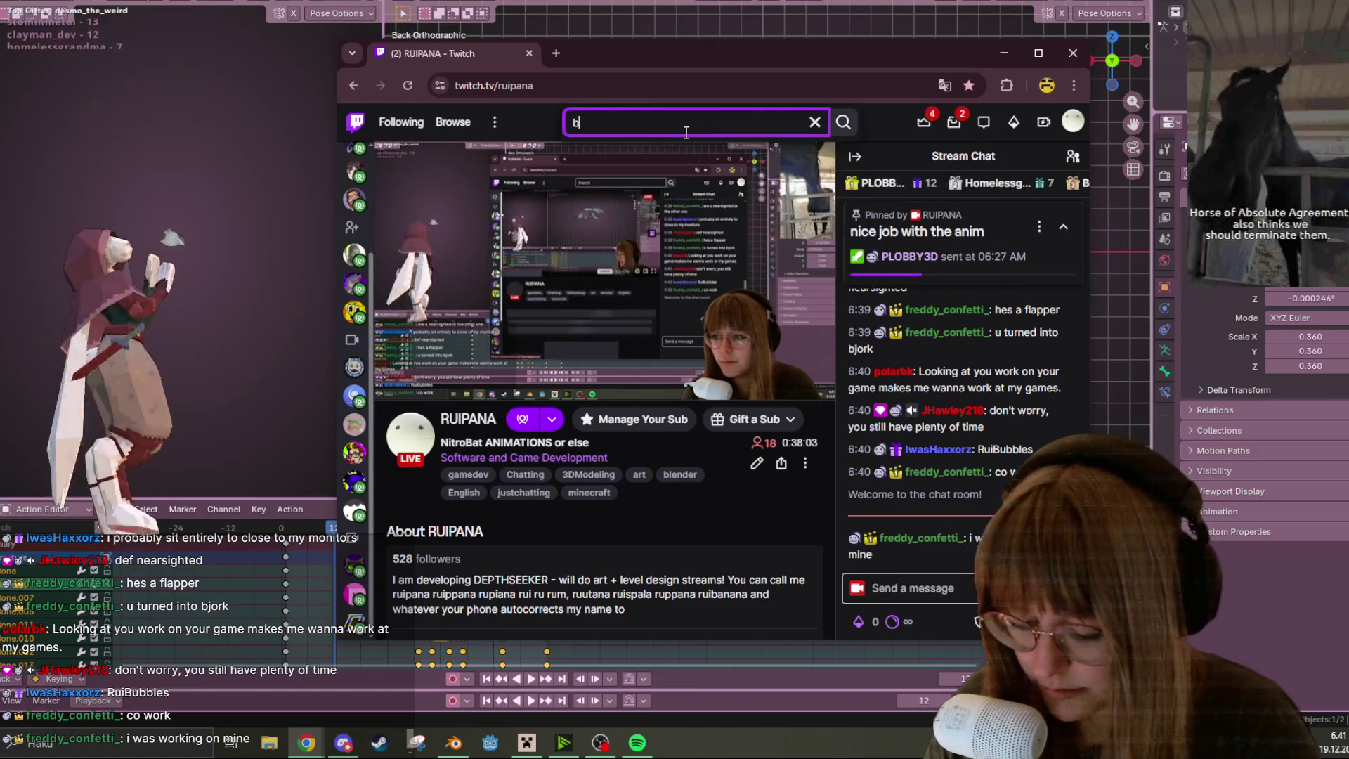
text(oooooooo)
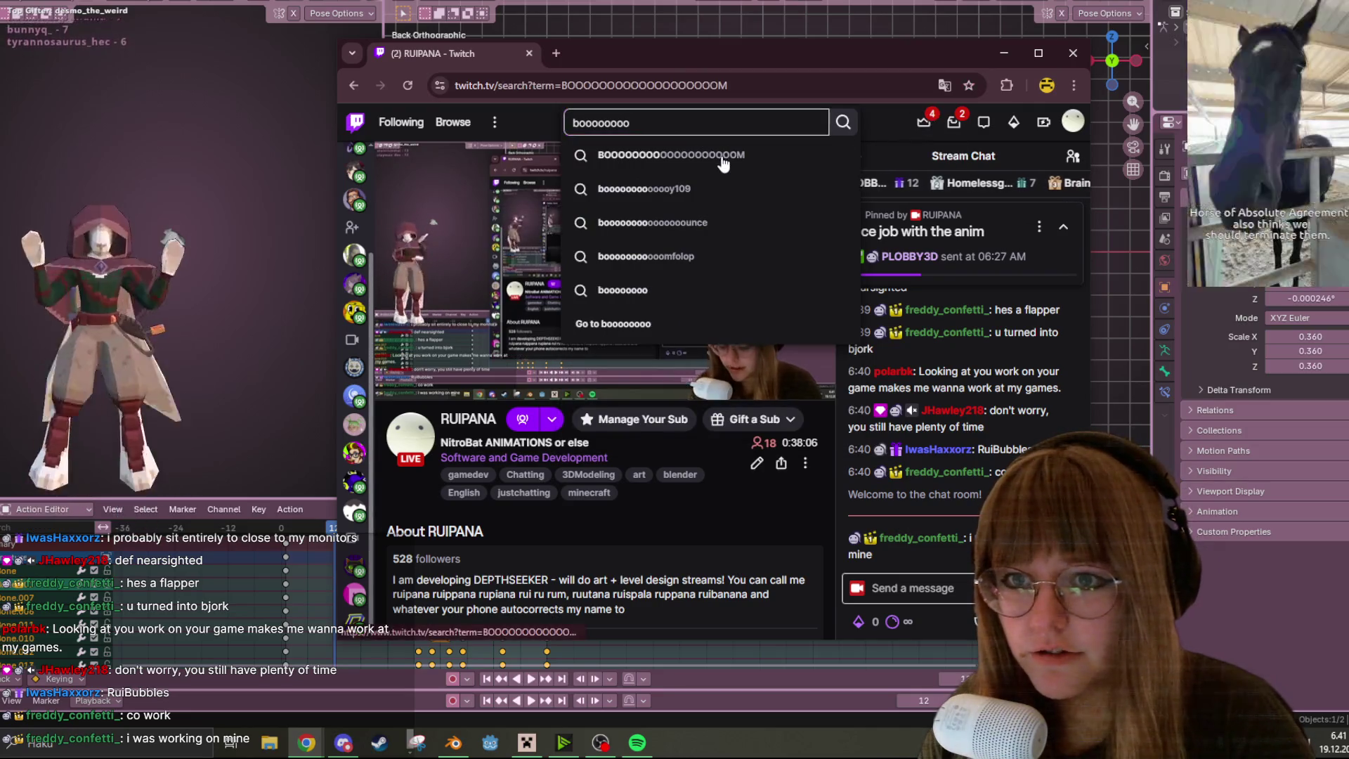
click(721, 154)
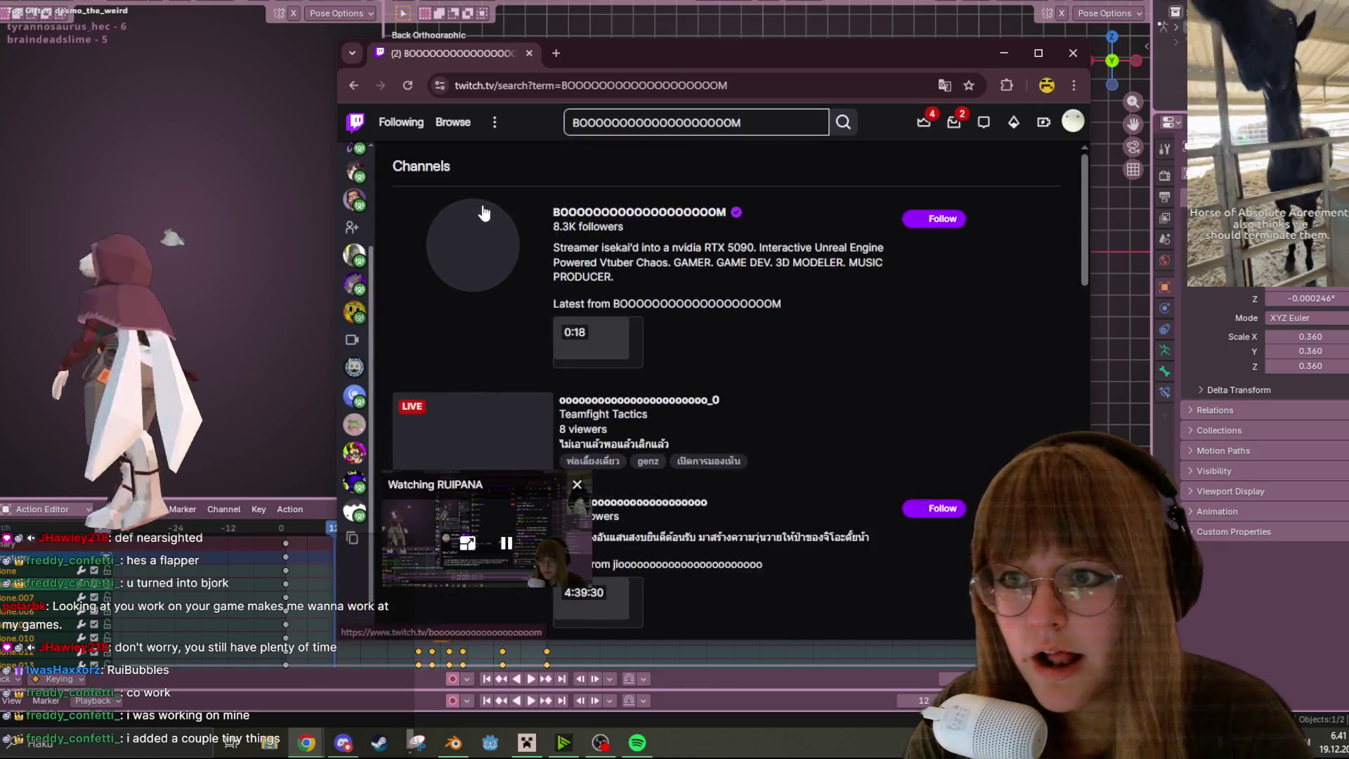
scroll(594, 288, down, 2)
scroll(647, 281, up, 1)
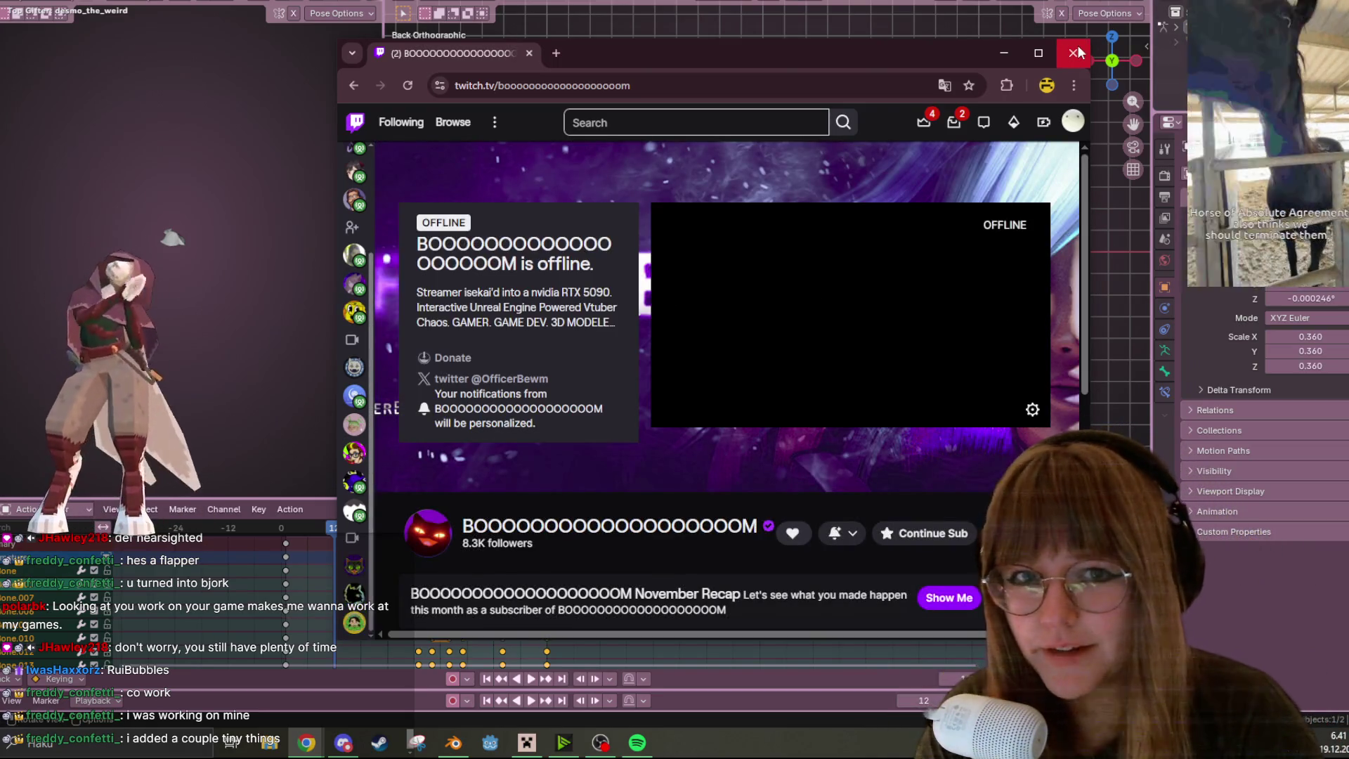
Close the Chrome window and dismiss the Minecraft Launcher's game-crashed error
click(1077, 45)
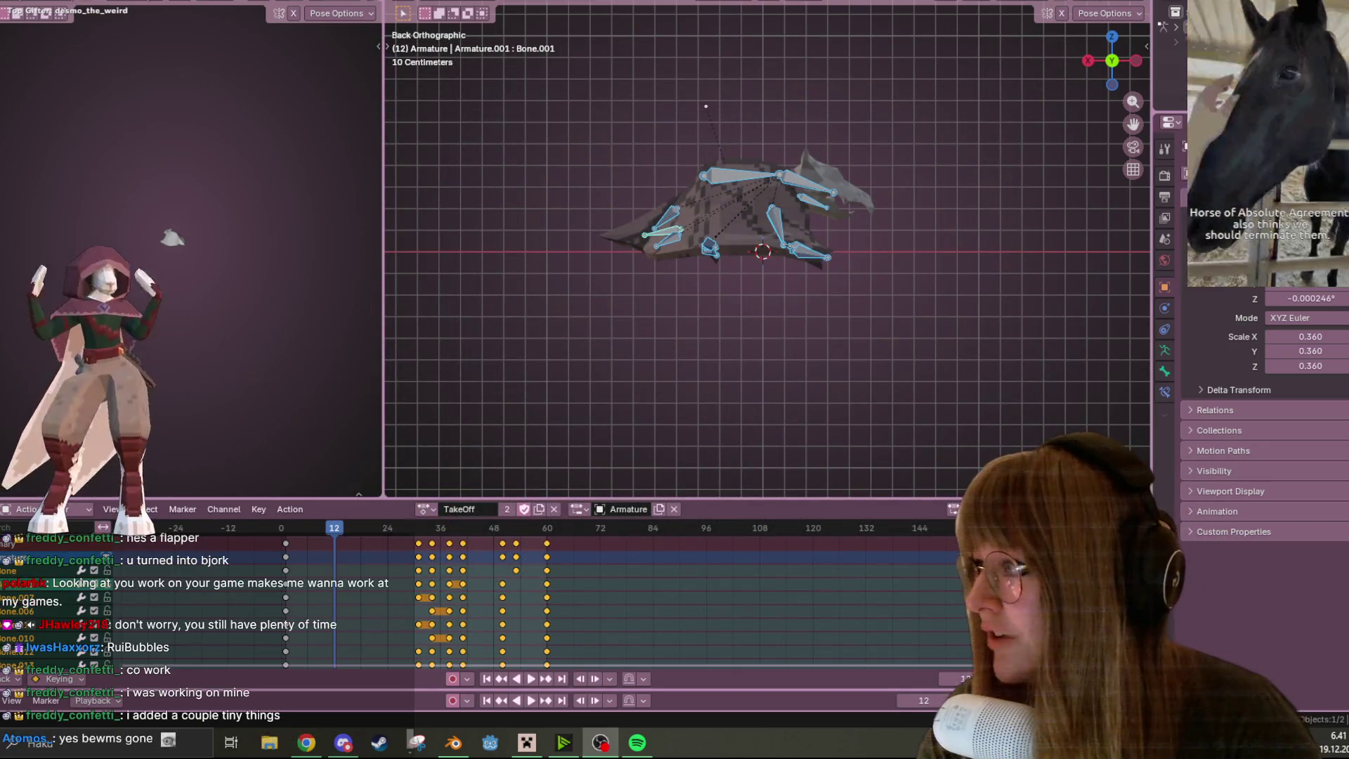
click(527, 742)
key(Escape)
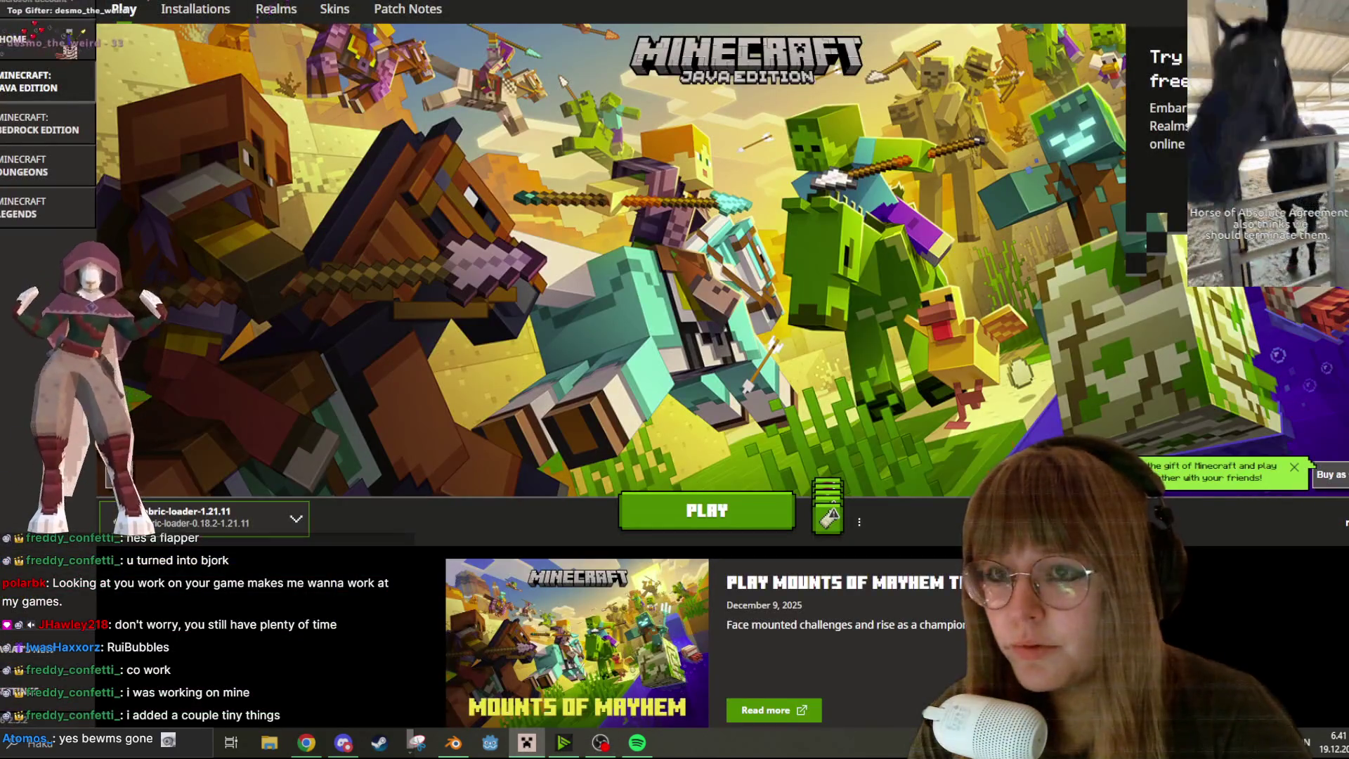
Switch away from the Minecraft Launcher with Alt+Tab
key(alt+Tab)
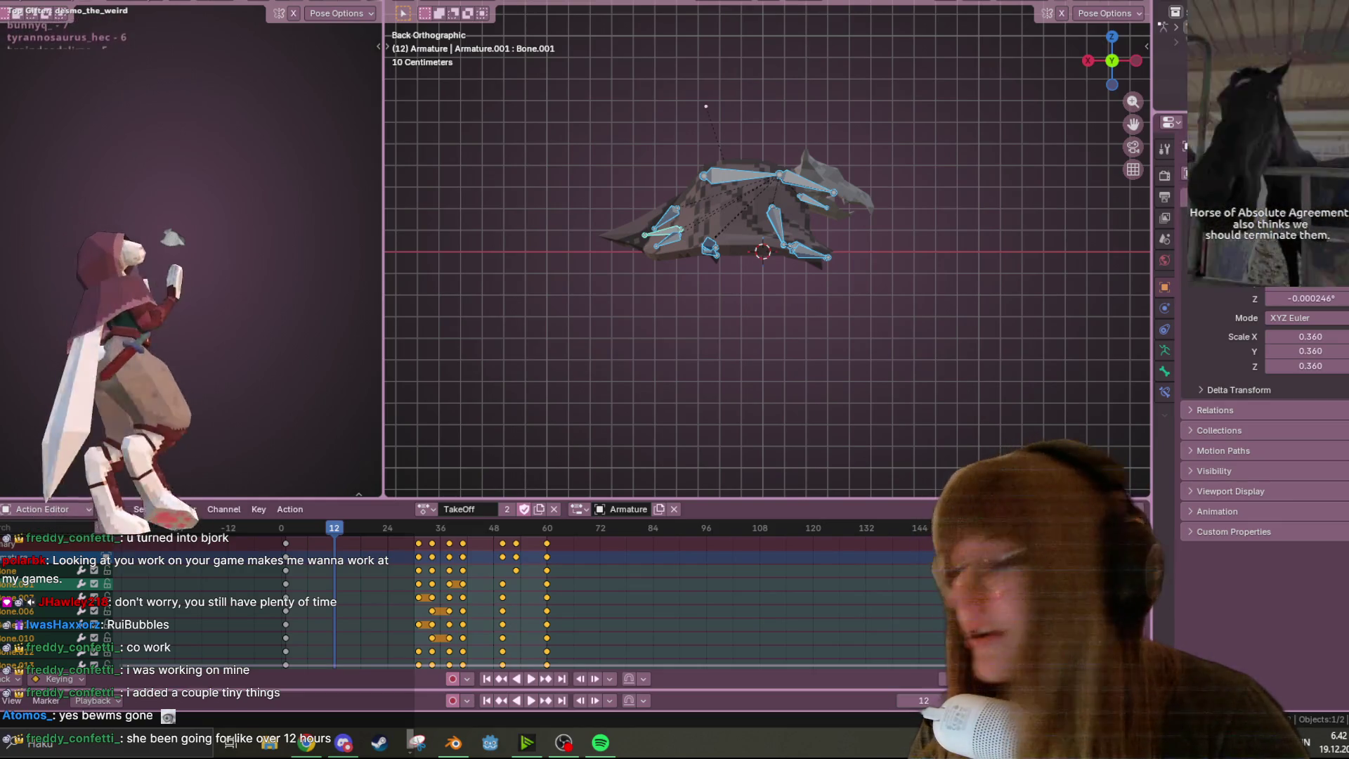
Toggle the Action Editor sidebar, launch Minecraft Launcher via Windows search, then bring up NVIDIA Broadcast
key(n)
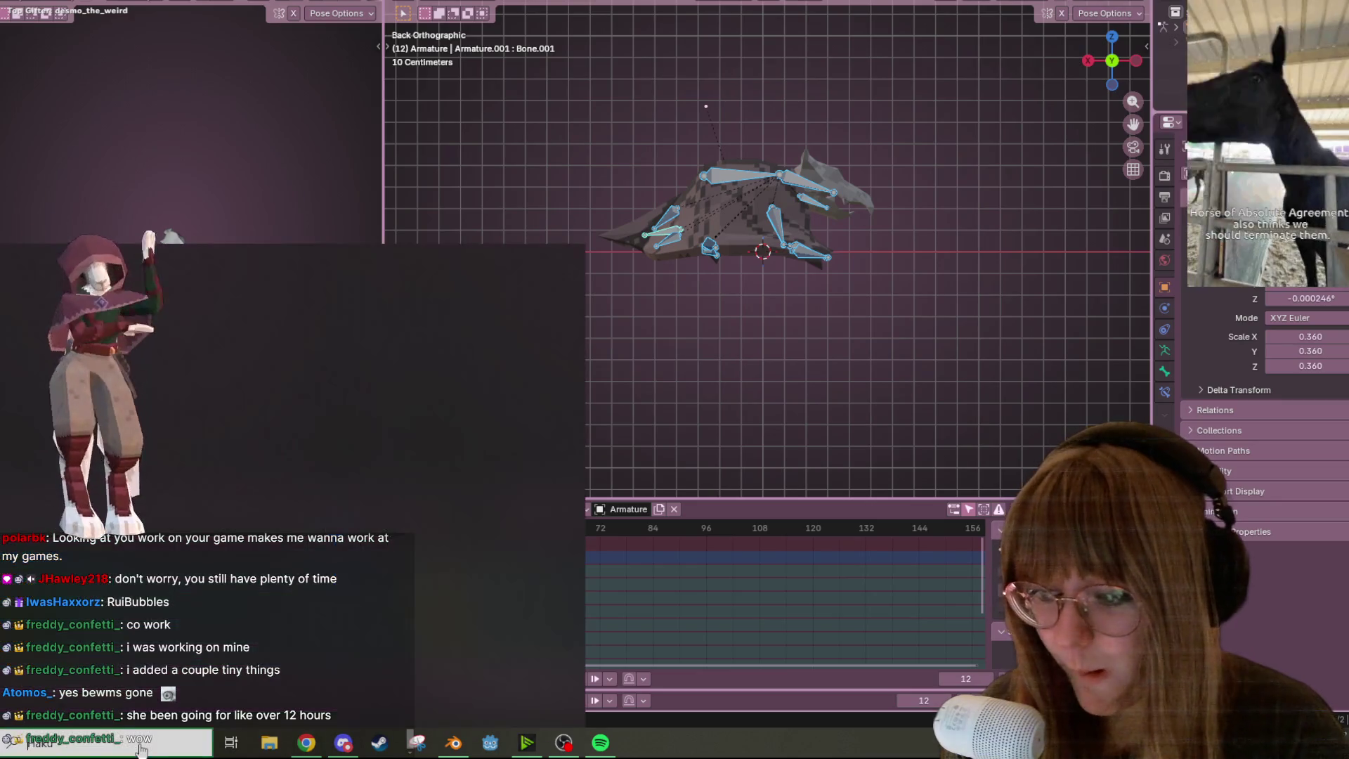
click(169, 739)
click(166, 497)
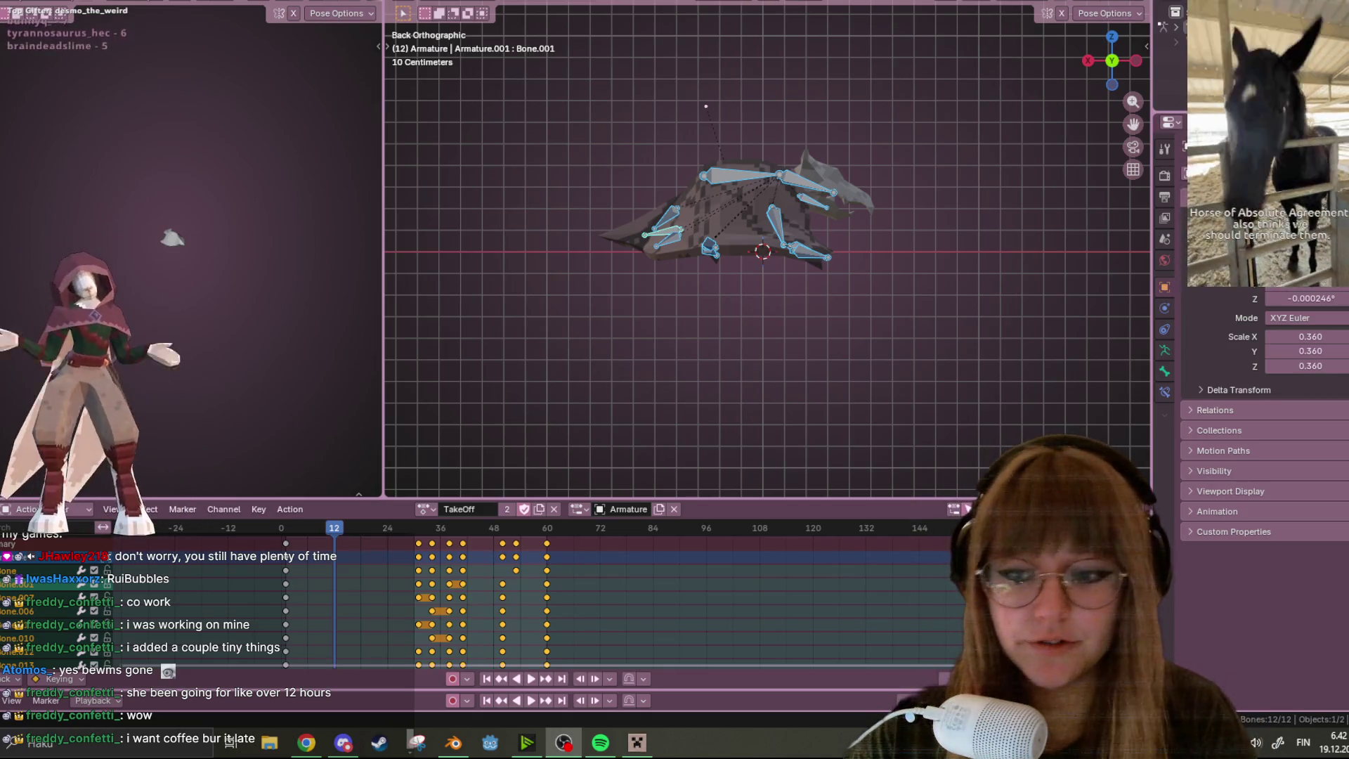
click(537, 742)
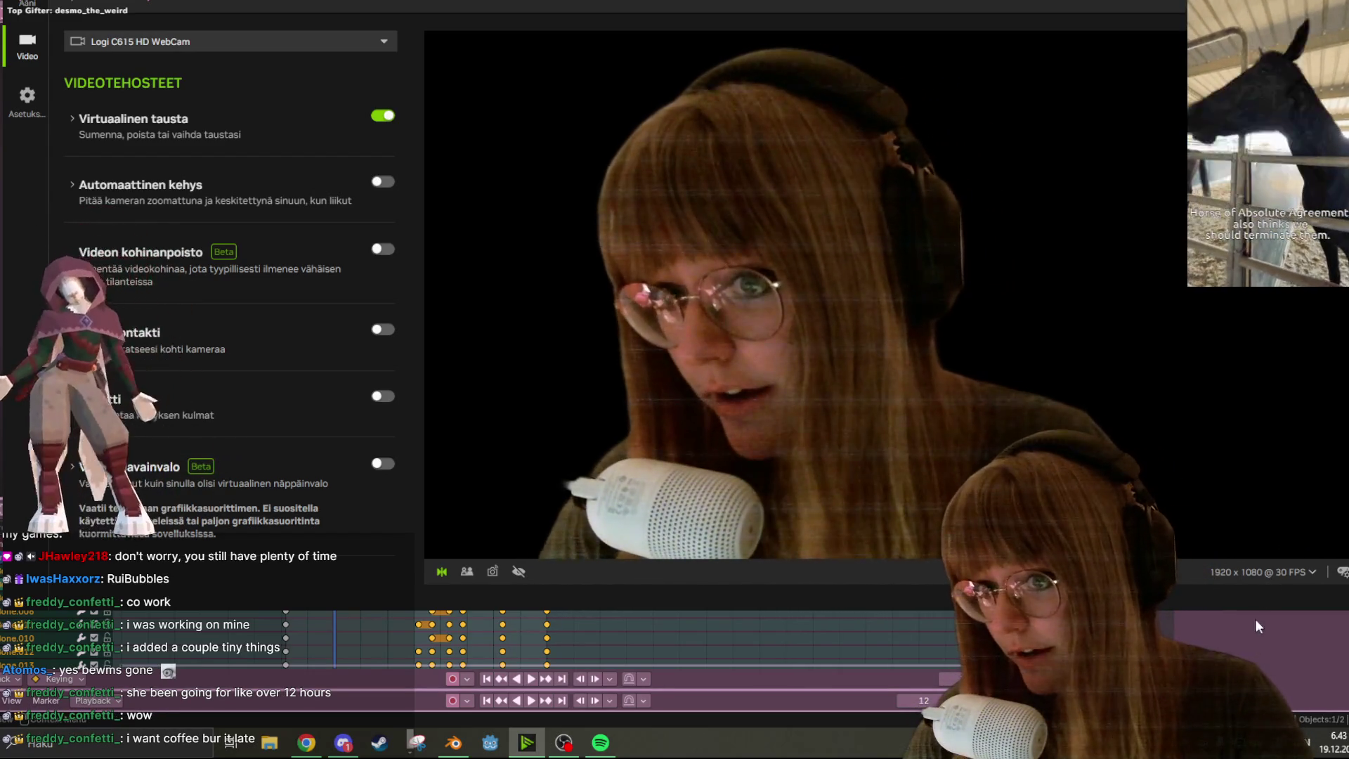
Leave NVIDIA Broadcast's webcam settings by switching back through the taskbar
click(453, 742)
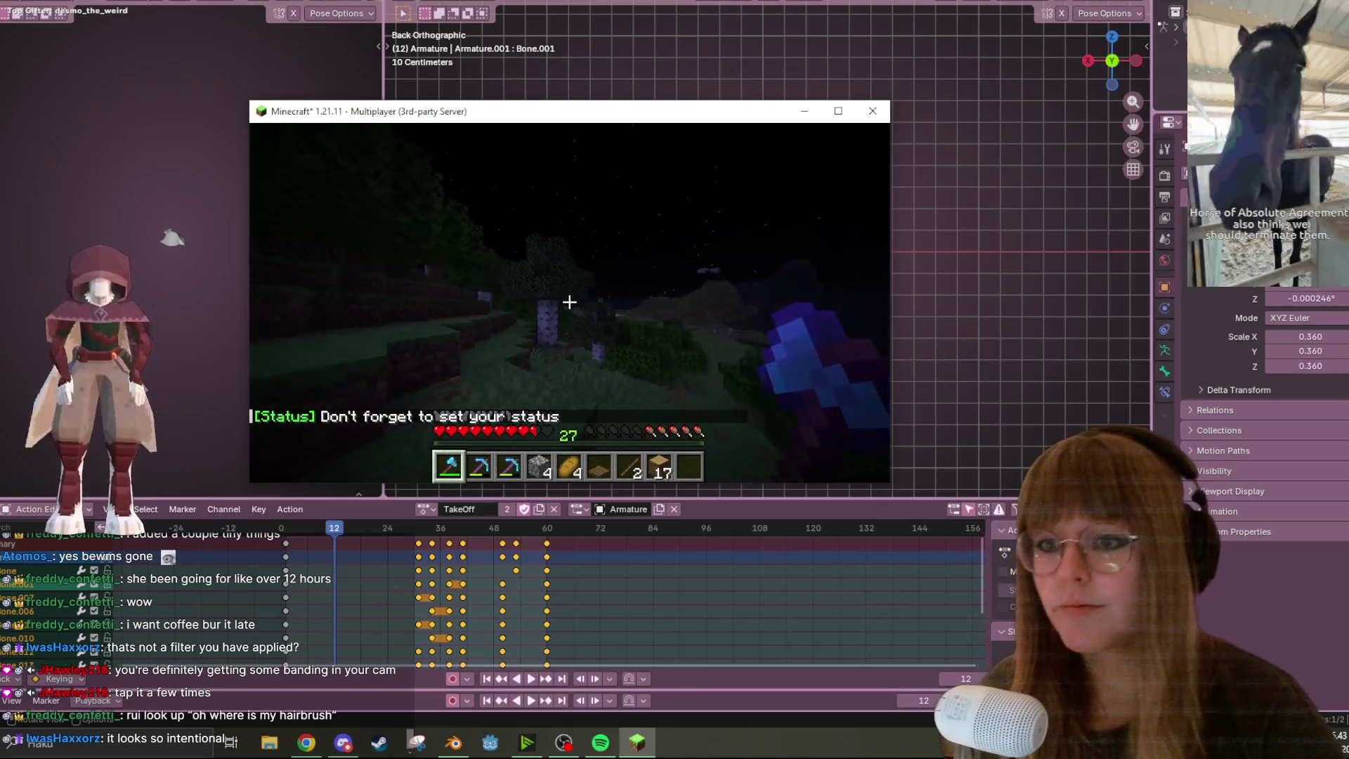
Check the Minecraft online player list and pause to the Game Menu
key(Tab)
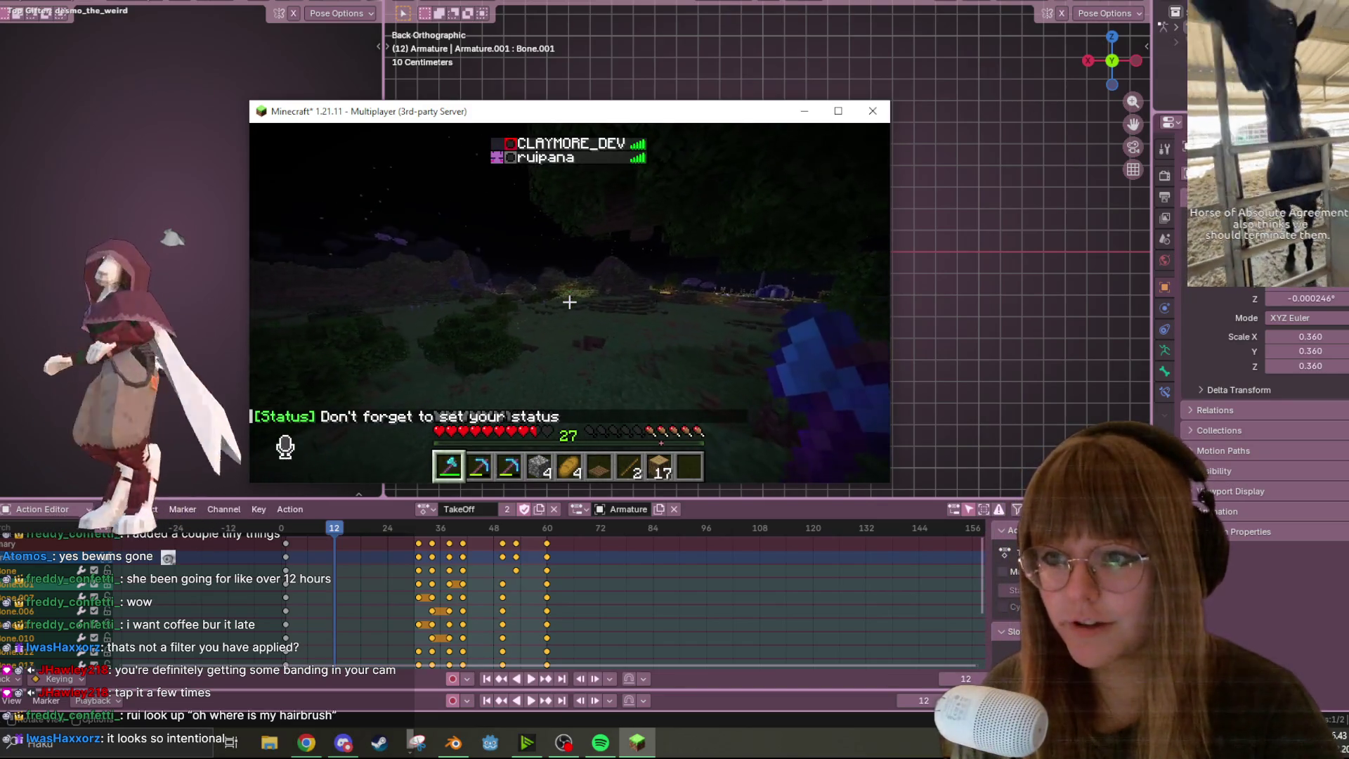
key(Escape)
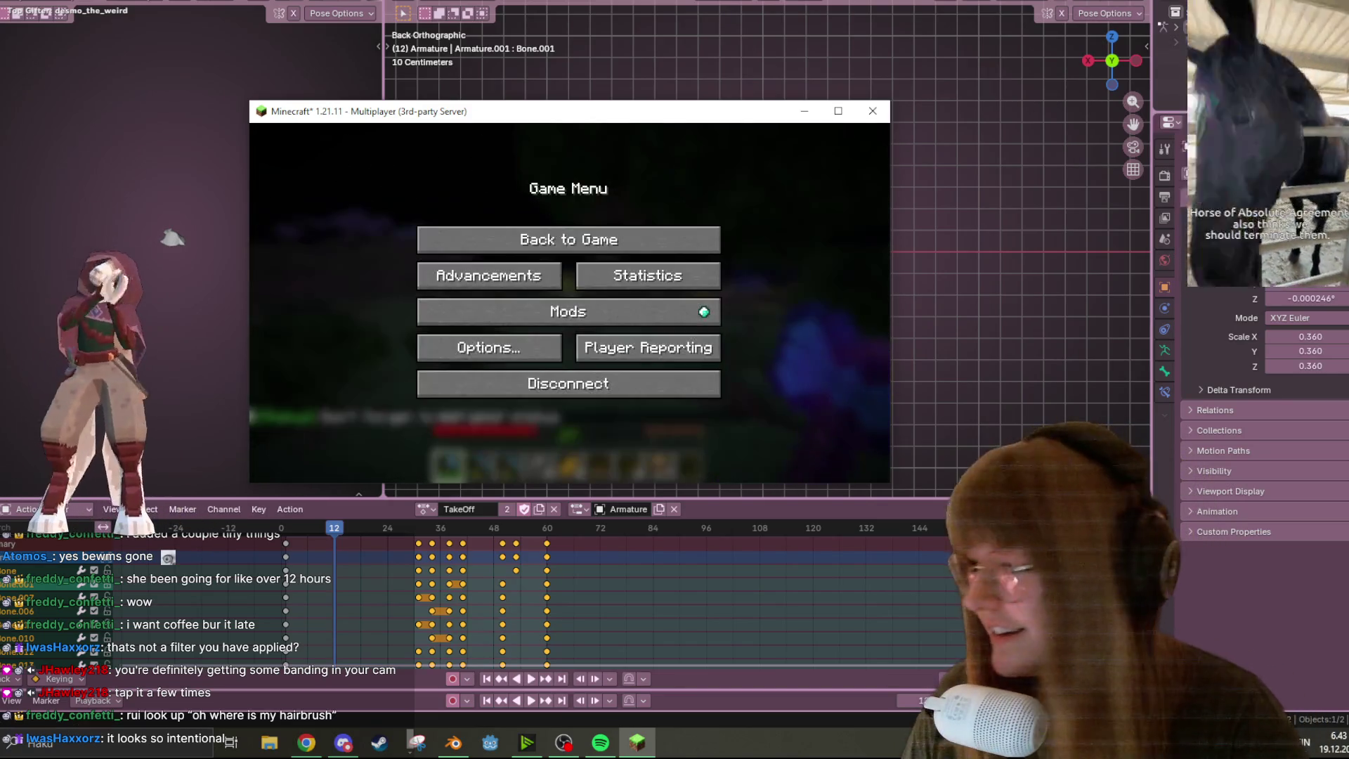
key(alt+Tab)
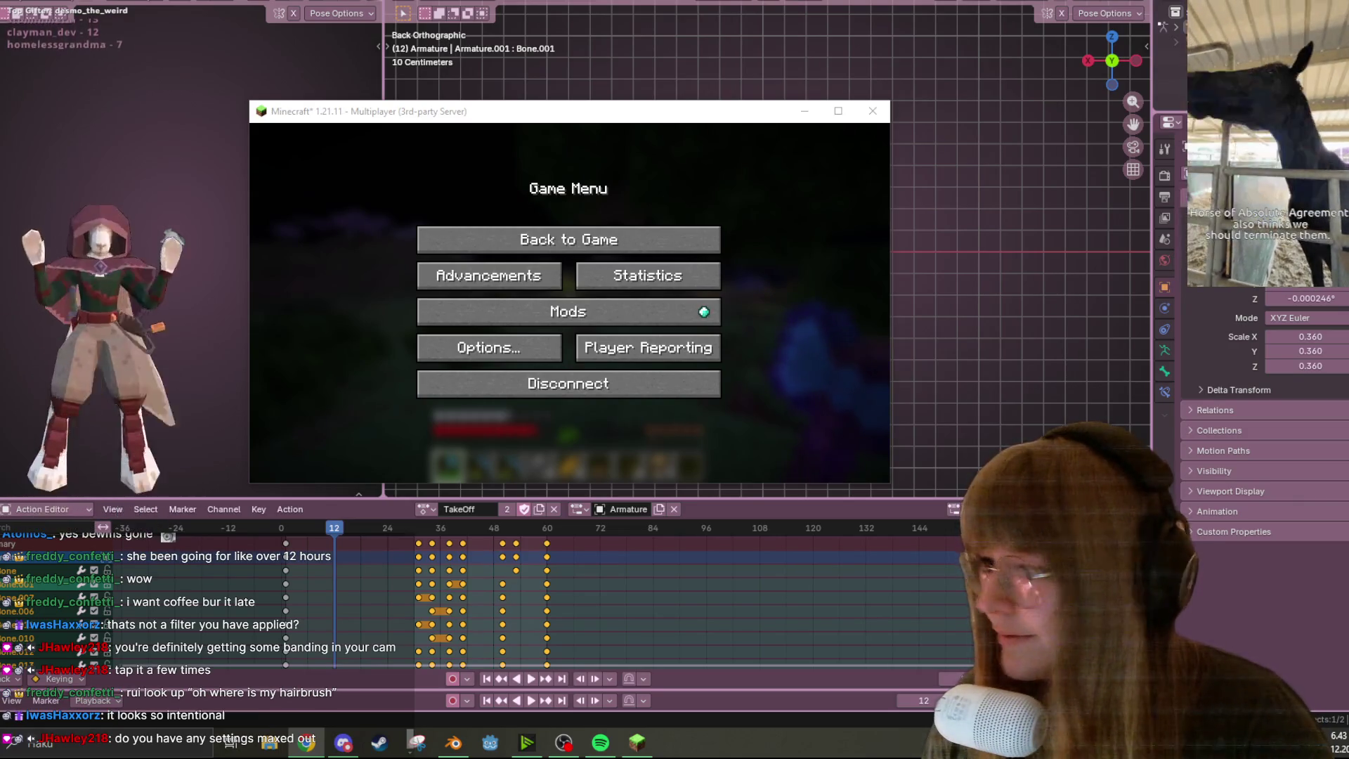
Resume briefly, pause again, and switch over to the NVIDIA Broadcast window
click(566, 240)
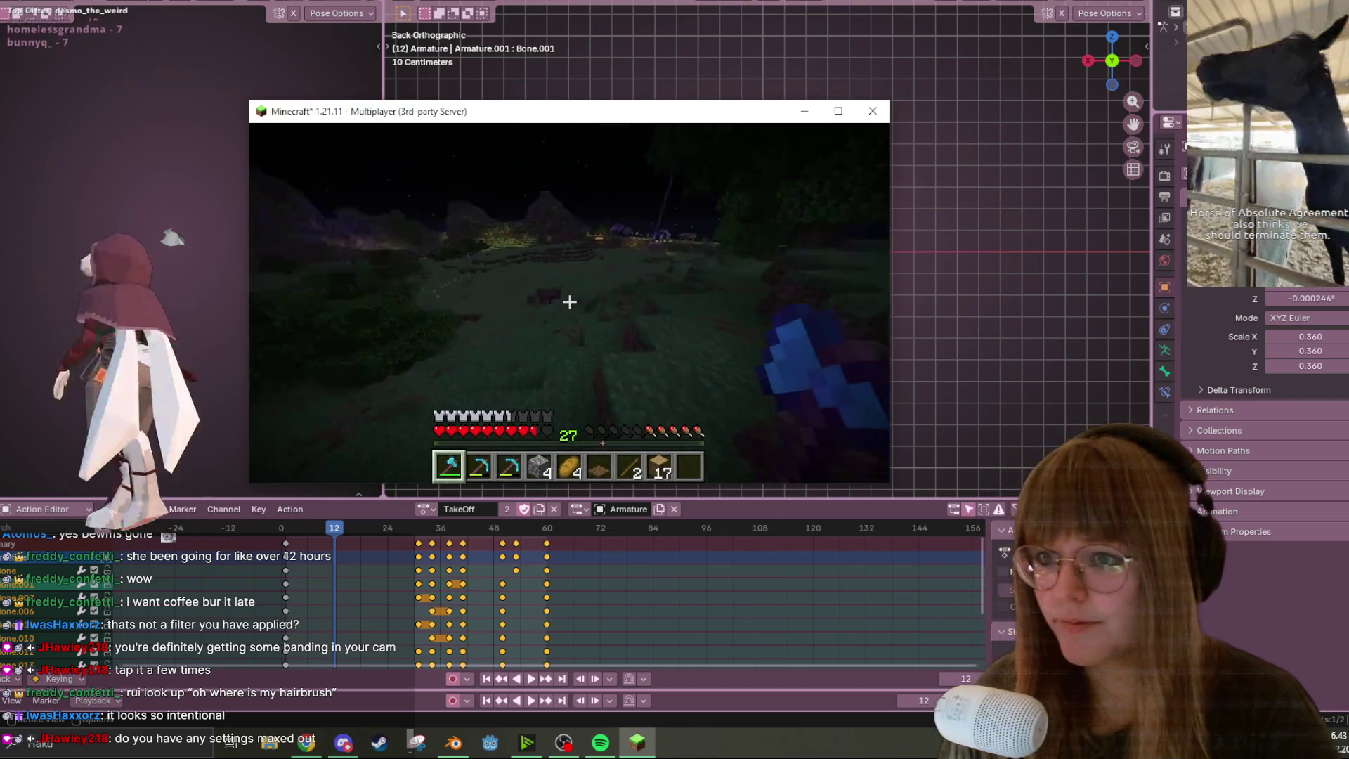
key(Escape)
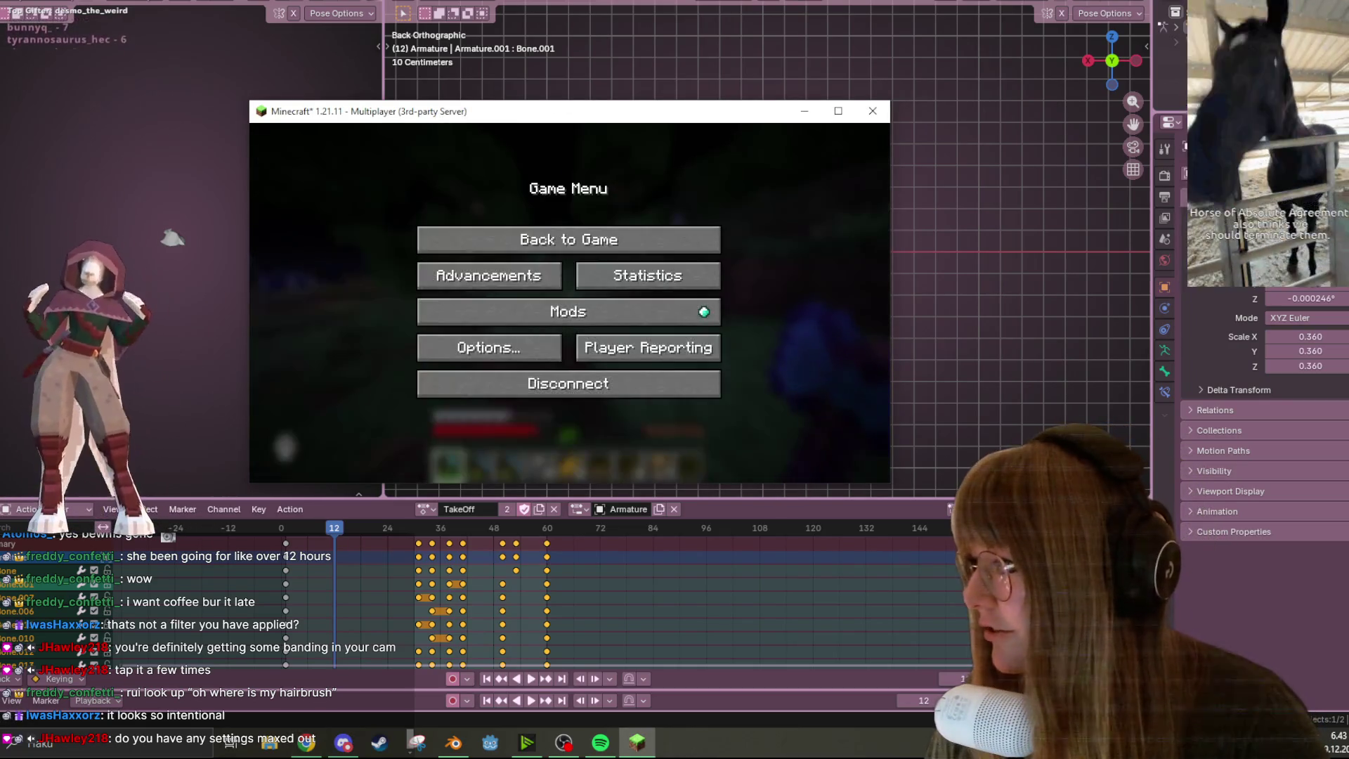
key(alt+Tab)
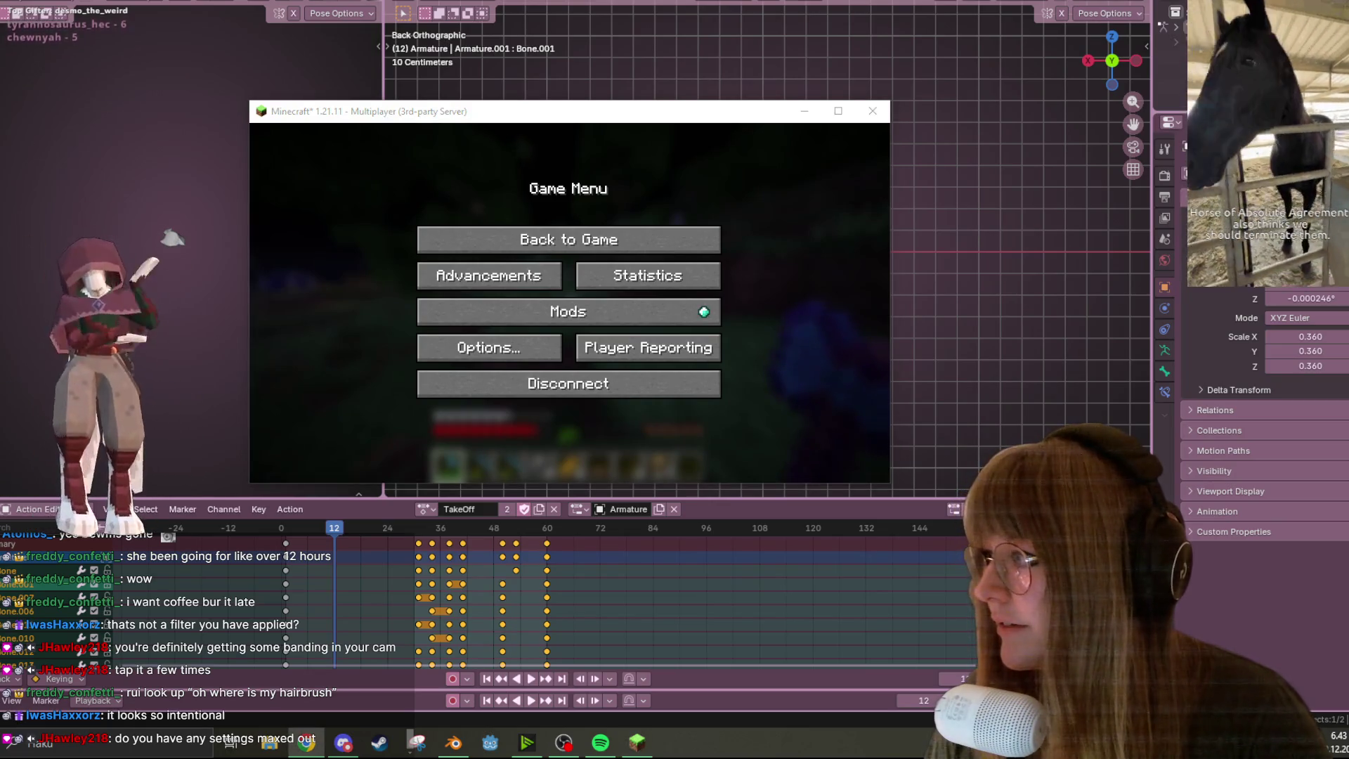
click(532, 744)
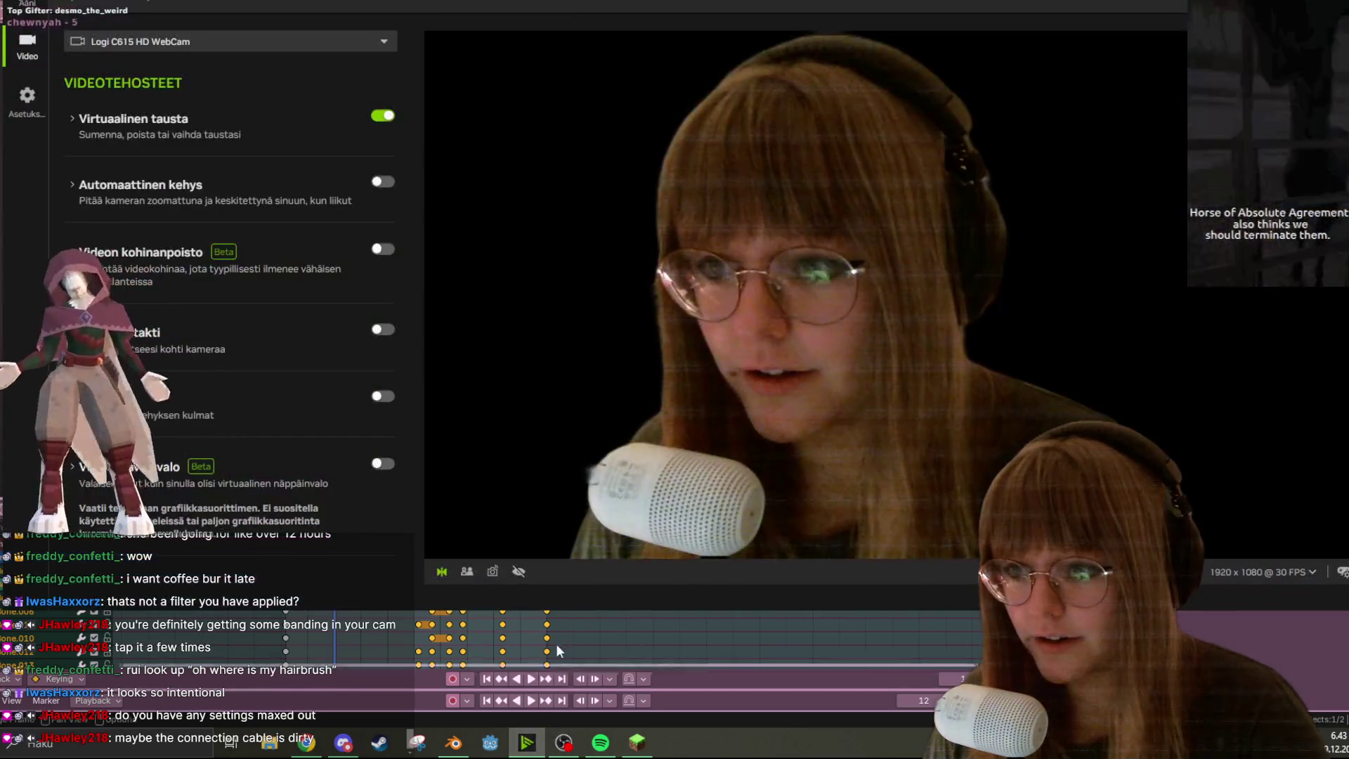
Disconnect Minecraft from the server back to the multiplayer server list
click(653, 635)
click(638, 744)
click(555, 384)
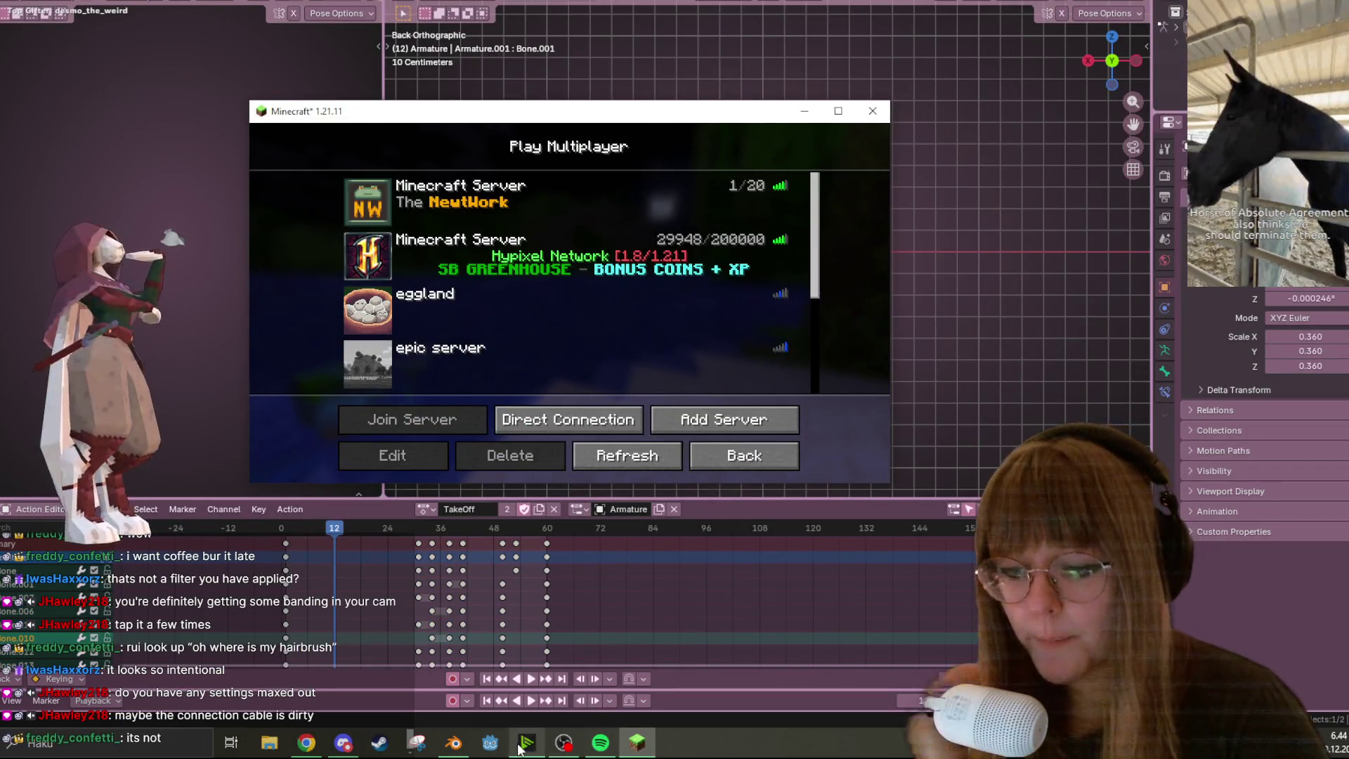
Toggle Virtual Background off and on and frame corners on and off, leaving only Virtual Background
click(522, 746)
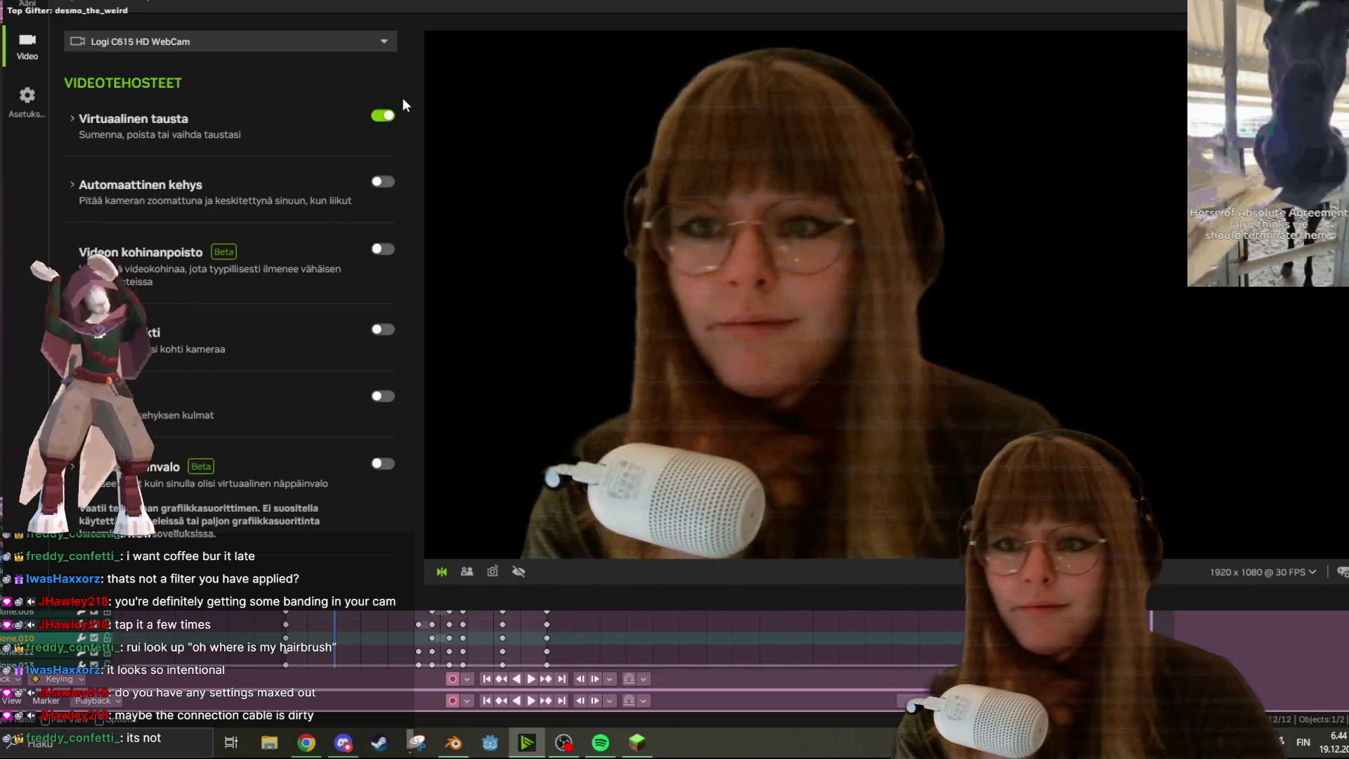
click(394, 116)
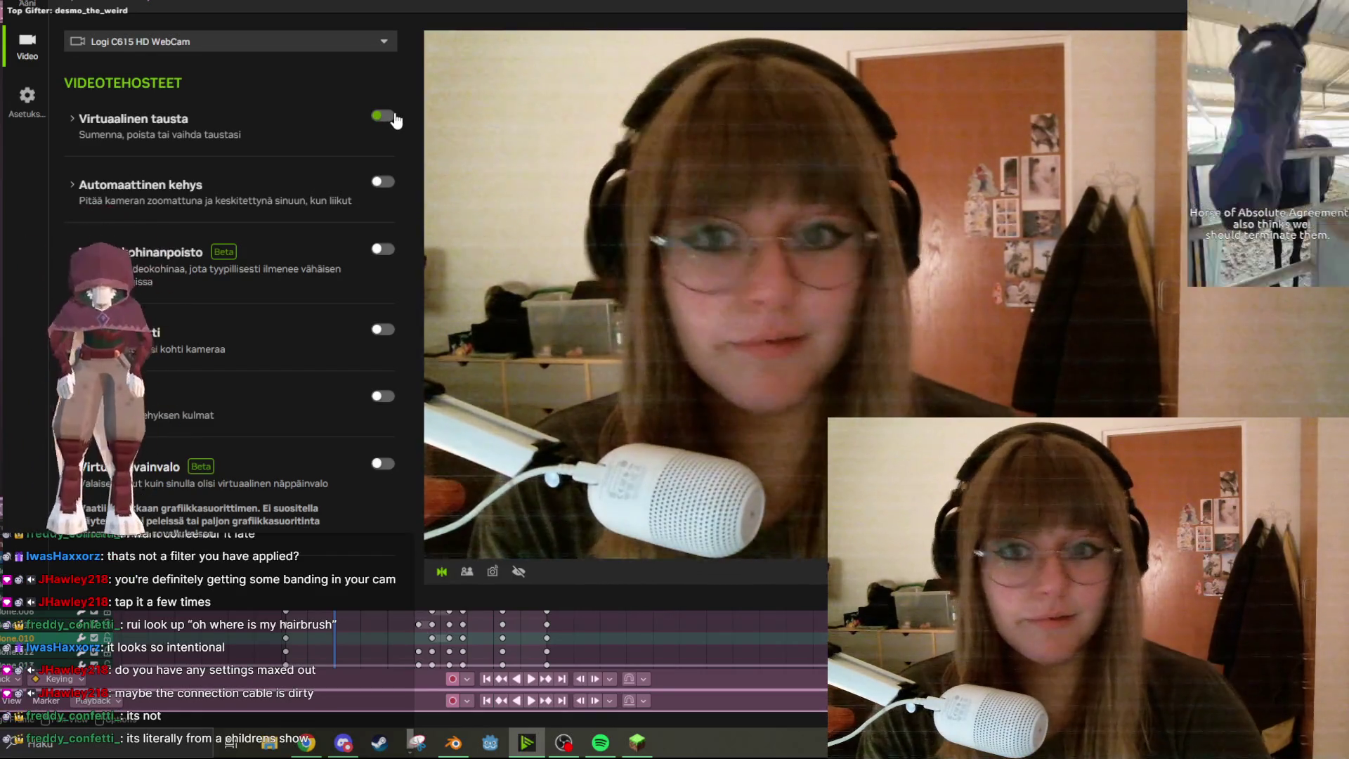
click(396, 118)
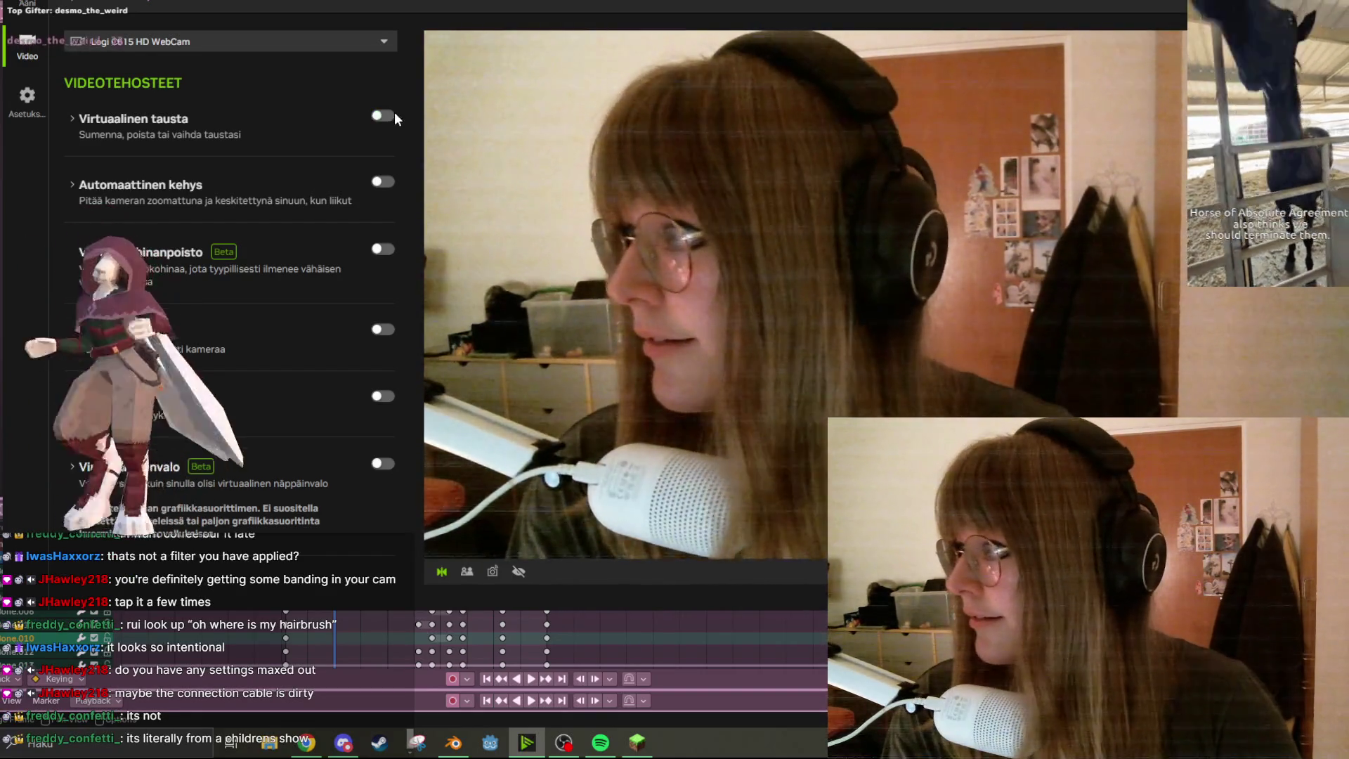
click(396, 118)
click(391, 184)
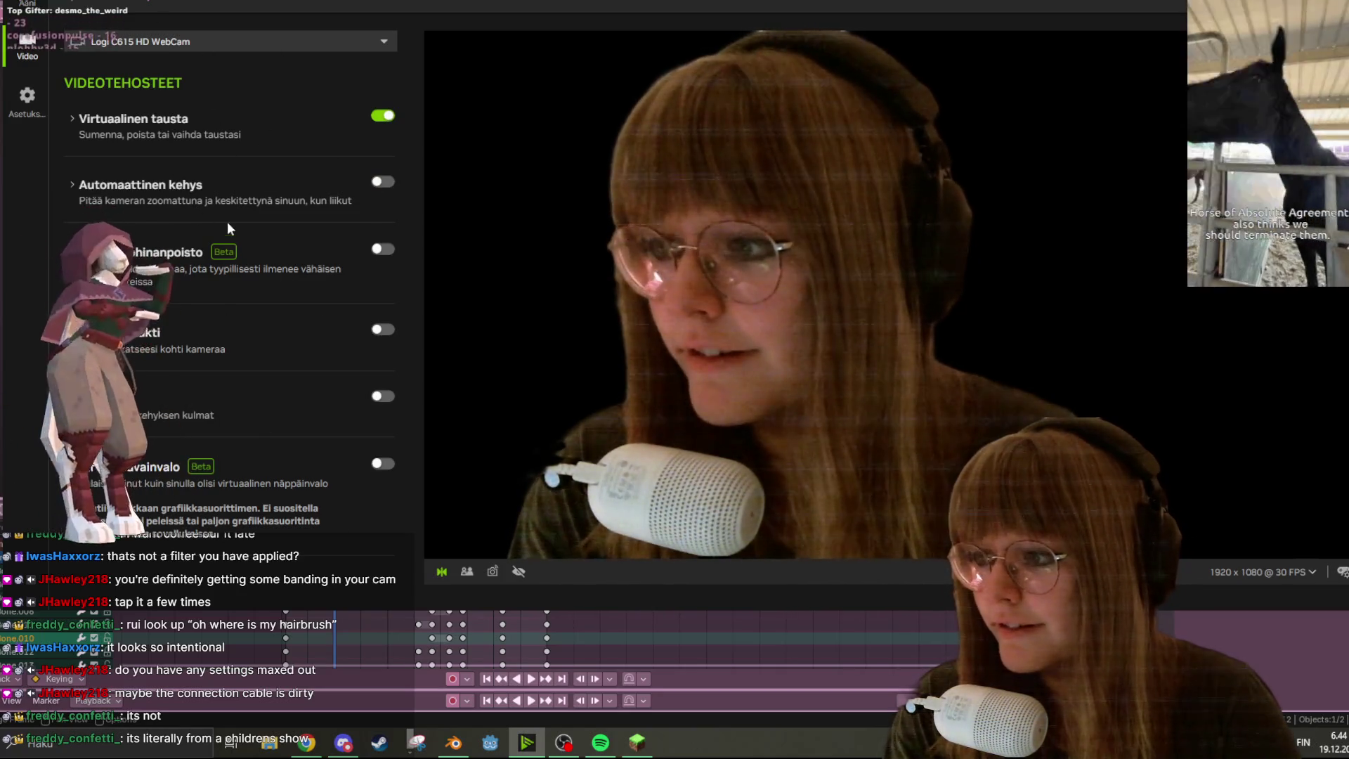
click(385, 395)
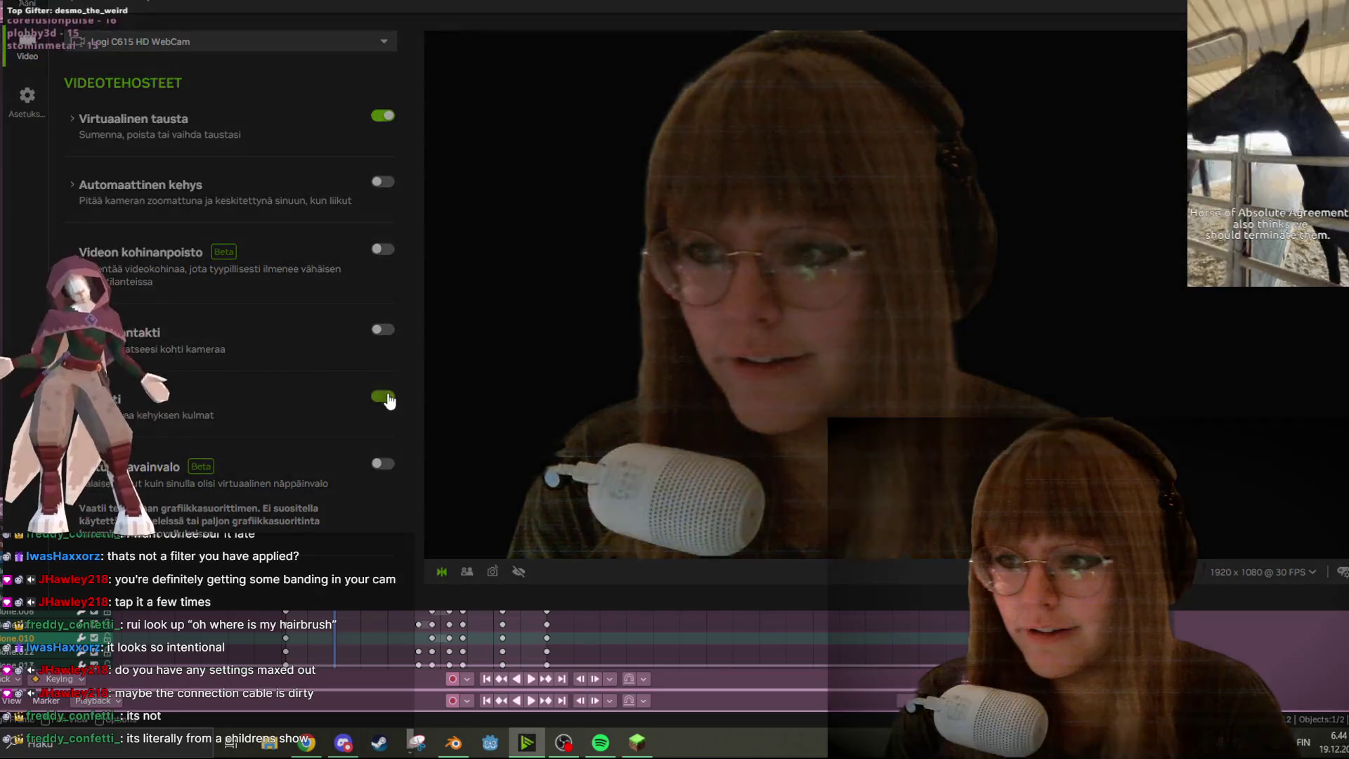
click(385, 397)
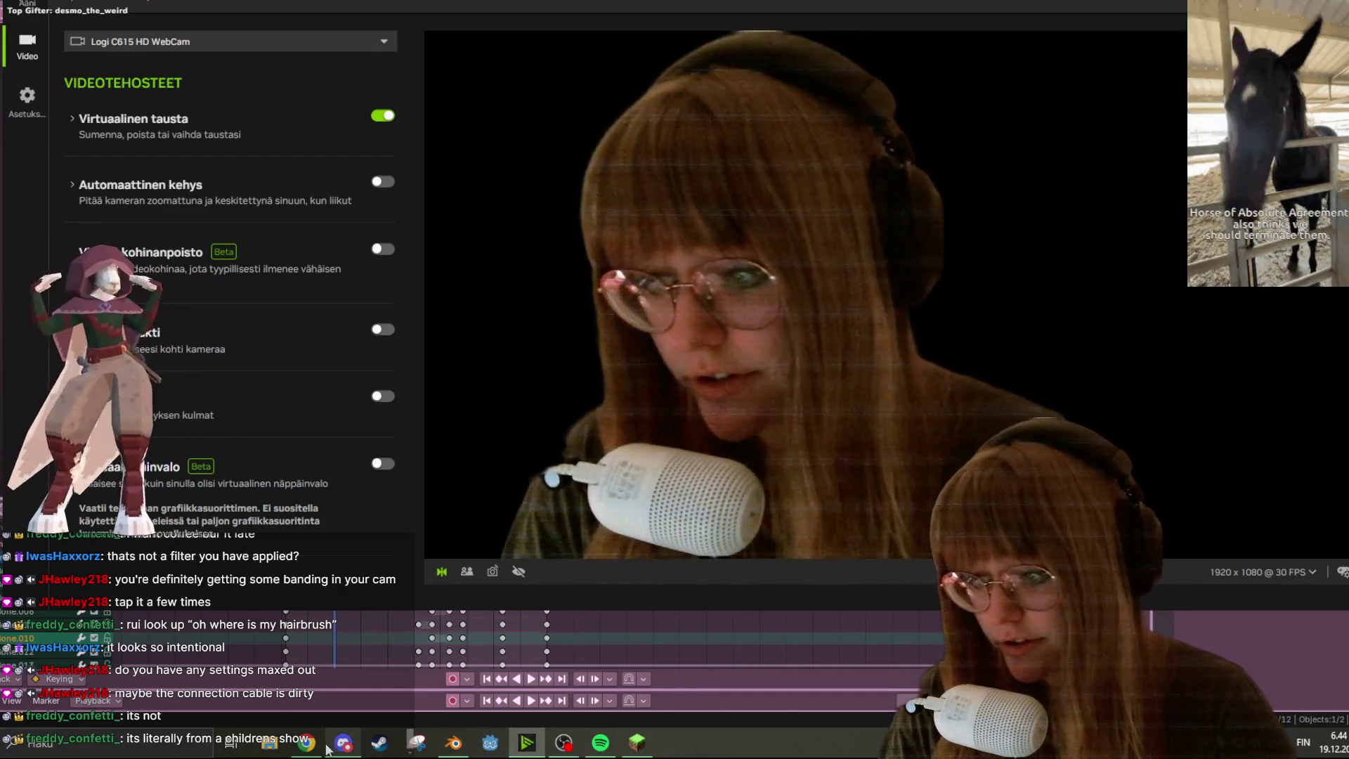
click(637, 741)
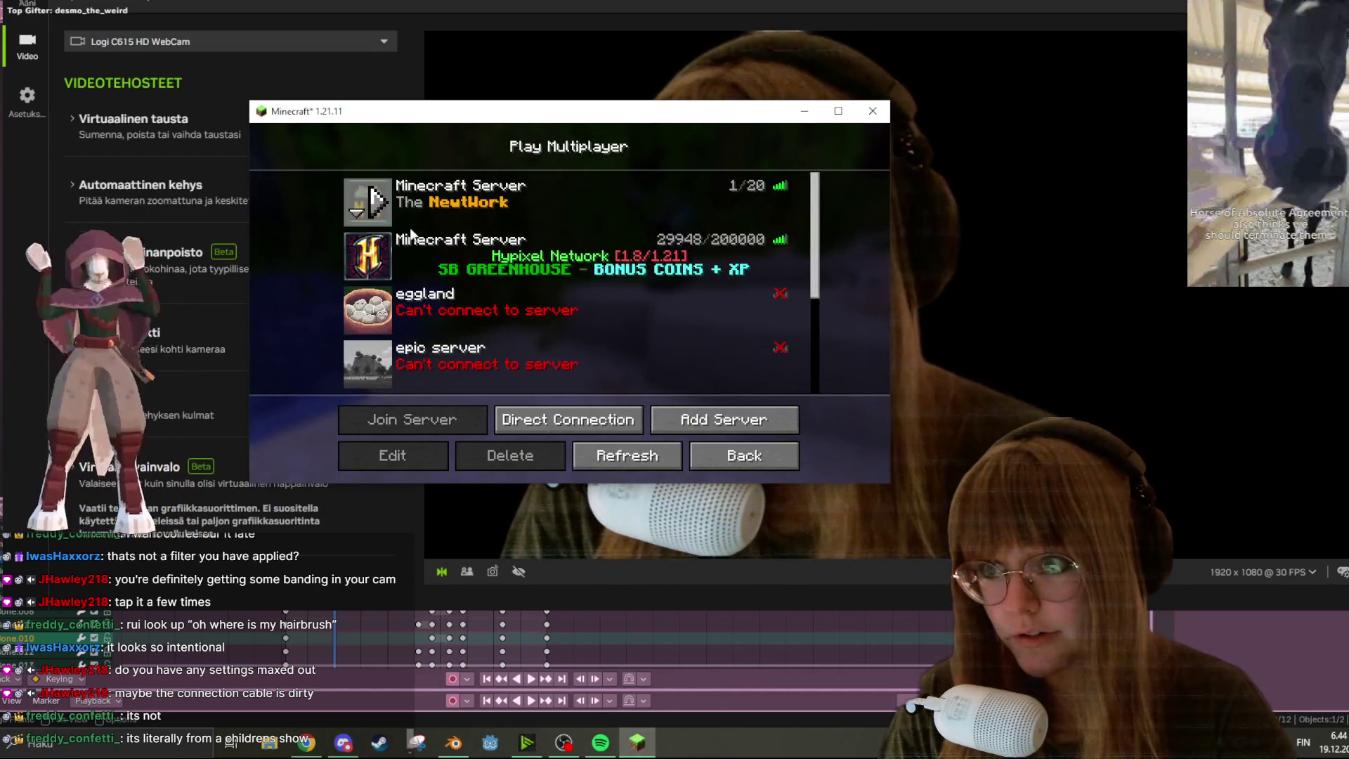
Rejoin the multiplayer server and send the chat message 'tt'
double_click(382, 205)
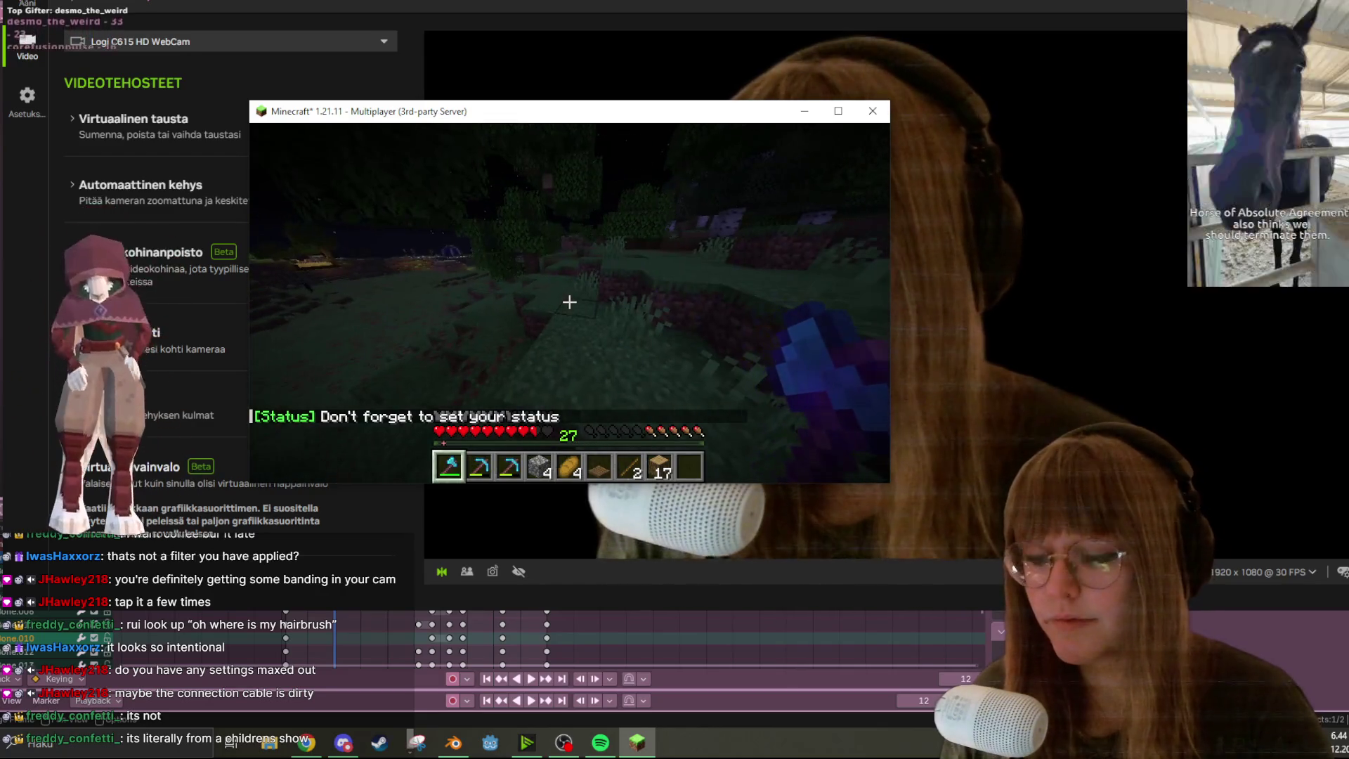
text(tt)
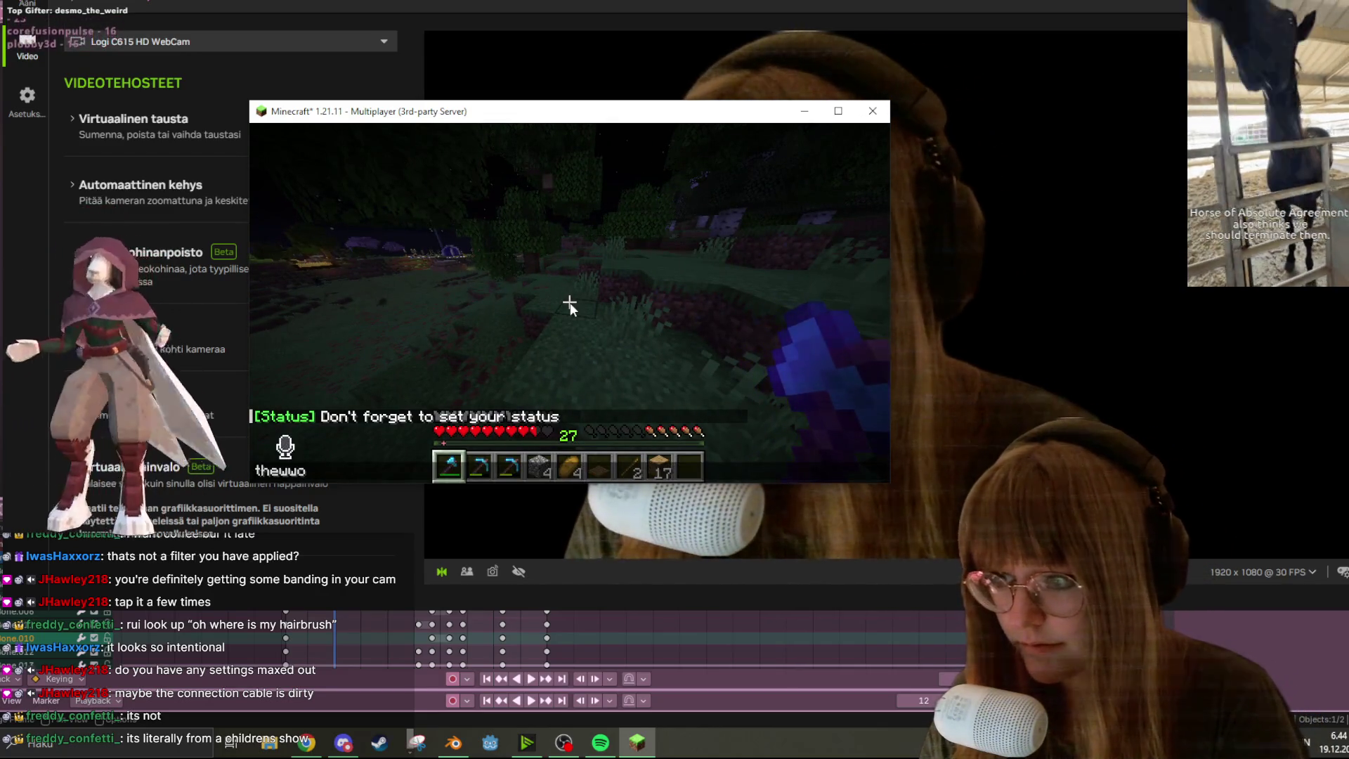
key(Return)
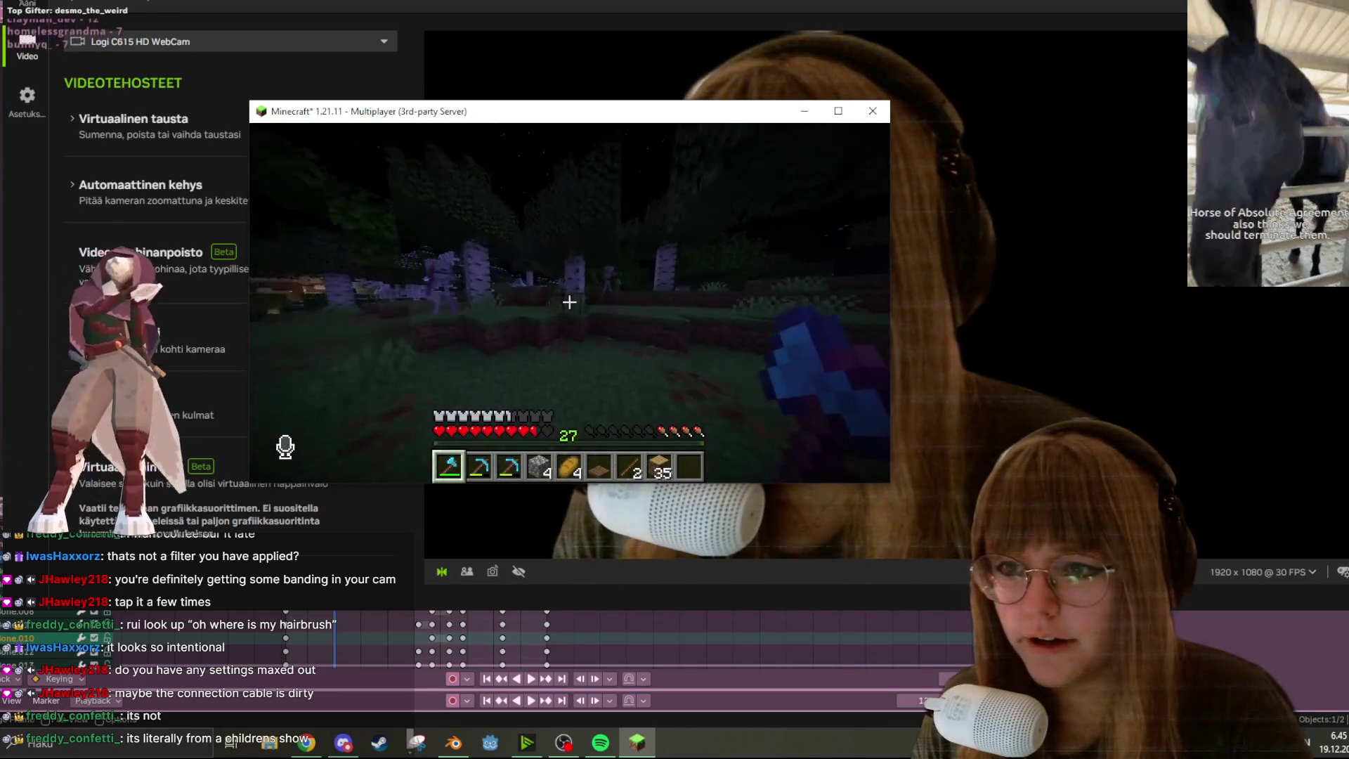
Disconnect from the server via the Game Menu and close the Minecraft window
key(Escape)
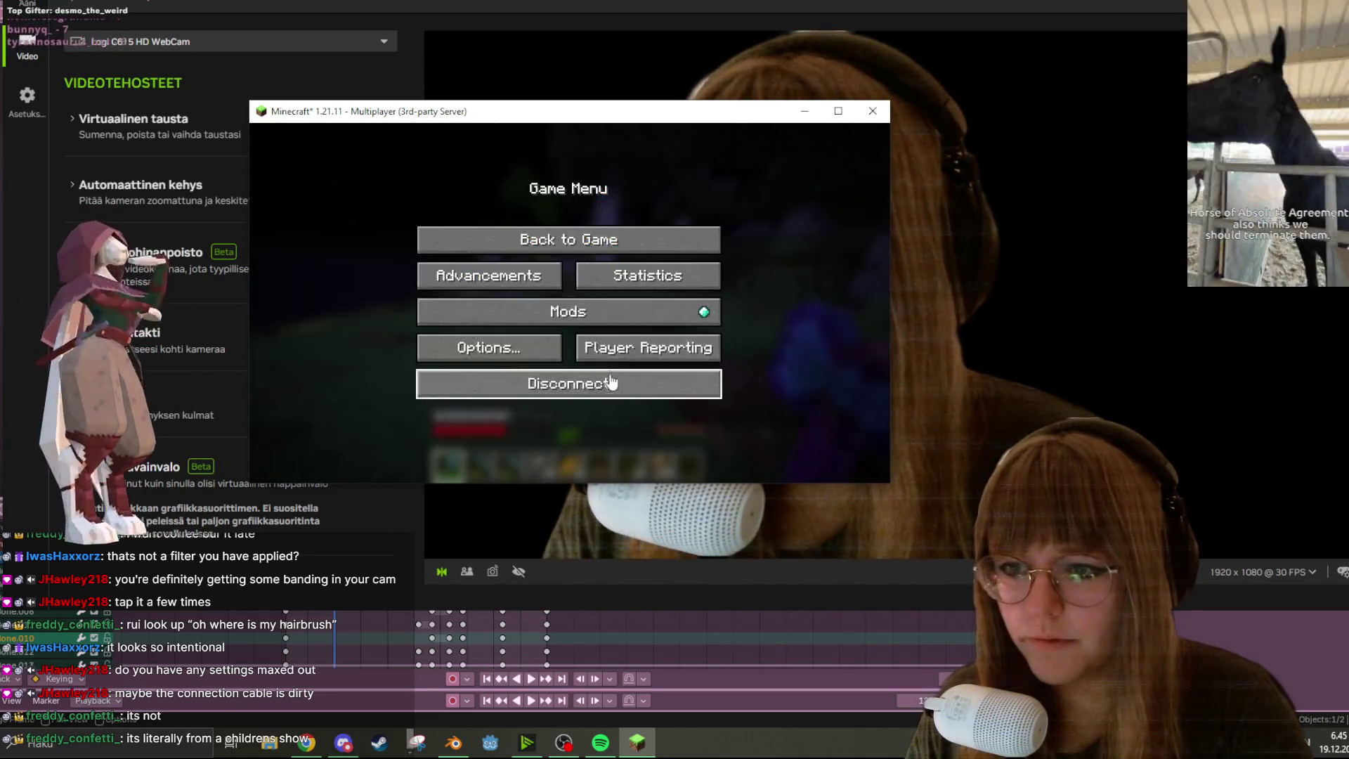
click(604, 392)
click(872, 111)
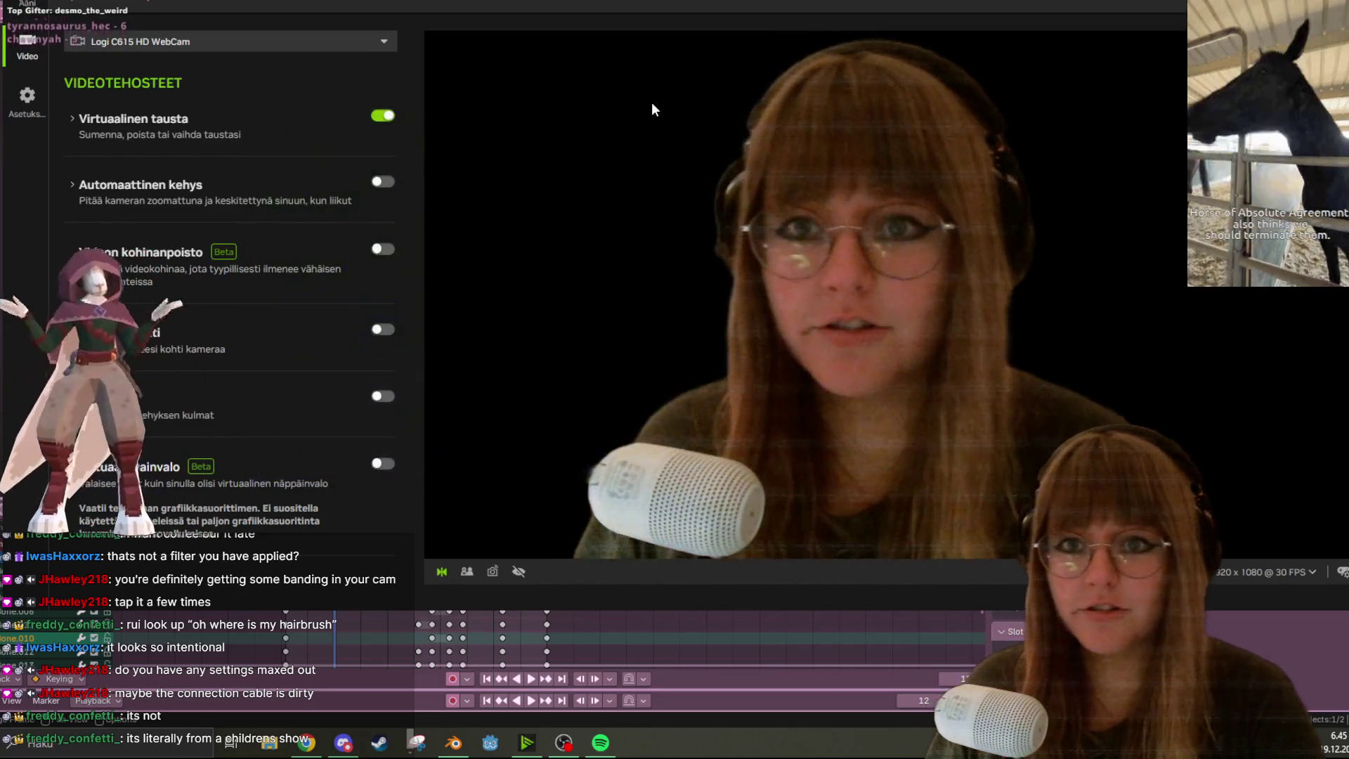
Bring Blender back in front of NVIDIA Broadcast and pick a higher bone channel in TakeOff
click(824, 634)
click(803, 625)
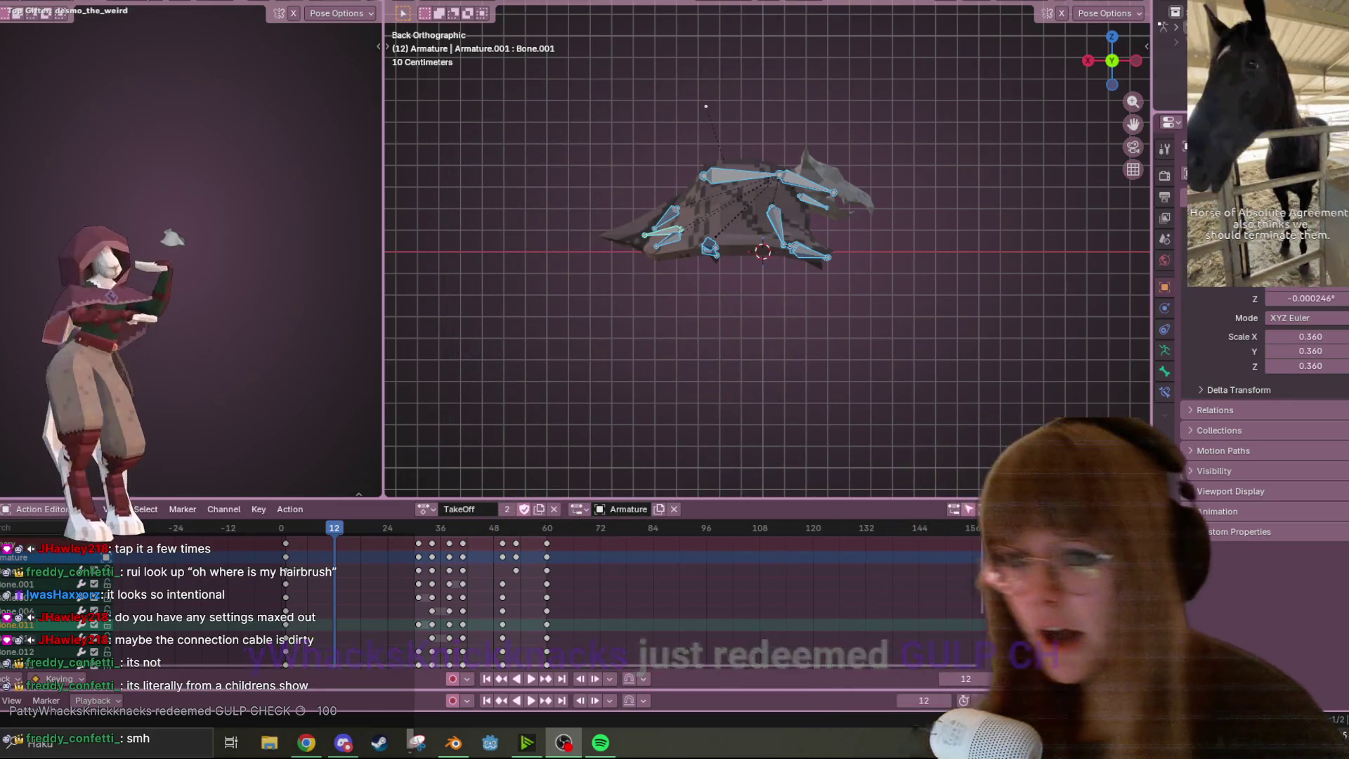
scroll(998, 105, up, 5)
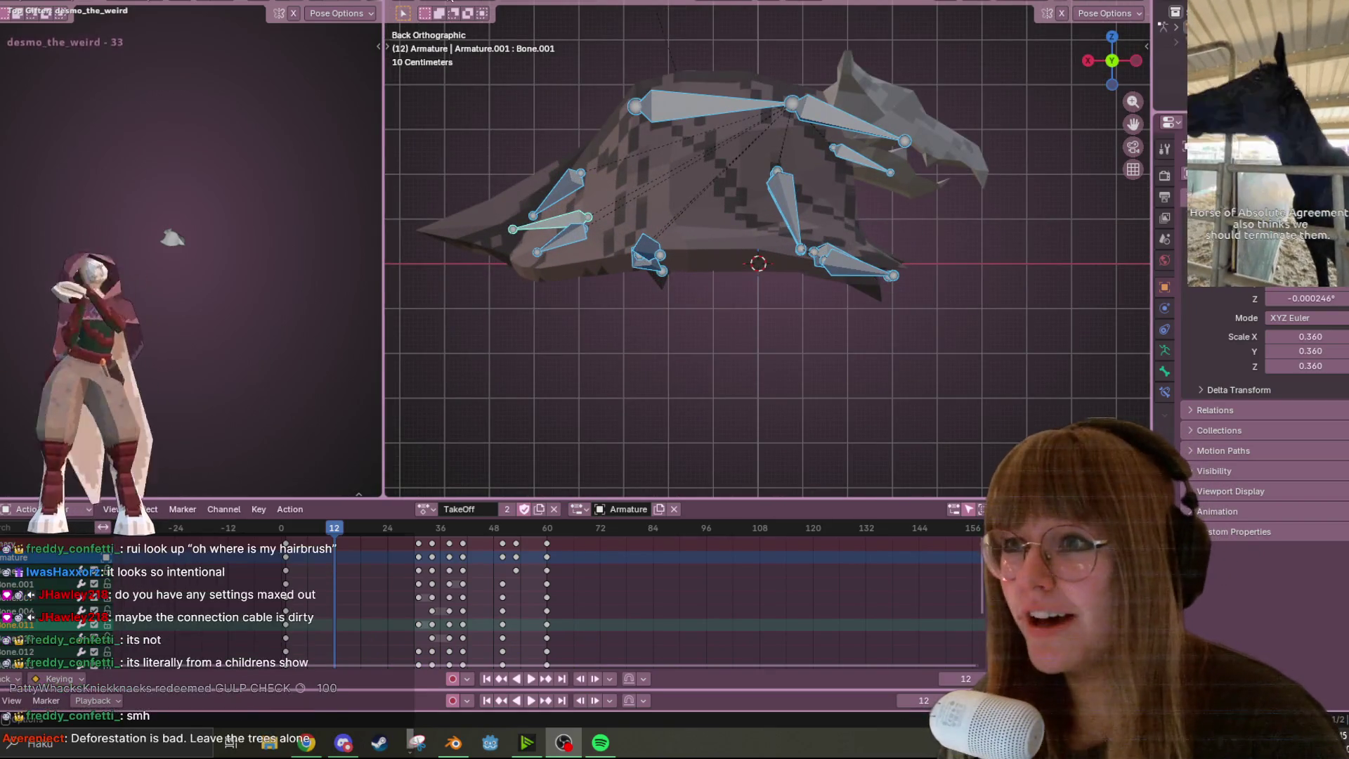
key(ctrl+Tab)
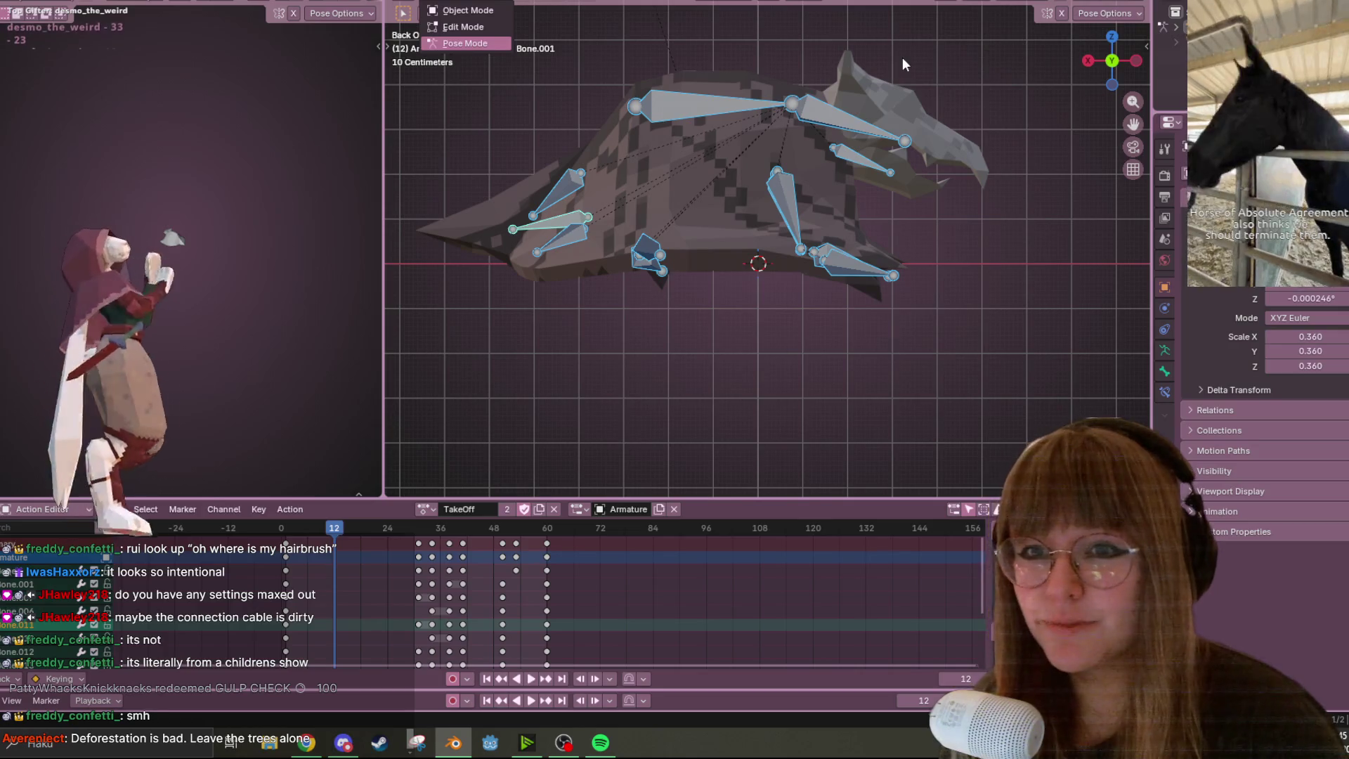
key(Escape)
shift+middle_drag(898, 52, 887, 119)
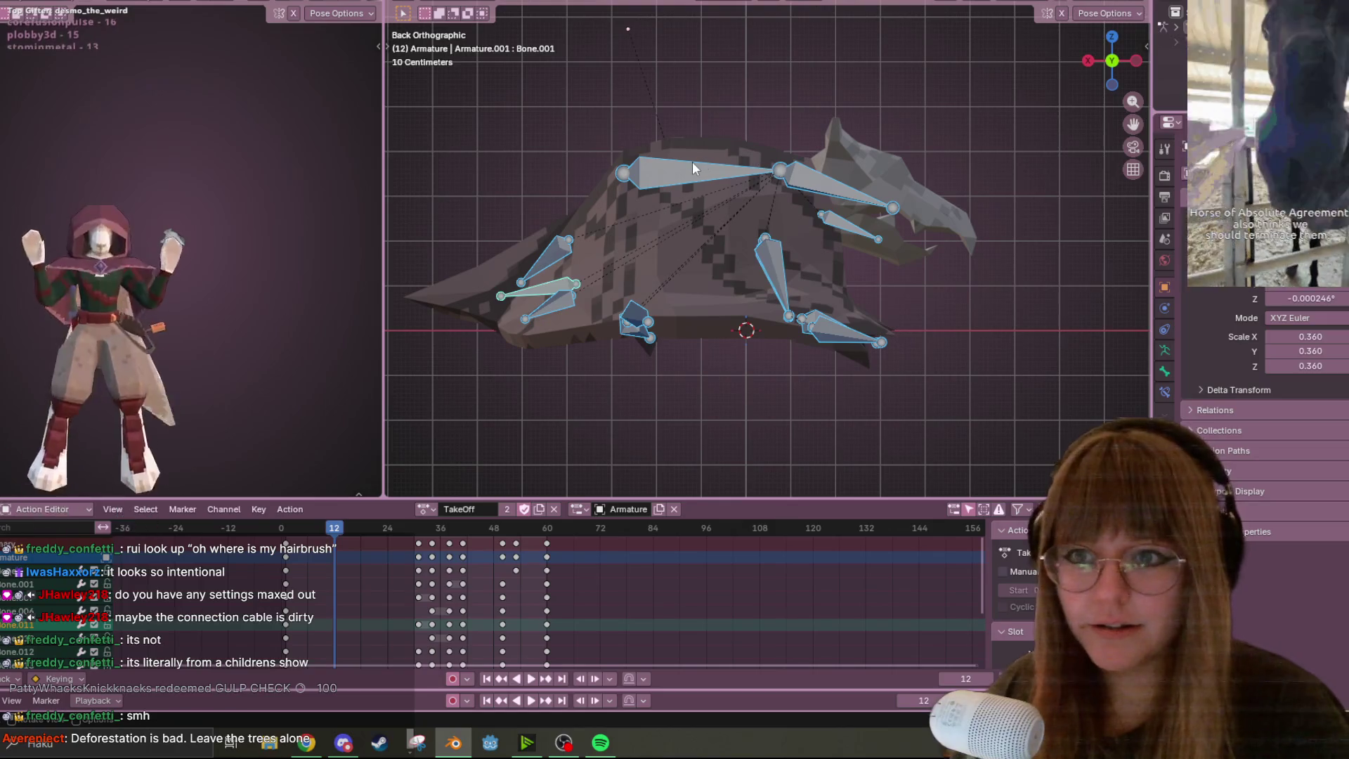
click(693, 163)
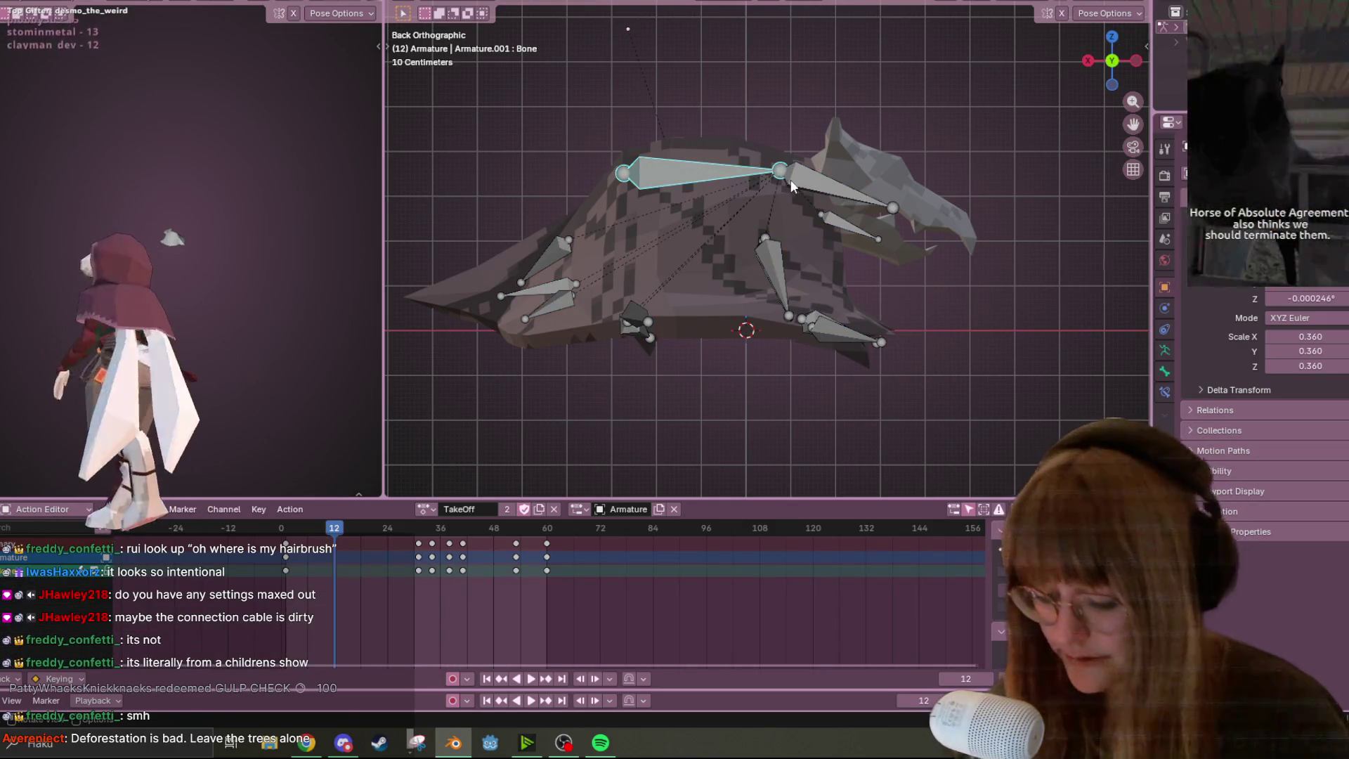
key(g)
click(759, 184)
key(ctrl+z)
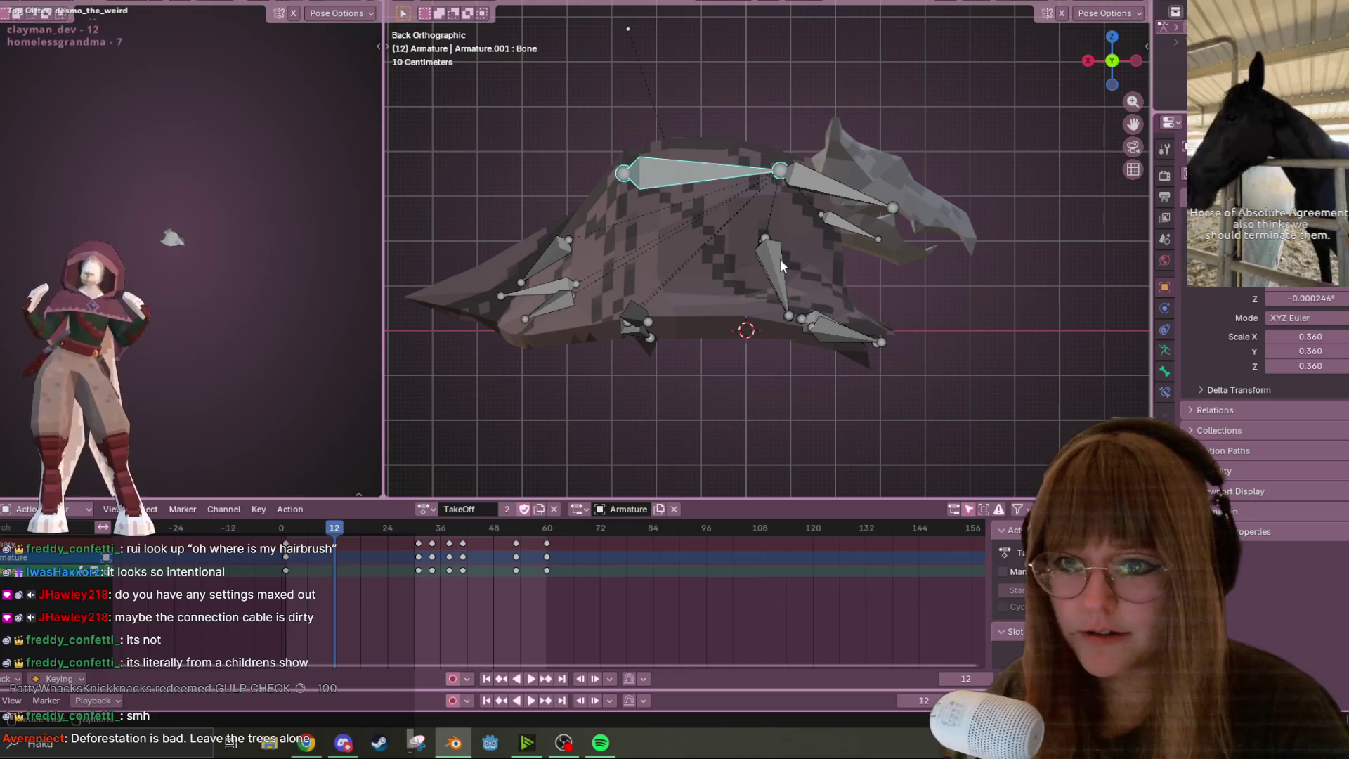
click(761, 255)
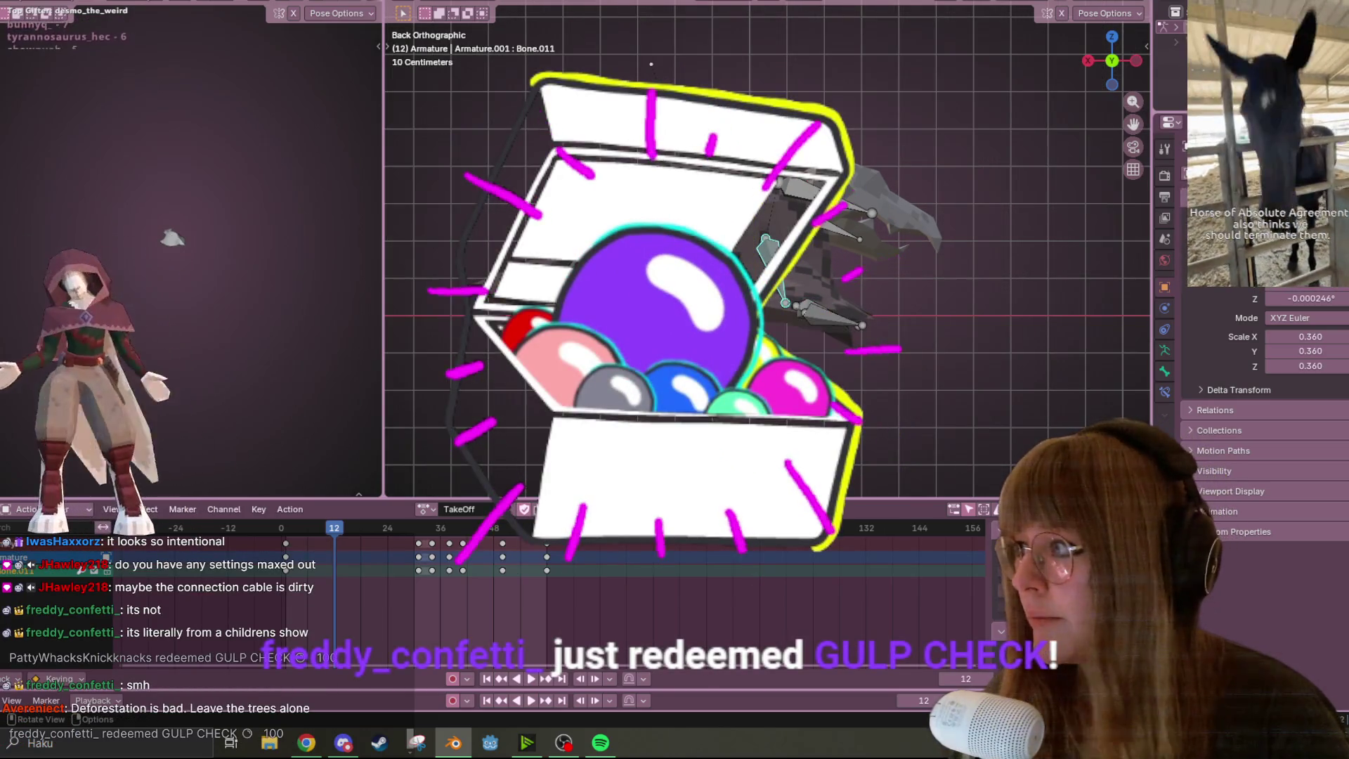
drag(715, 219, 870, 368)
key(g)
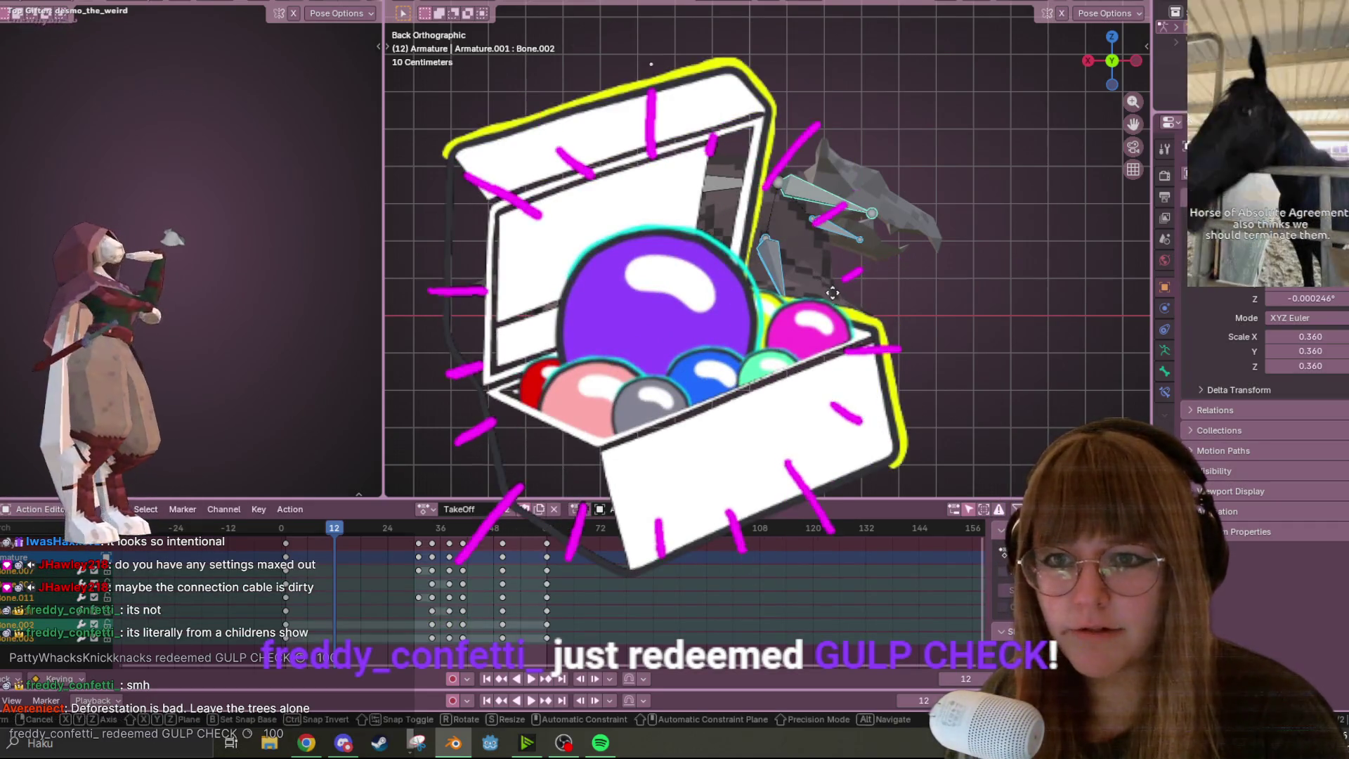
right_click(863, 292)
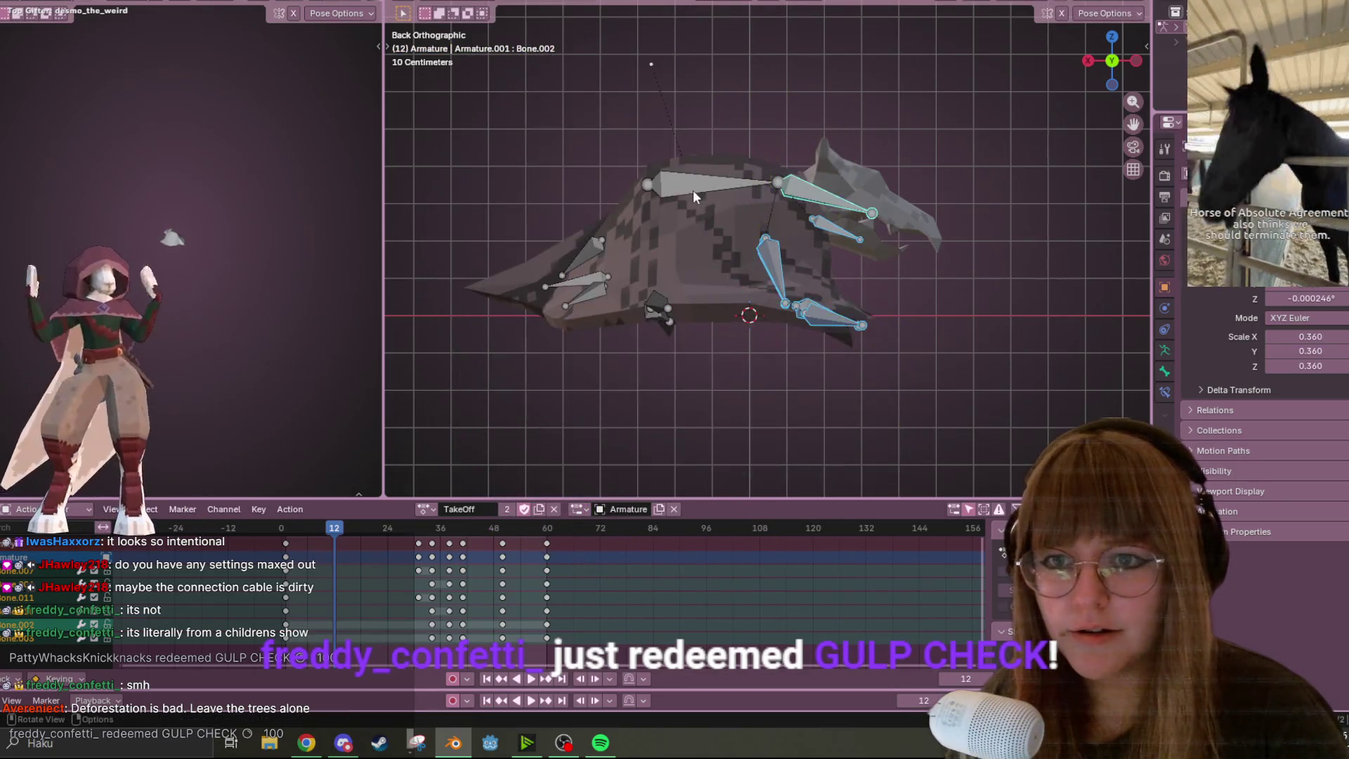
Move the upper wing bone and the foot bones to new positions at frame 12
click(693, 190)
key(g)
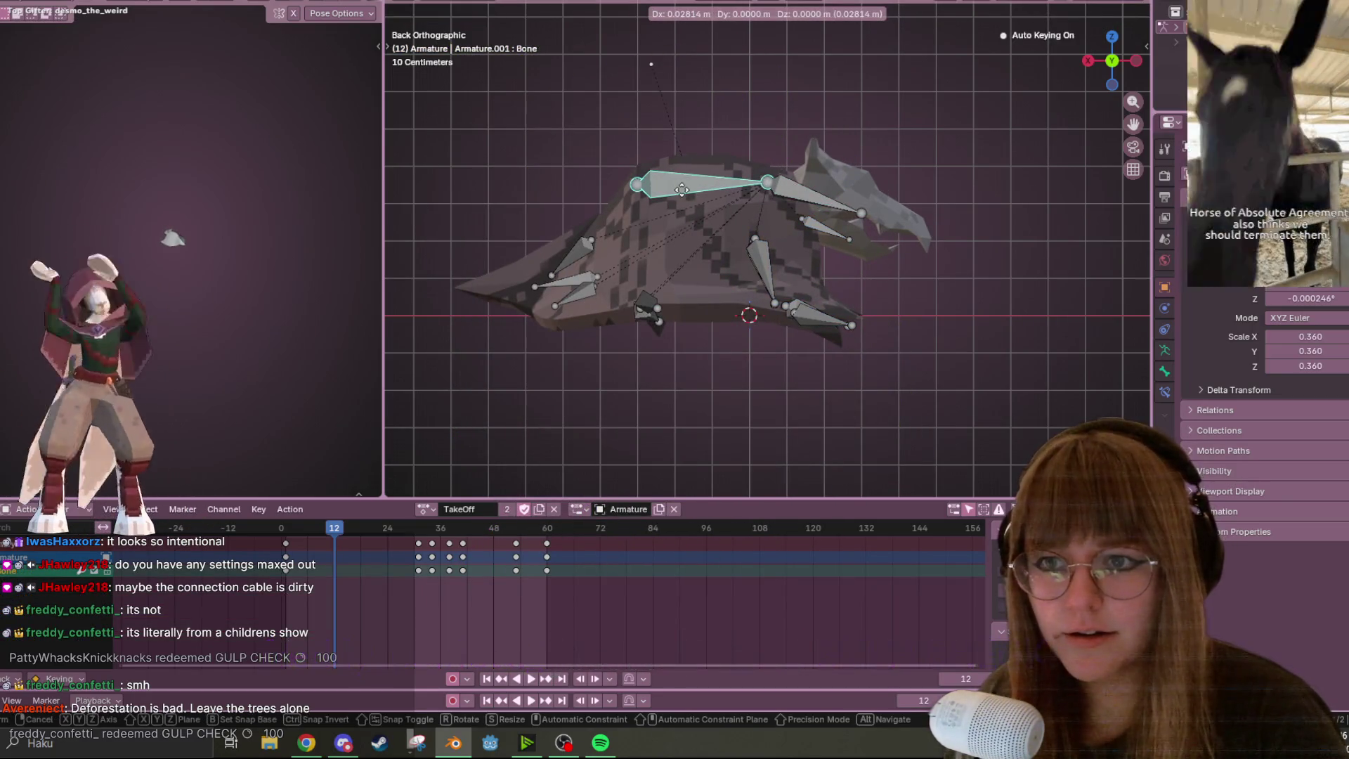
click(673, 189)
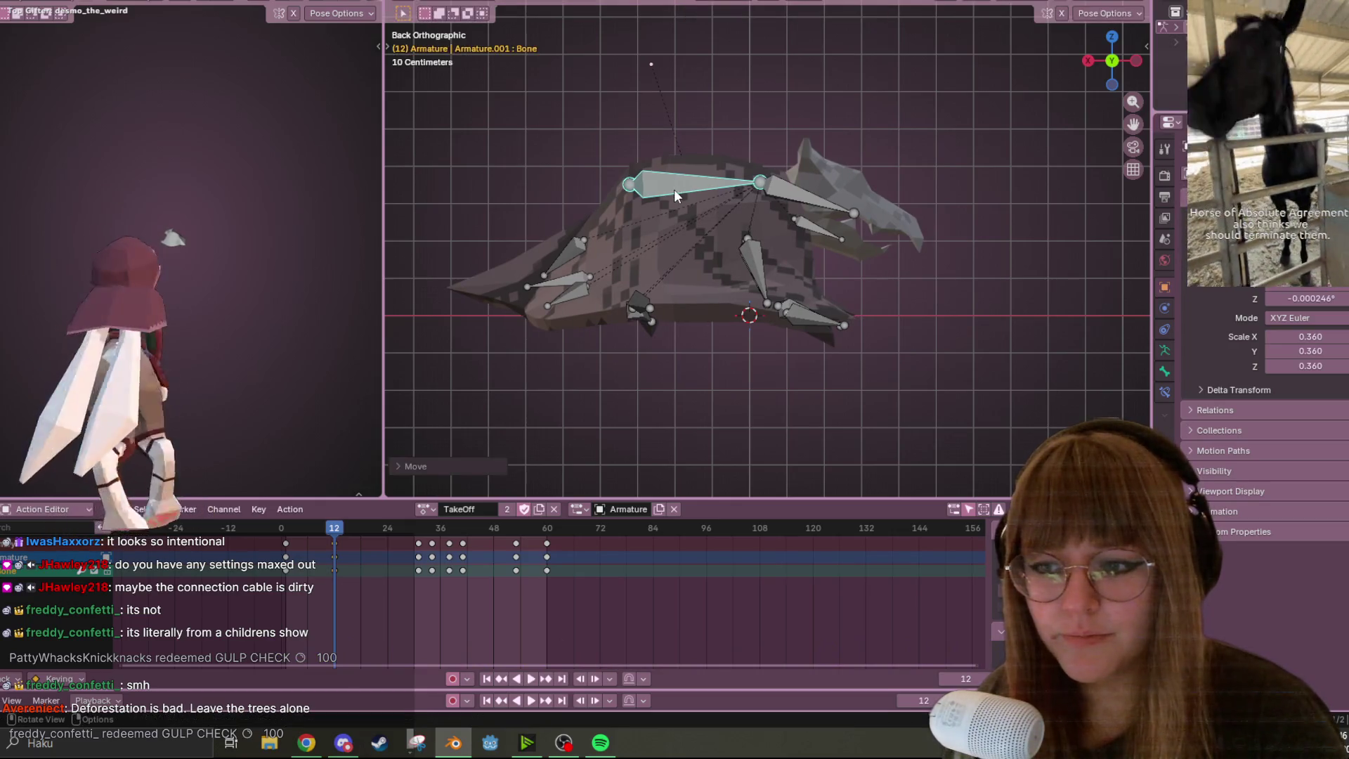
drag(735, 260, 849, 360)
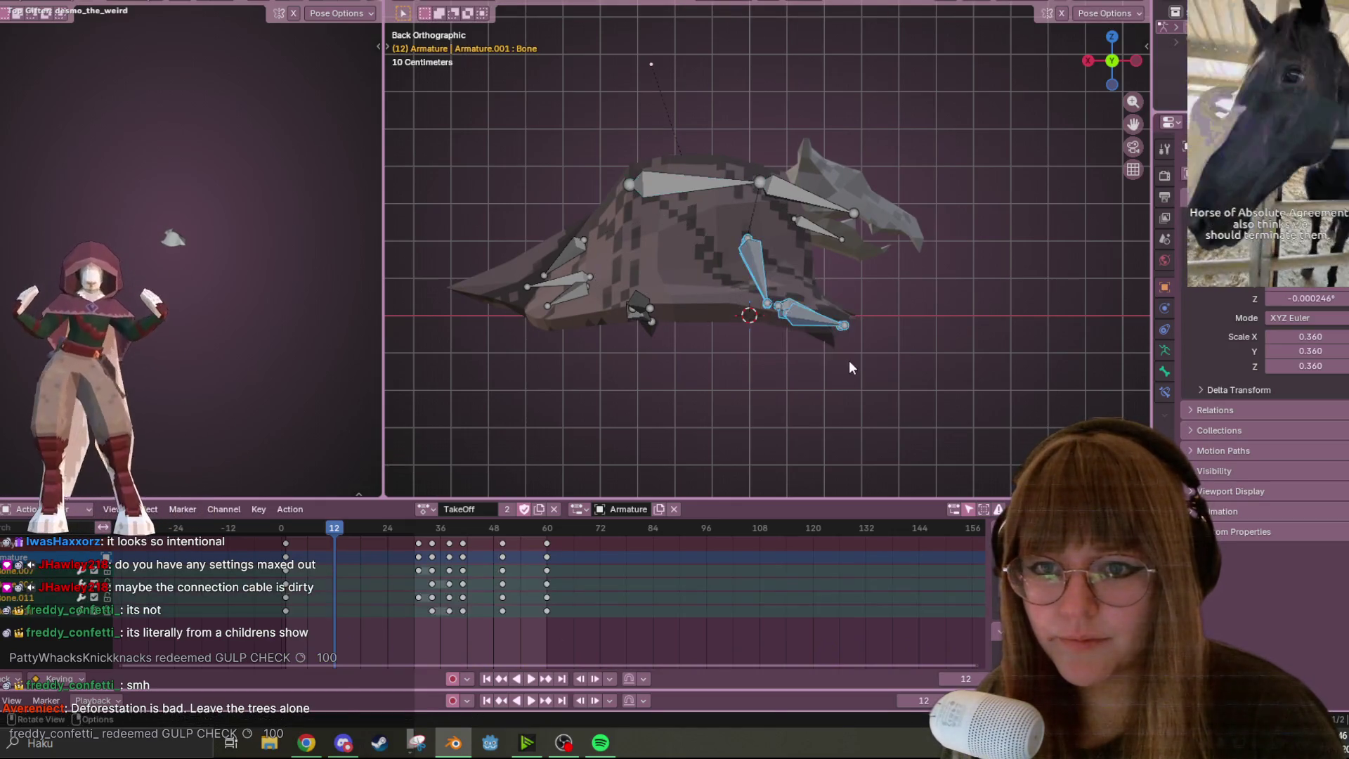
key(g)
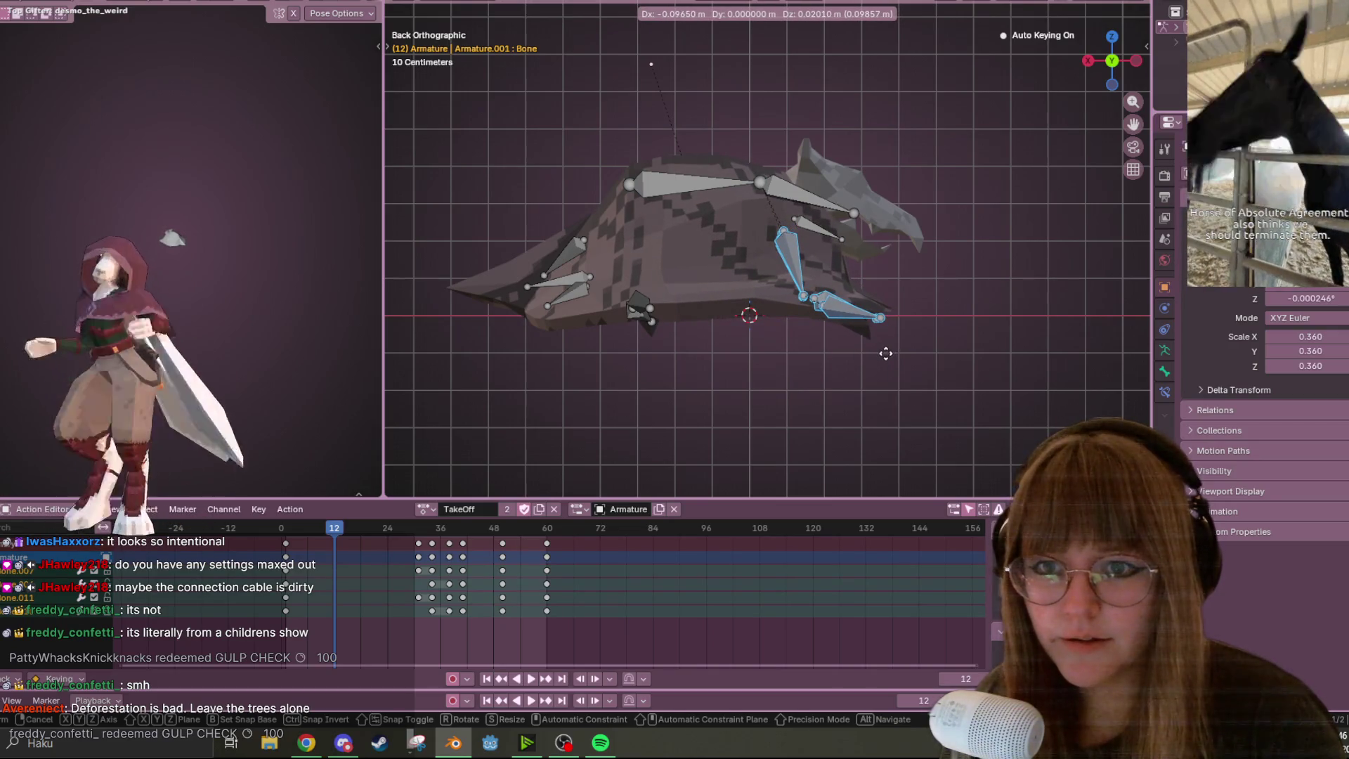
click(886, 360)
key(ctrl+z)
key(g)
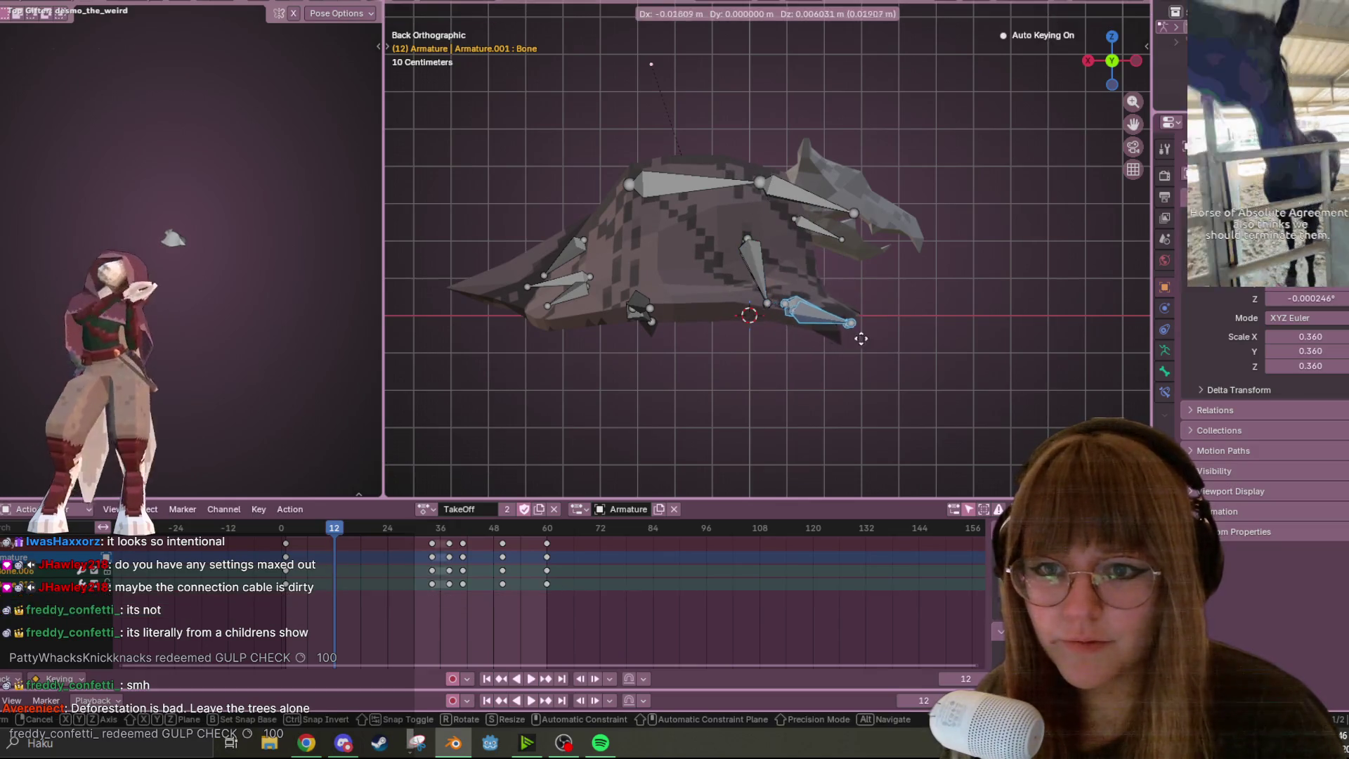
click(901, 339)
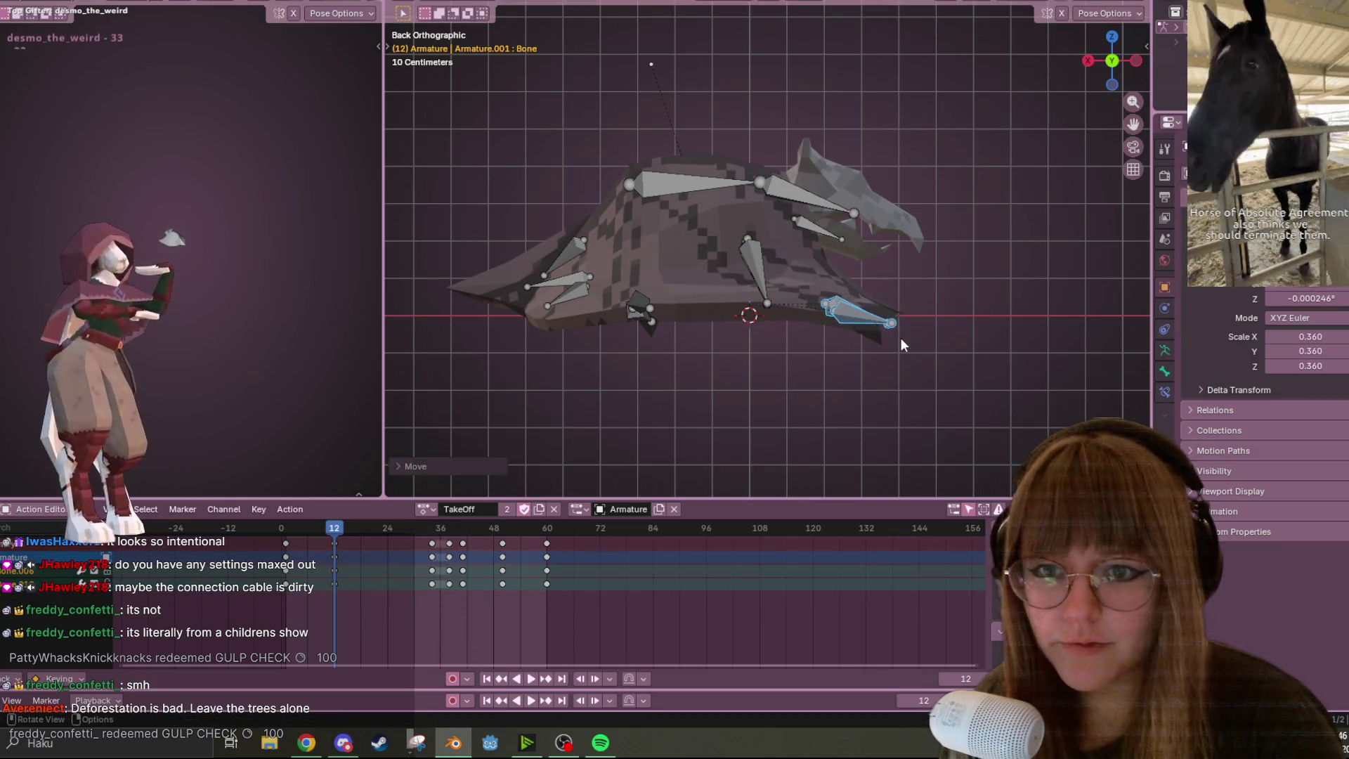
Lower the foot bone further, preview the TakeOff animation, and rewind to frame 0
click(763, 255)
key(r)
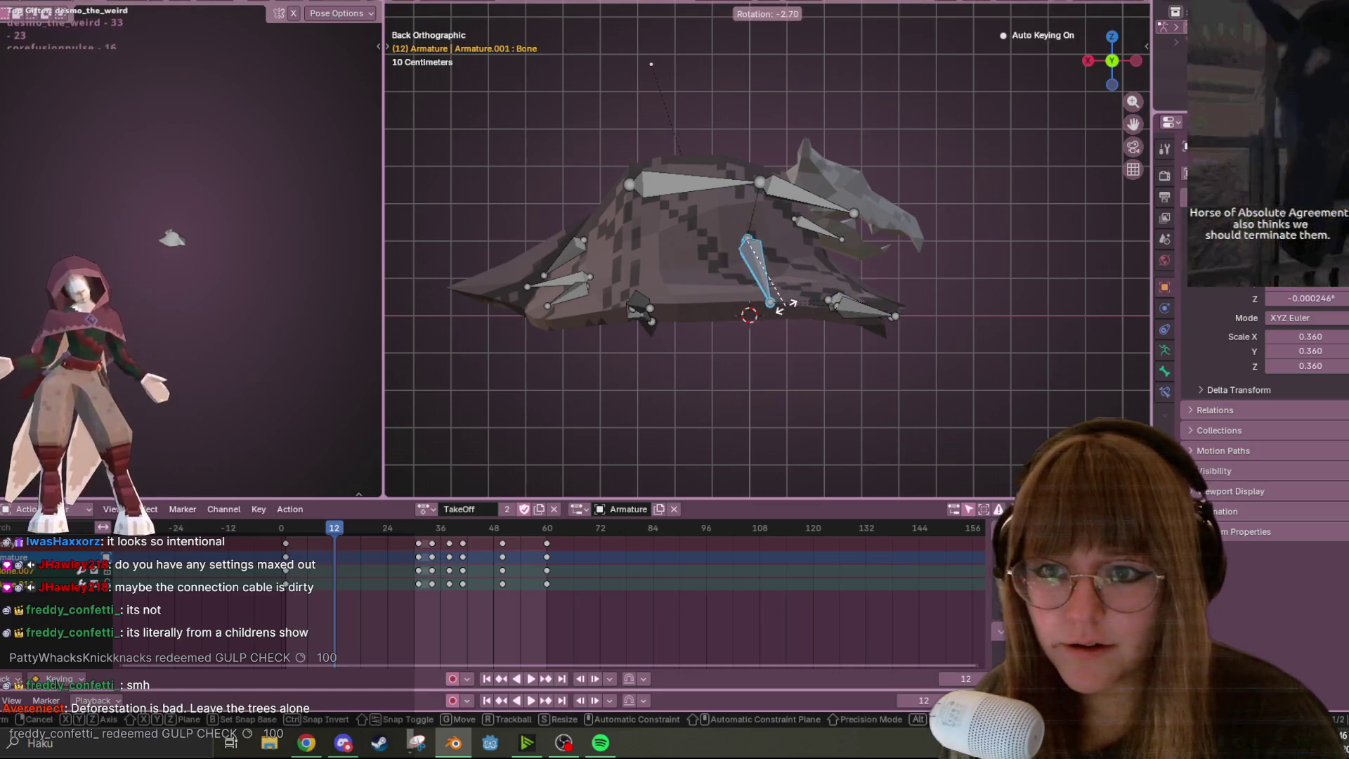
right_click(793, 301)
click(865, 301)
key(g)
click(880, 331)
key(space)
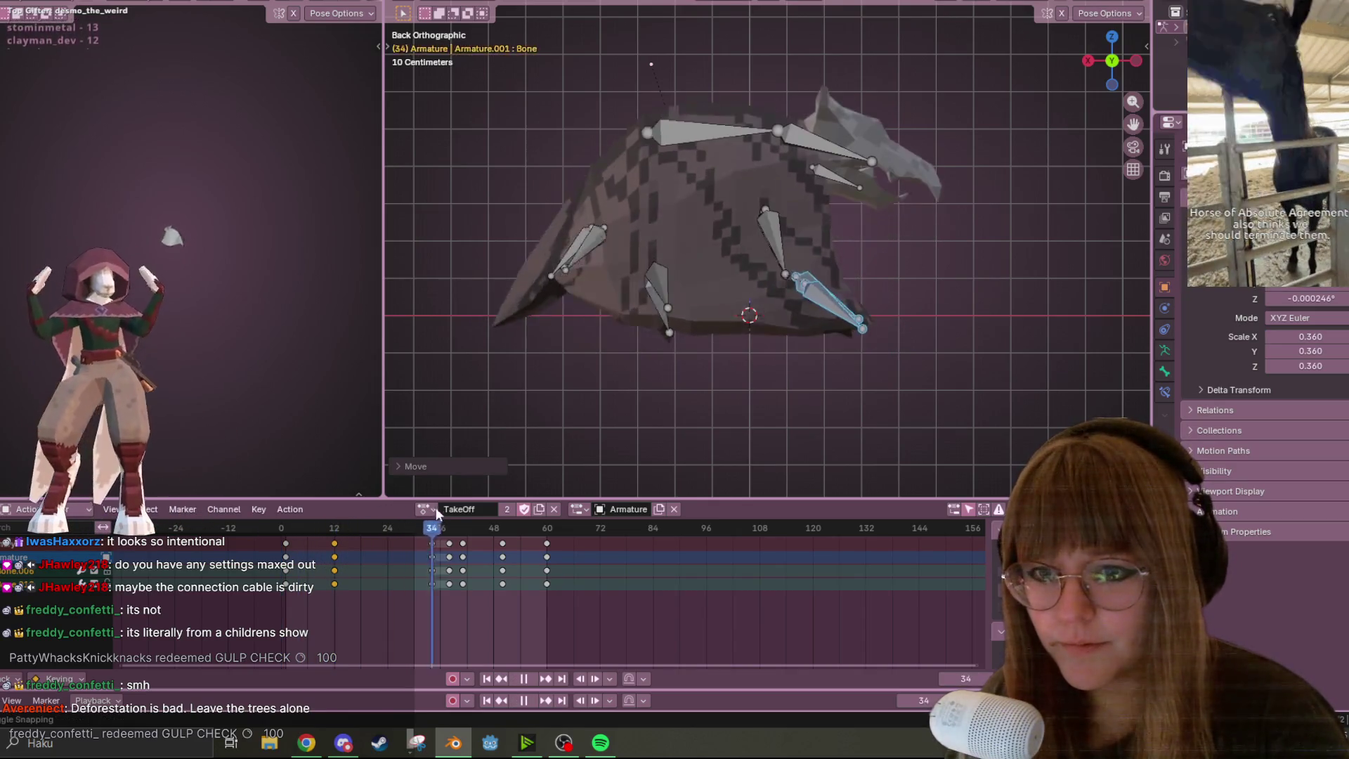
key(space)
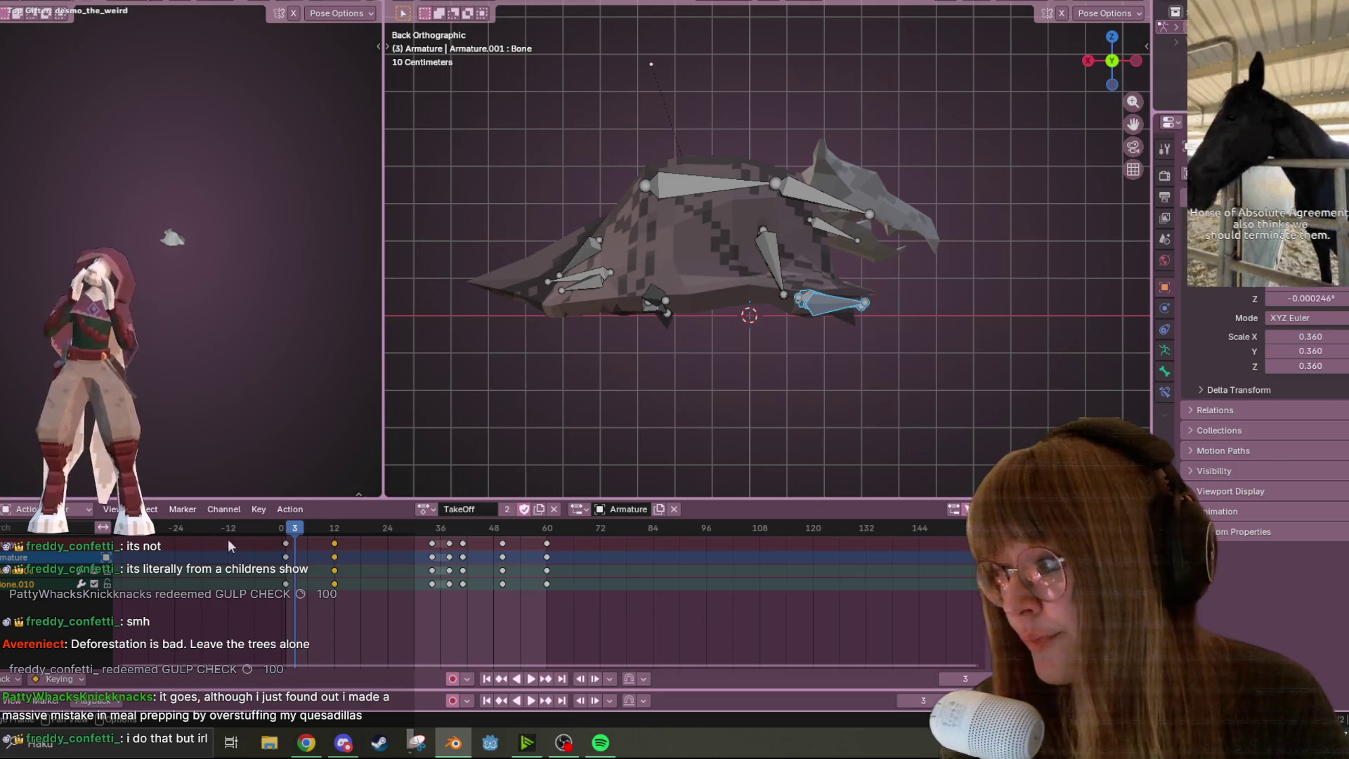
drag(291, 530, 281, 531)
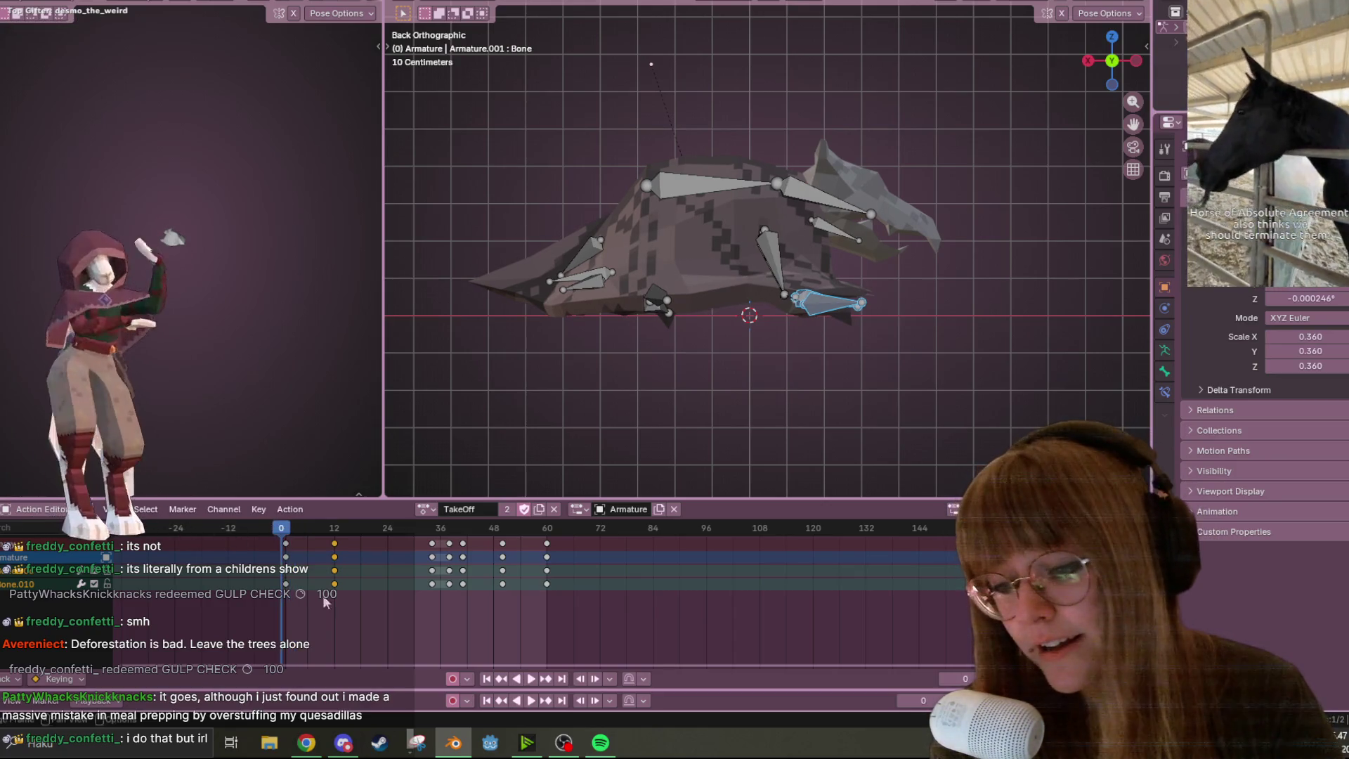
Select all bones' keyframes from frame 31 onward and slide them about 13 frames earlier
click(531, 678)
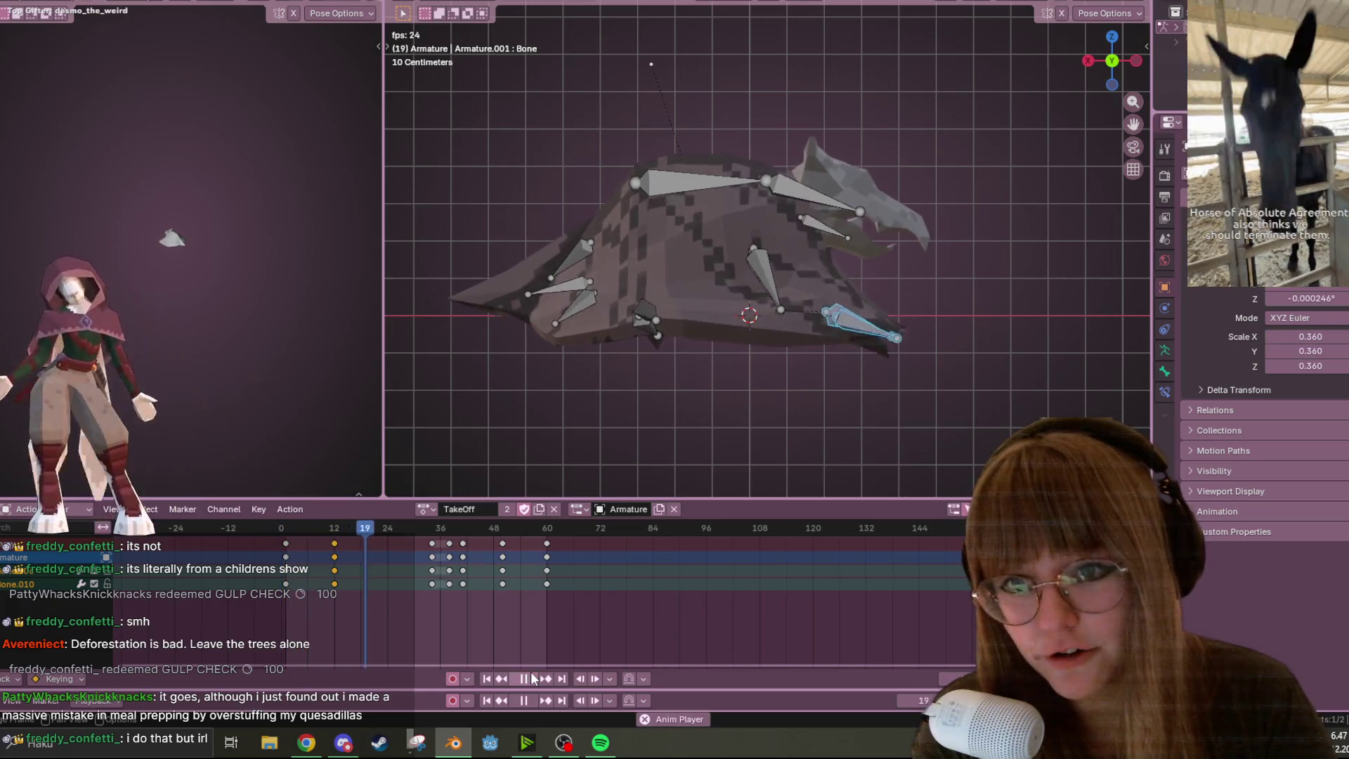
key(space)
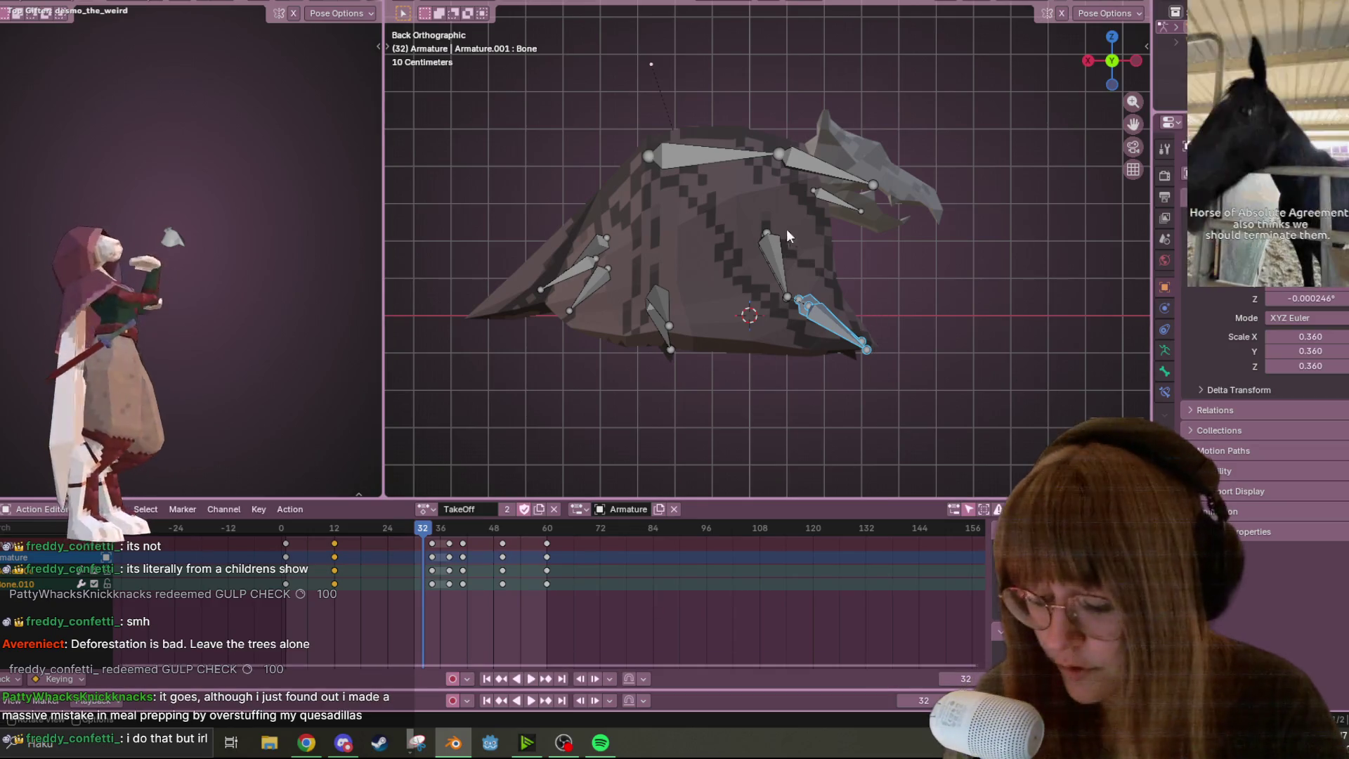
key(a)
alt+click(429, 547)
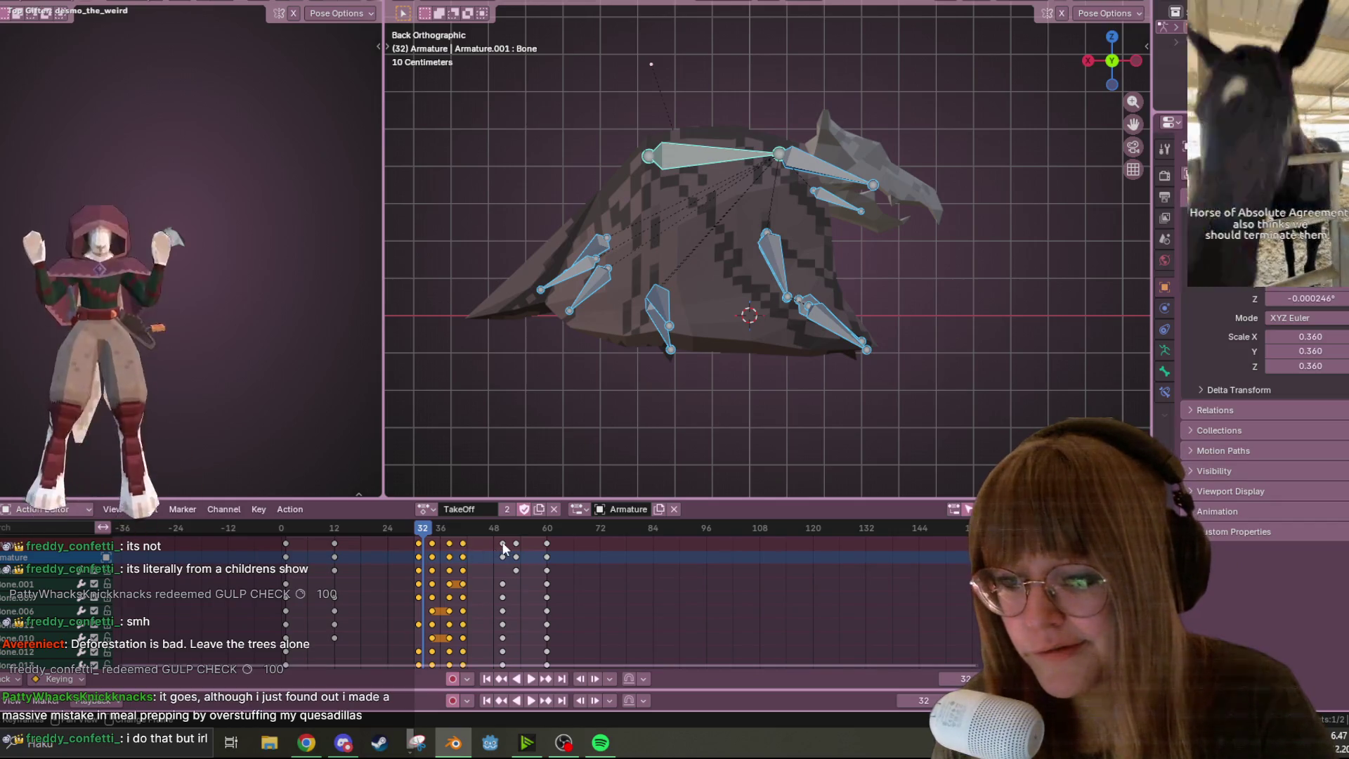
drag(549, 545, 491, 547)
Play the retimed takeoff from frame 0, then scrub back to frame 12
key(shift+Left)
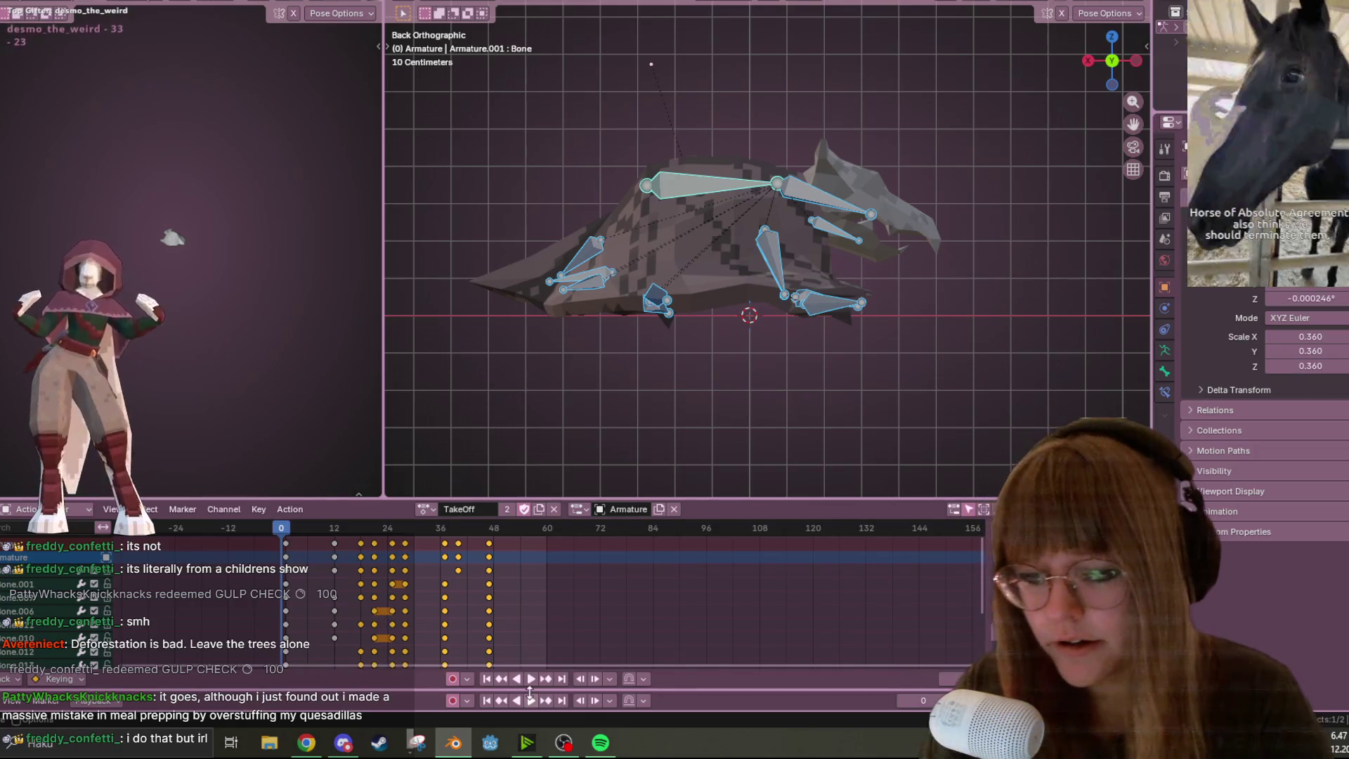
click(532, 678)
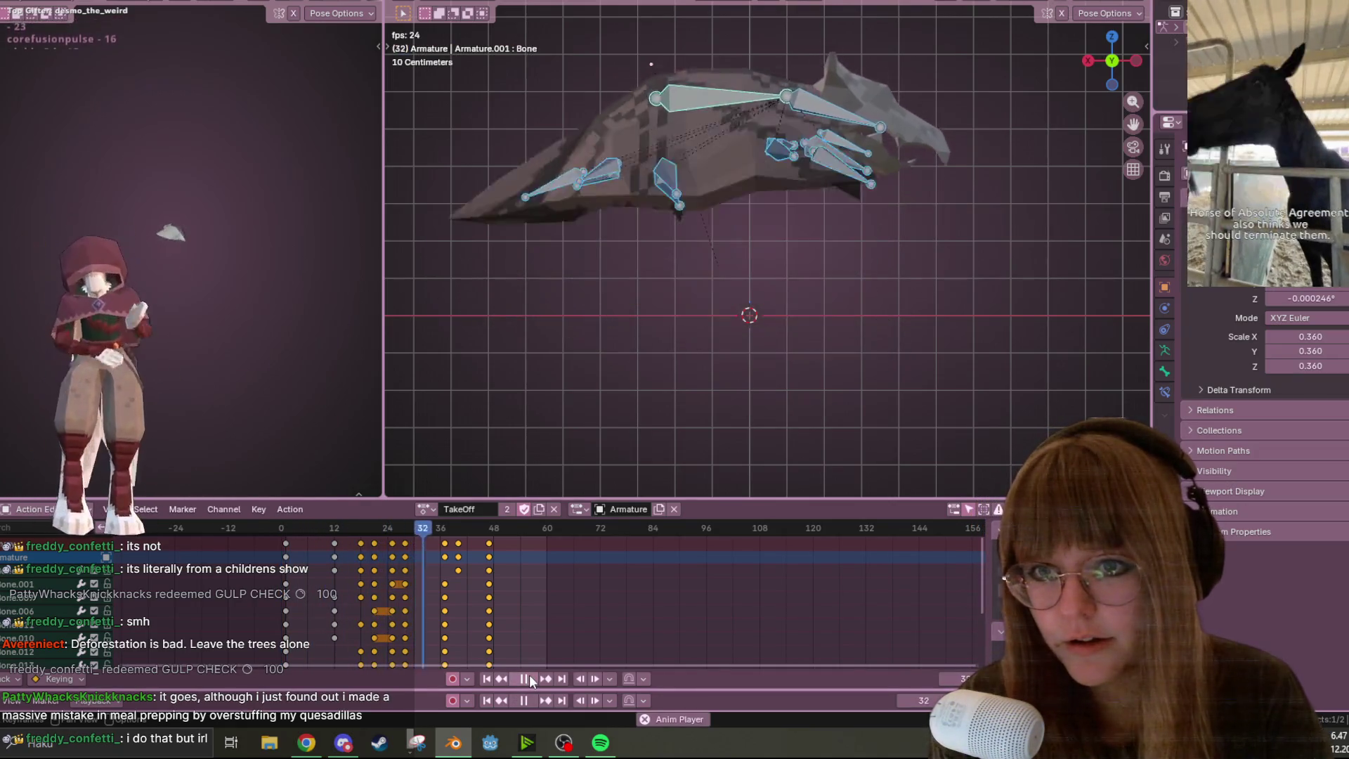
key(Escape)
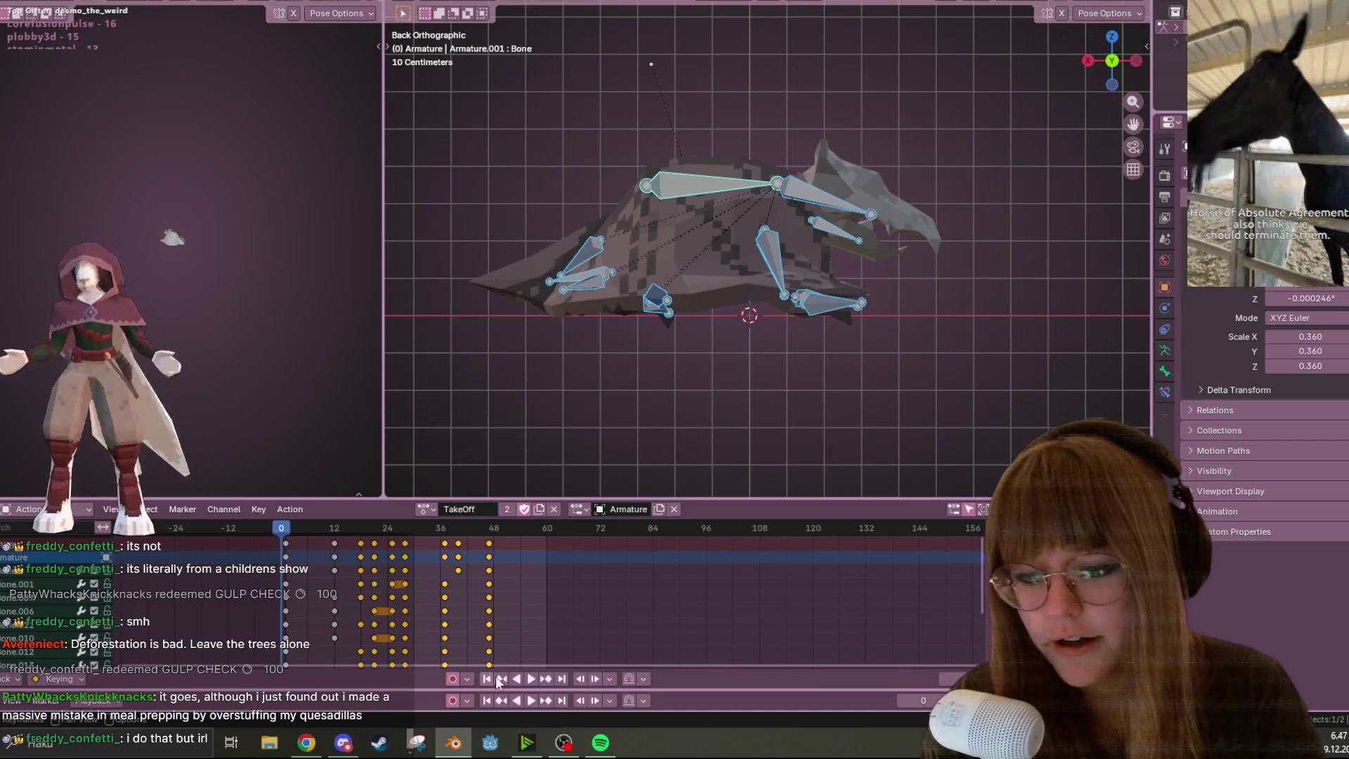
click(531, 678)
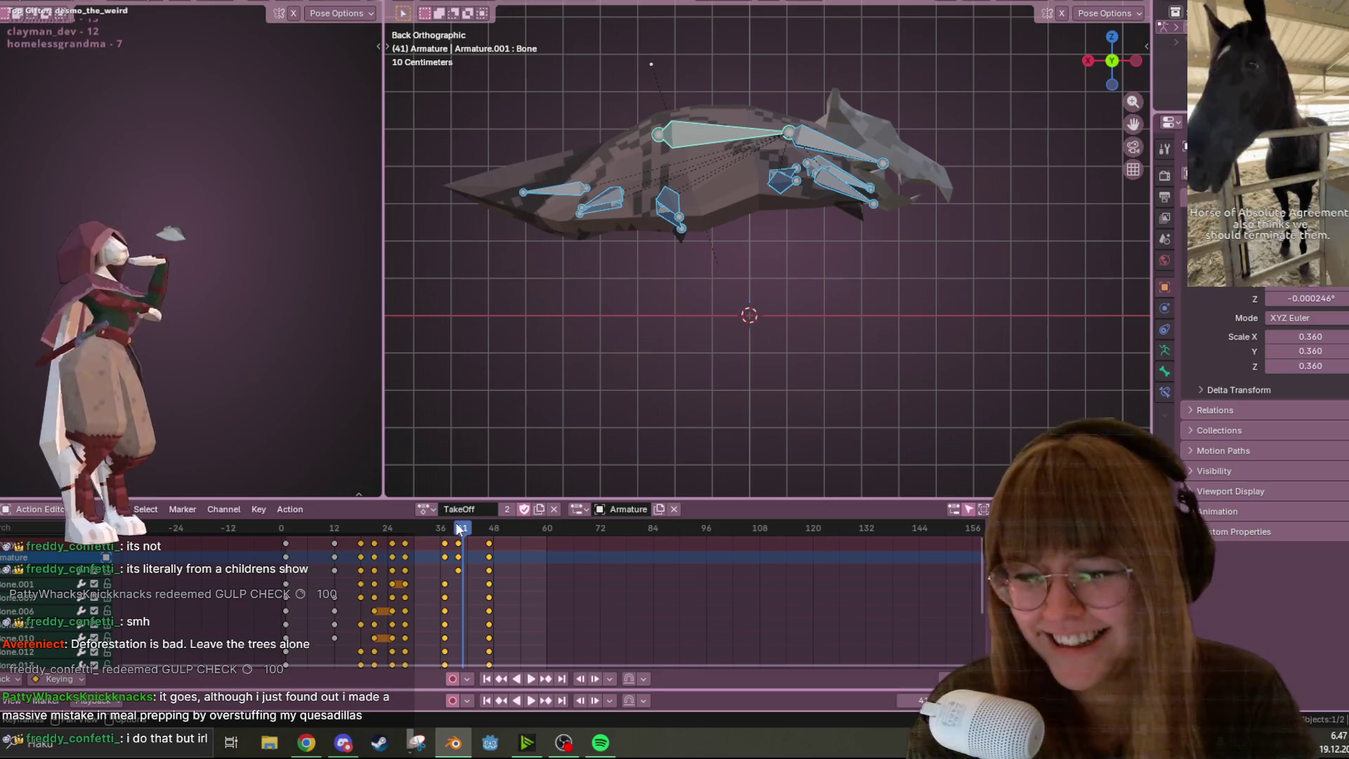
drag(458, 531, 334, 527)
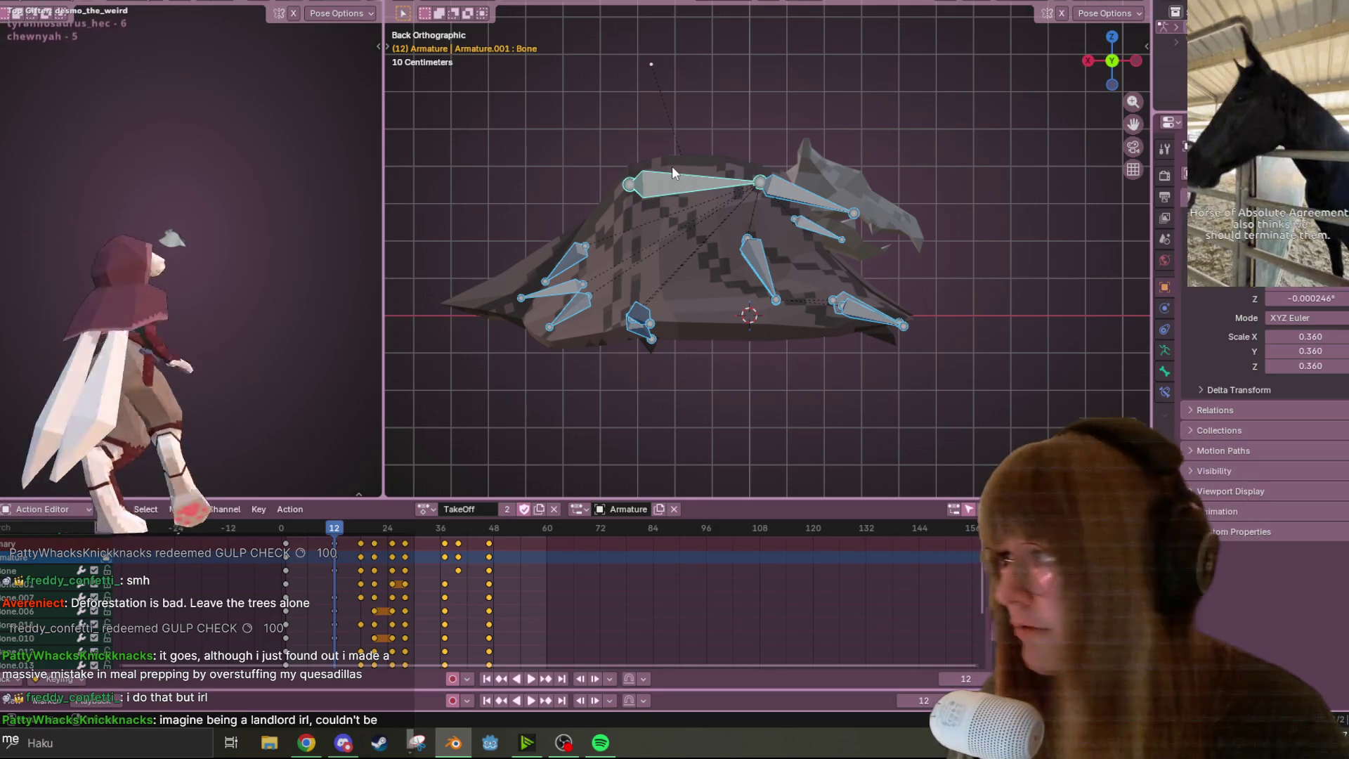
Move the selected bones, then the right wing bones, to new positions at frame 12
scroll(651, 158, up, 1)
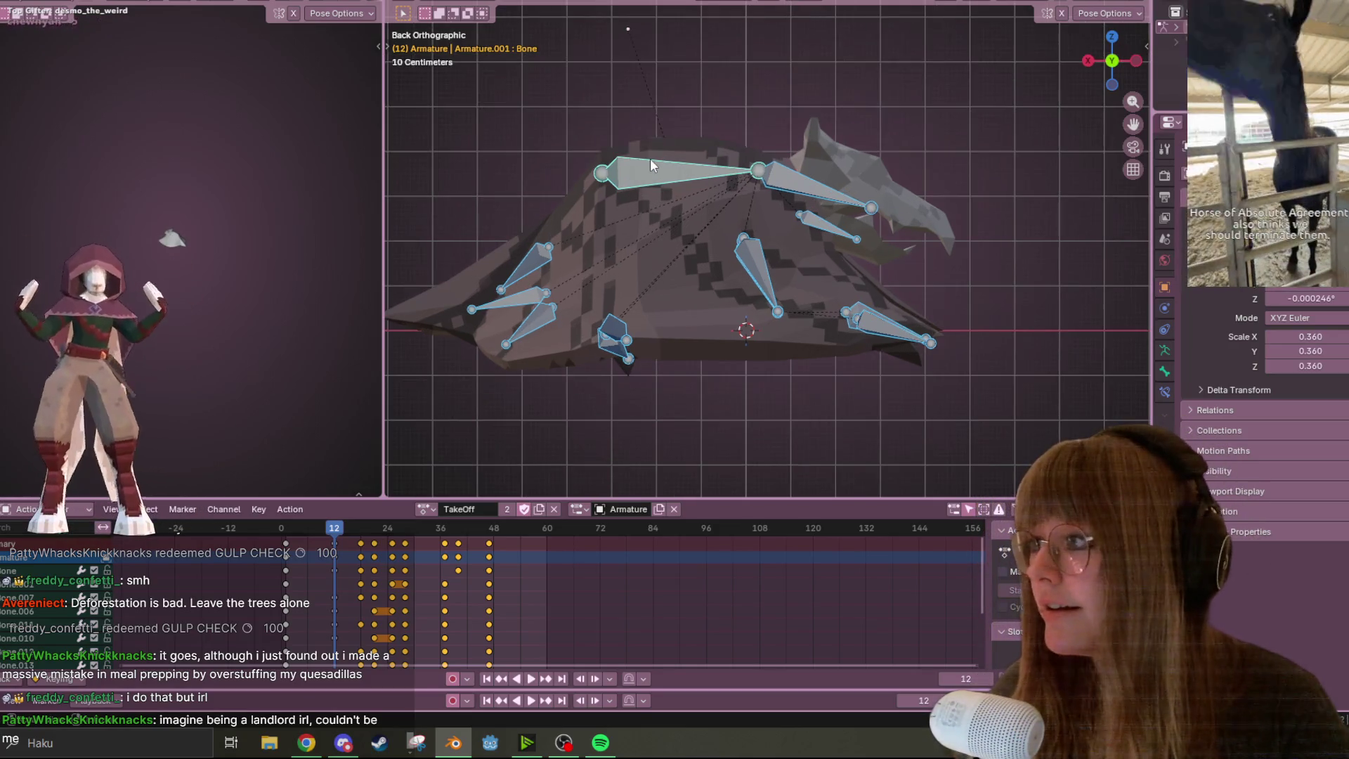
shift+middle_drag(650, 158, 550, 92)
scroll(715, 91, down, 3)
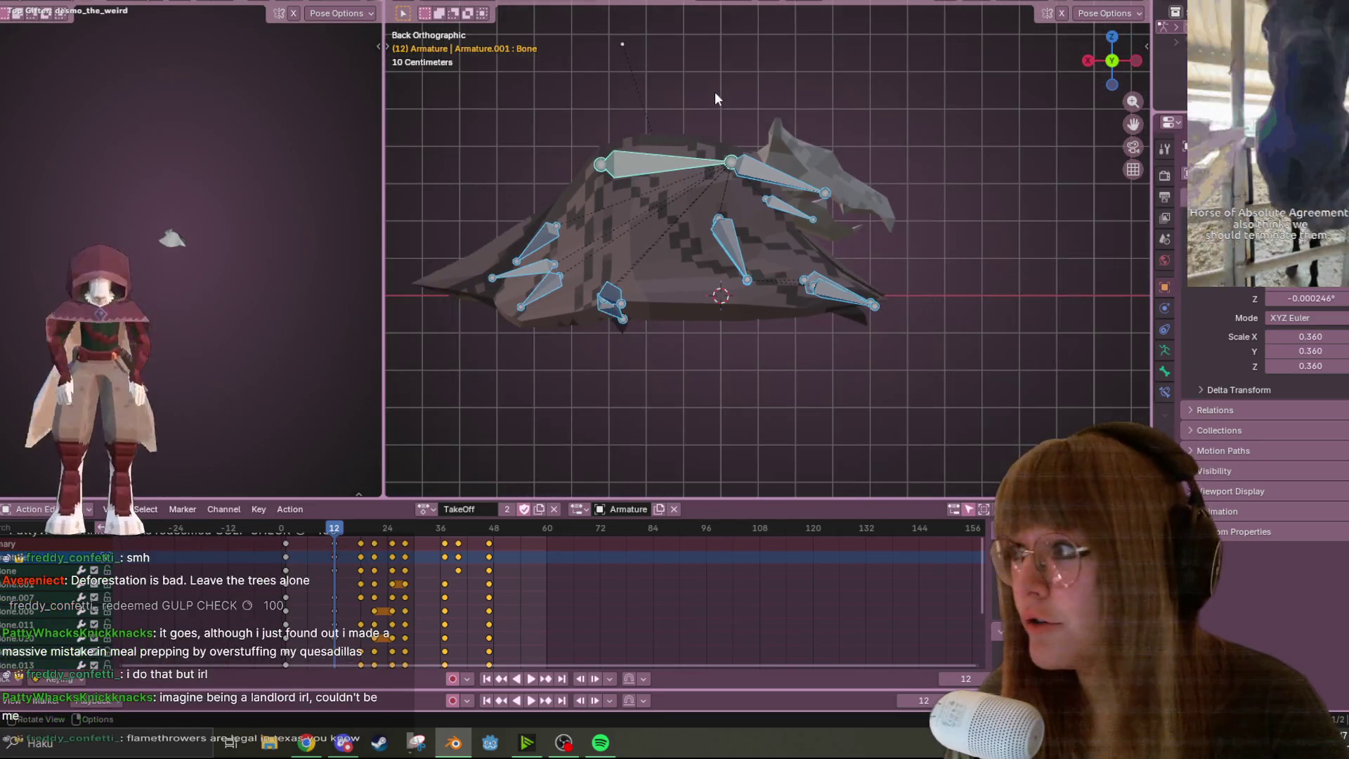
key(g)
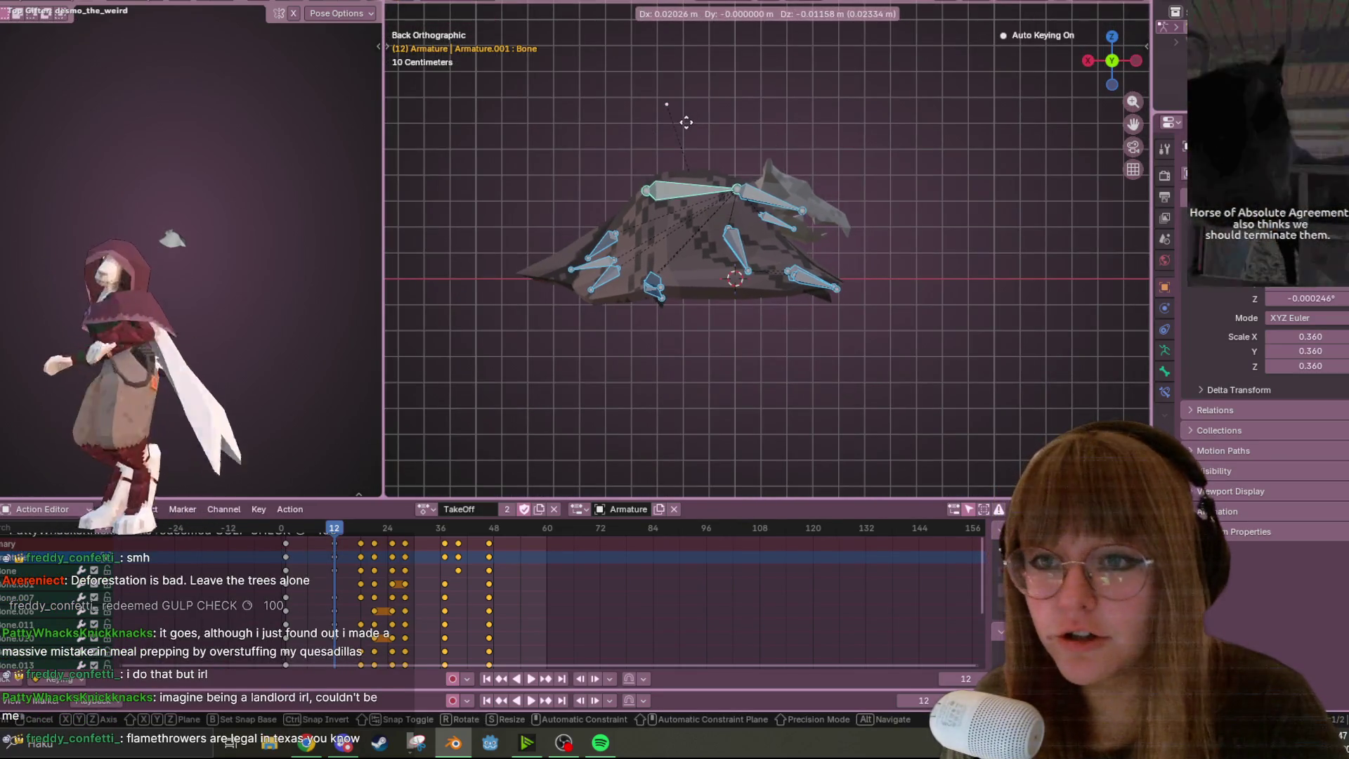
click(687, 128)
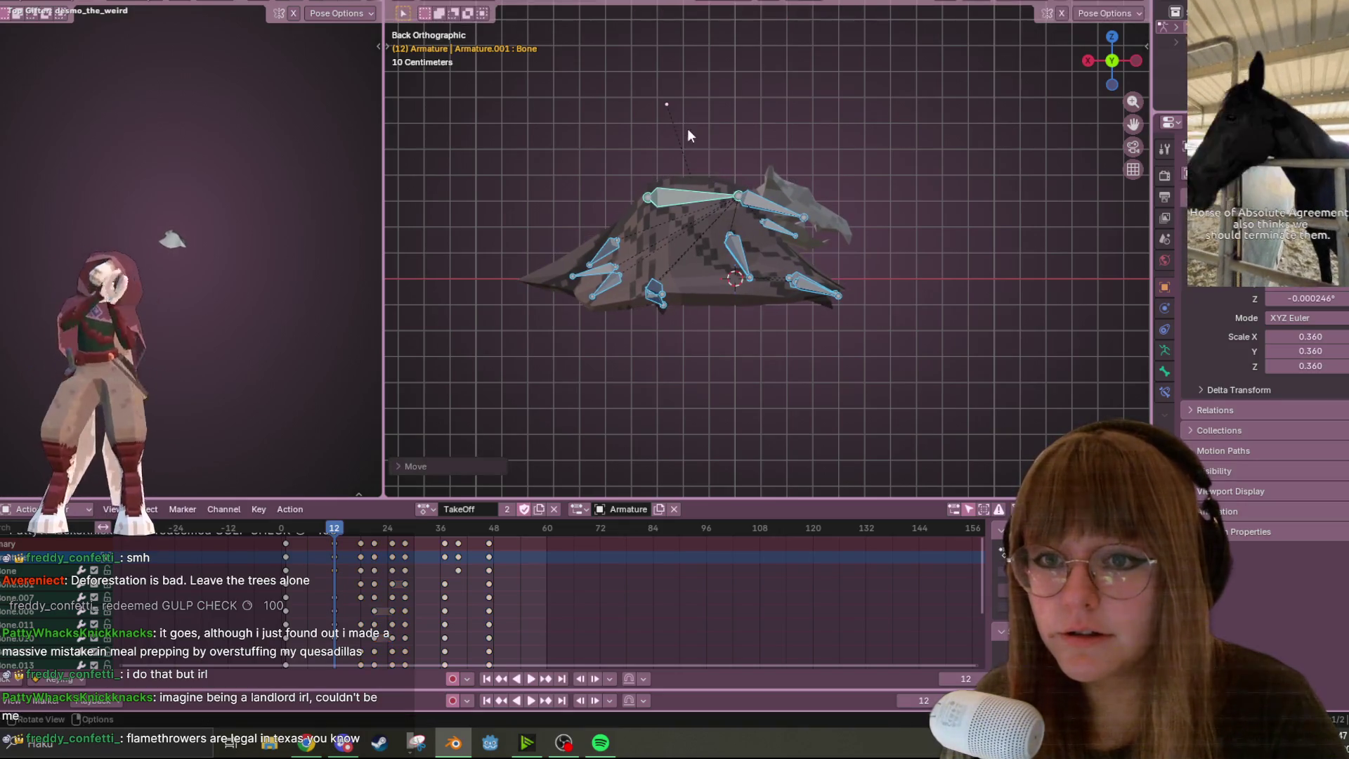
drag(706, 242, 777, 323)
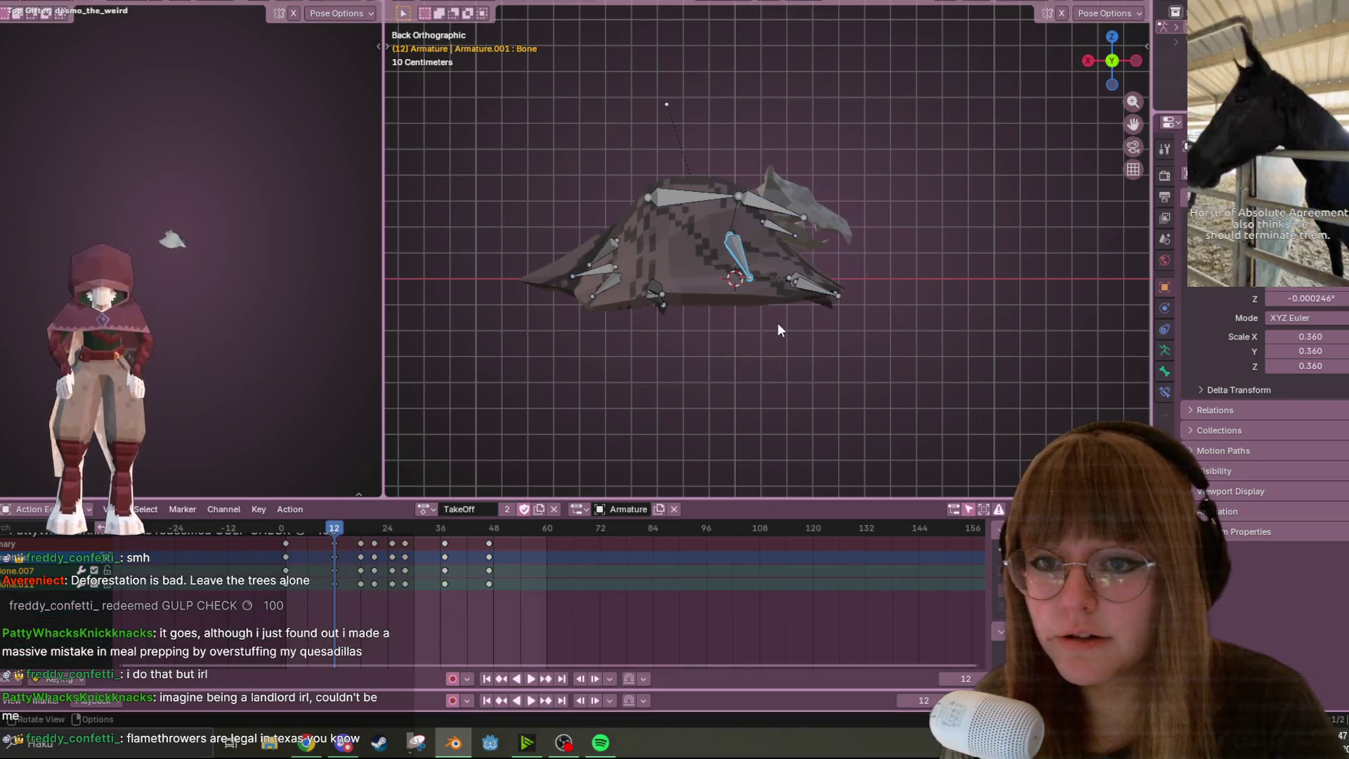
shift+click(809, 275)
key(g)
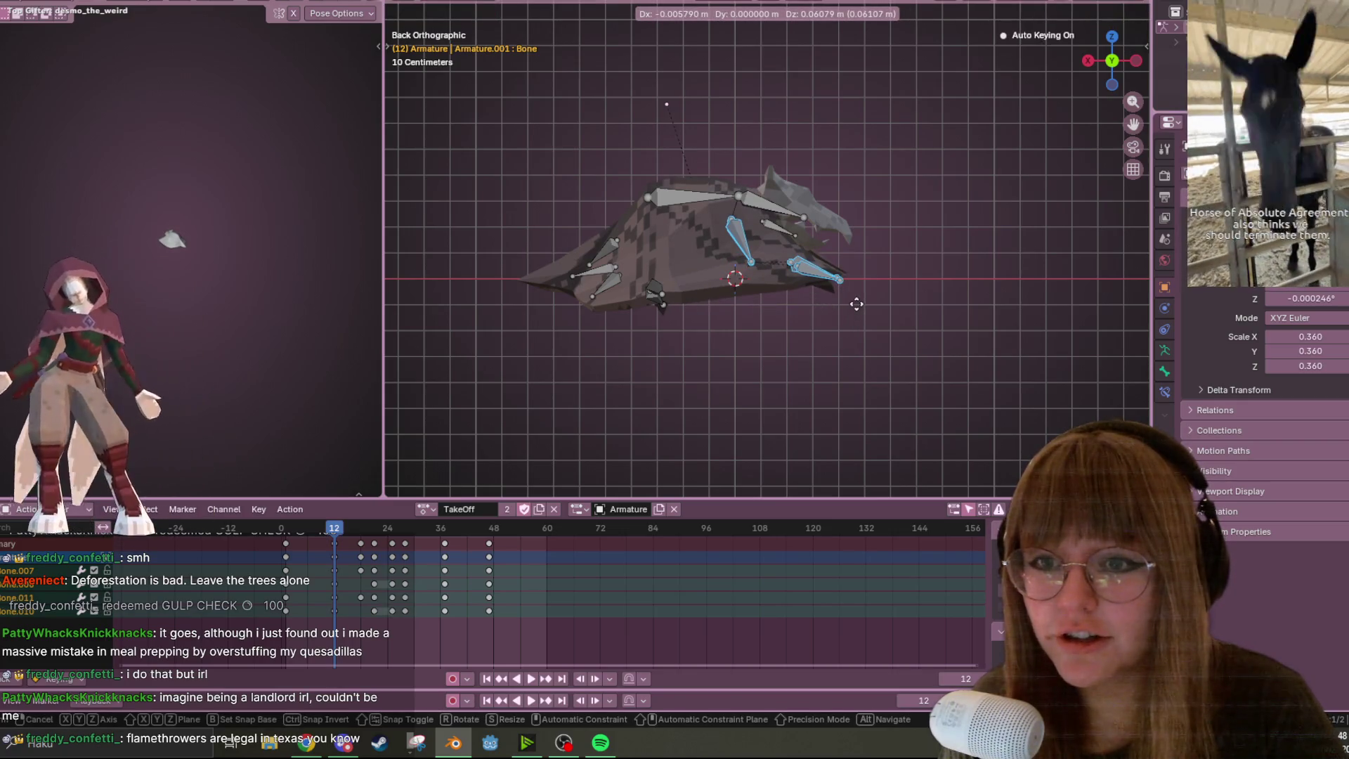
click(858, 295)
Reposition the small lower-left bone, the left-wing bones, and Bone.001
drag(652, 260, 672, 317)
key(g)
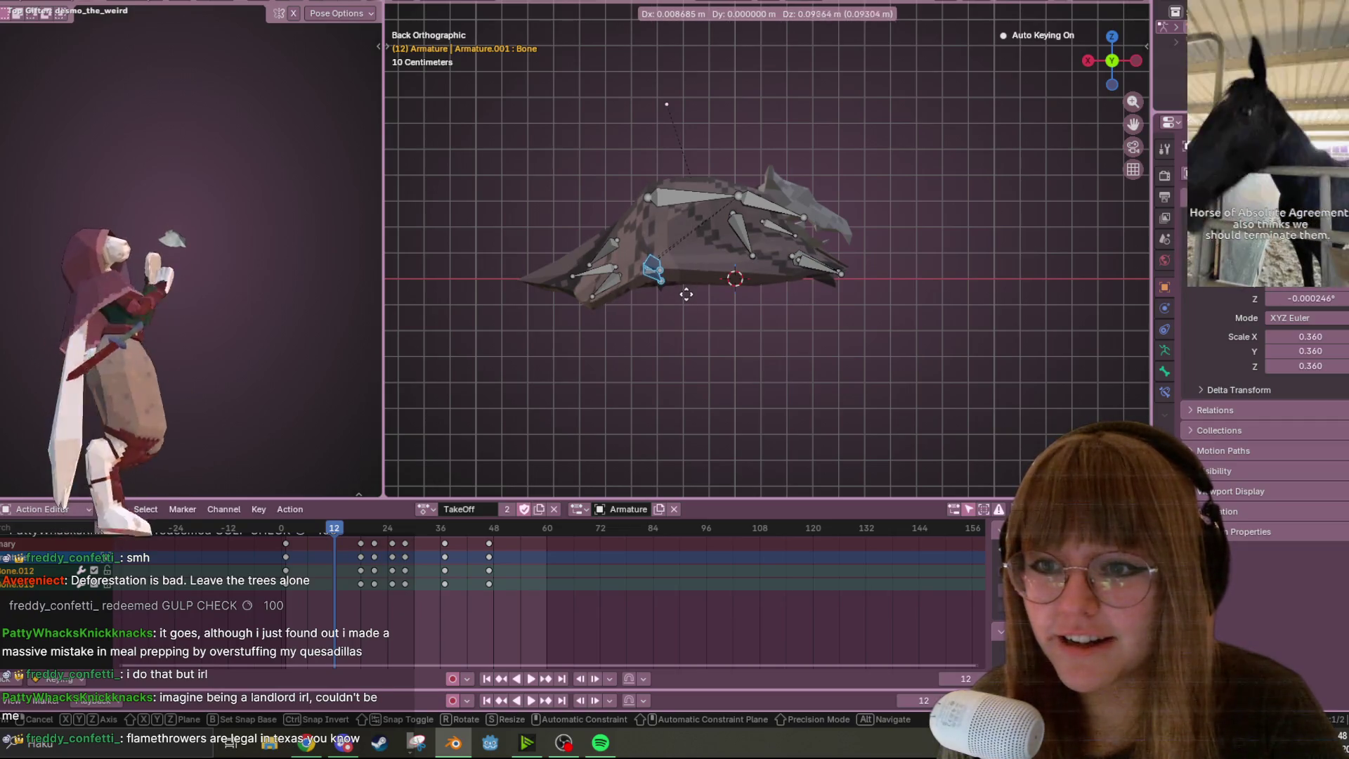
click(669, 284)
drag(539, 211, 624, 316)
key(g)
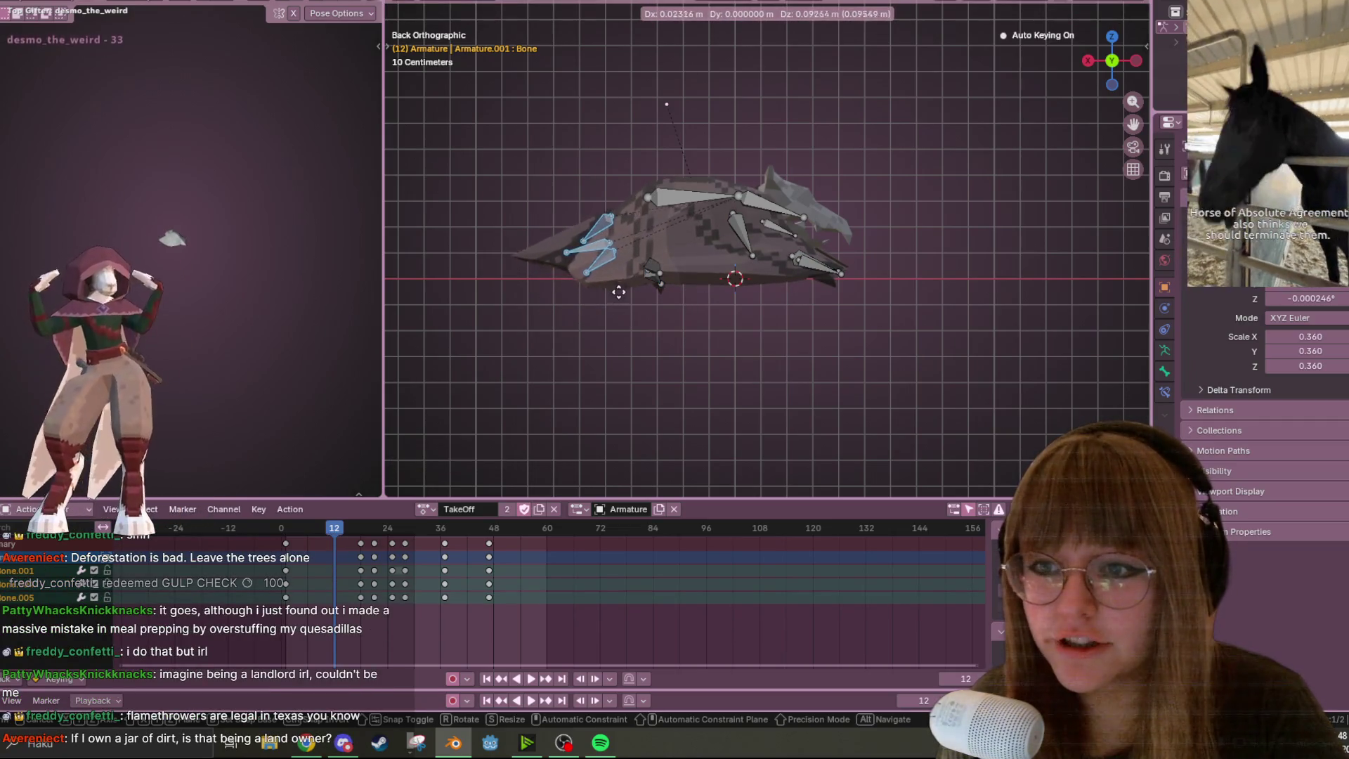
click(583, 232)
click(567, 257)
key(g)
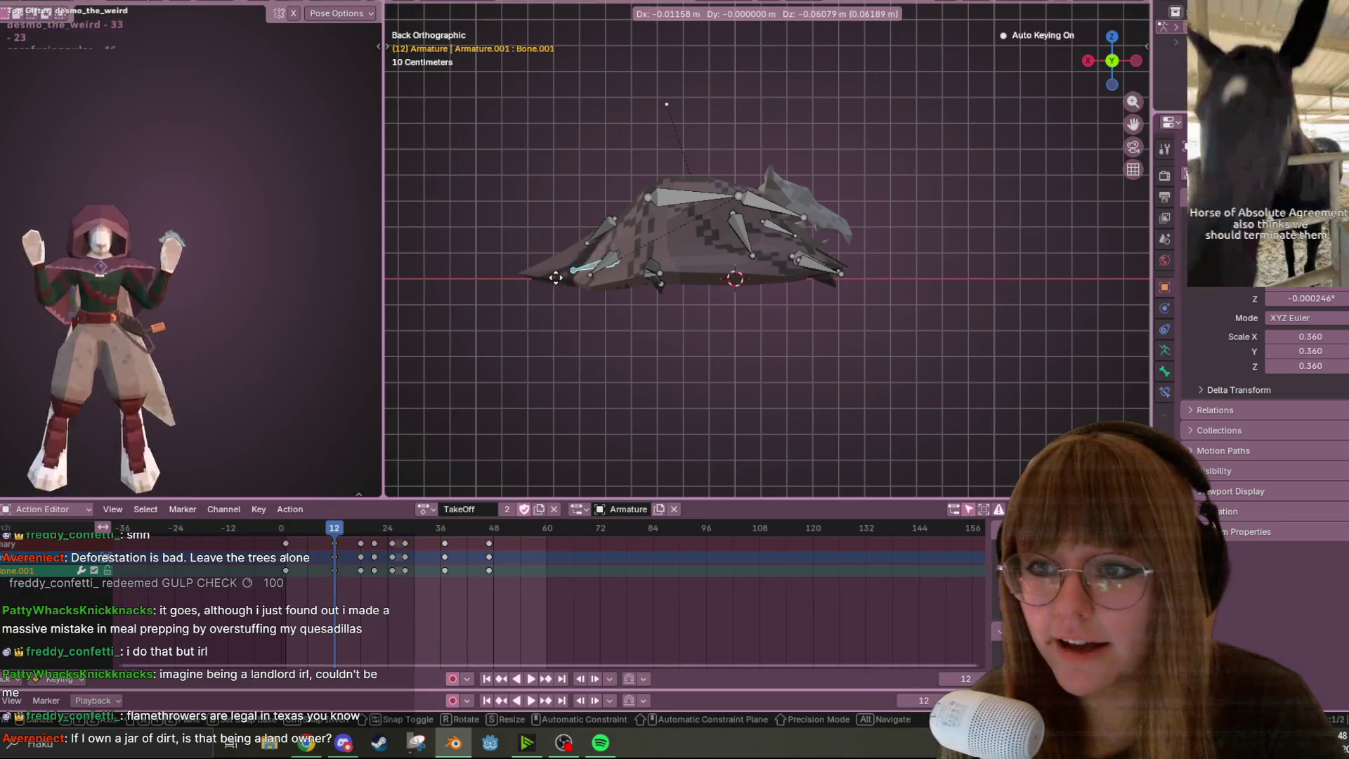
click(555, 277)
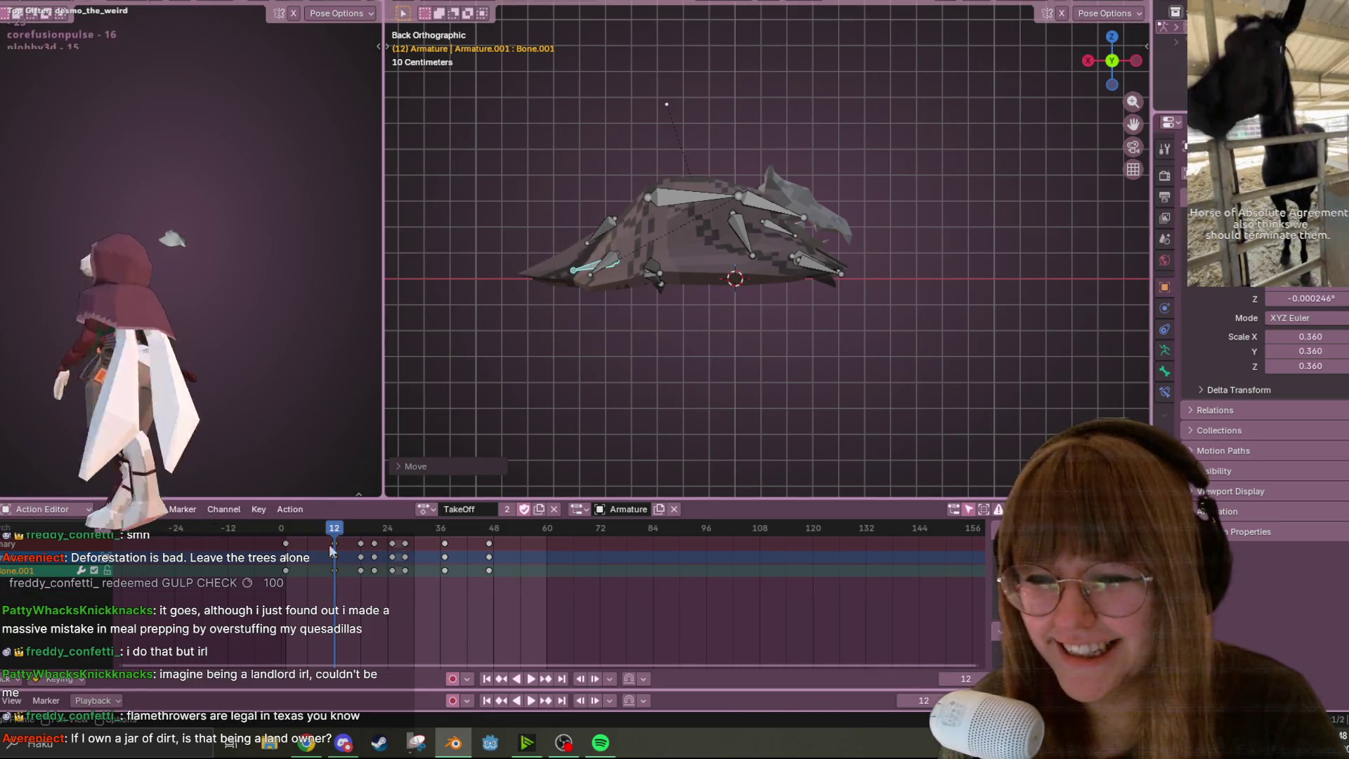
Play the TakeOff animation from frame 0 and watch it in perspective
key(shift+Left)
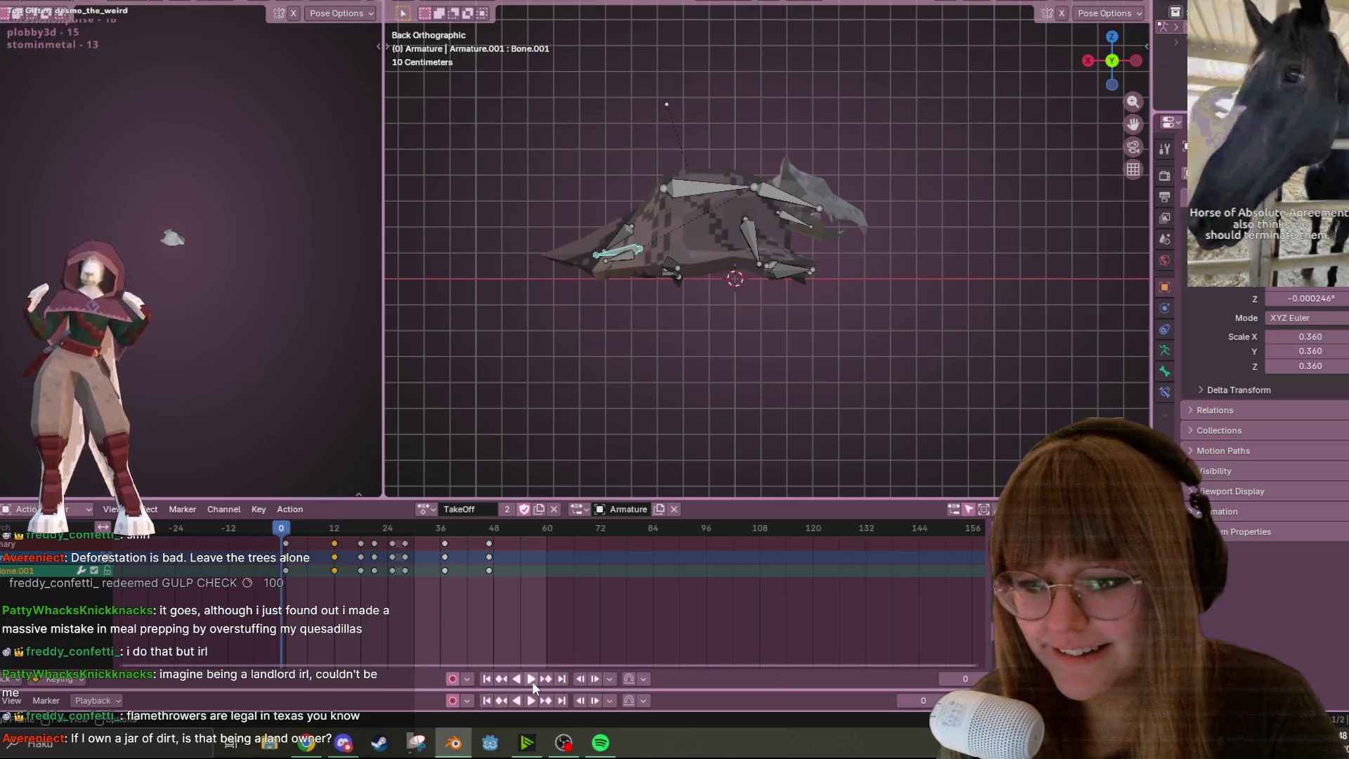
click(532, 679)
mouse_move(919, 244)
middle_down()
mouse_move(951, 204)
mouse_move(870, 185)
mouse_move(917, 188)
mouse_move(617, 677)
middle_up()
click(523, 678)
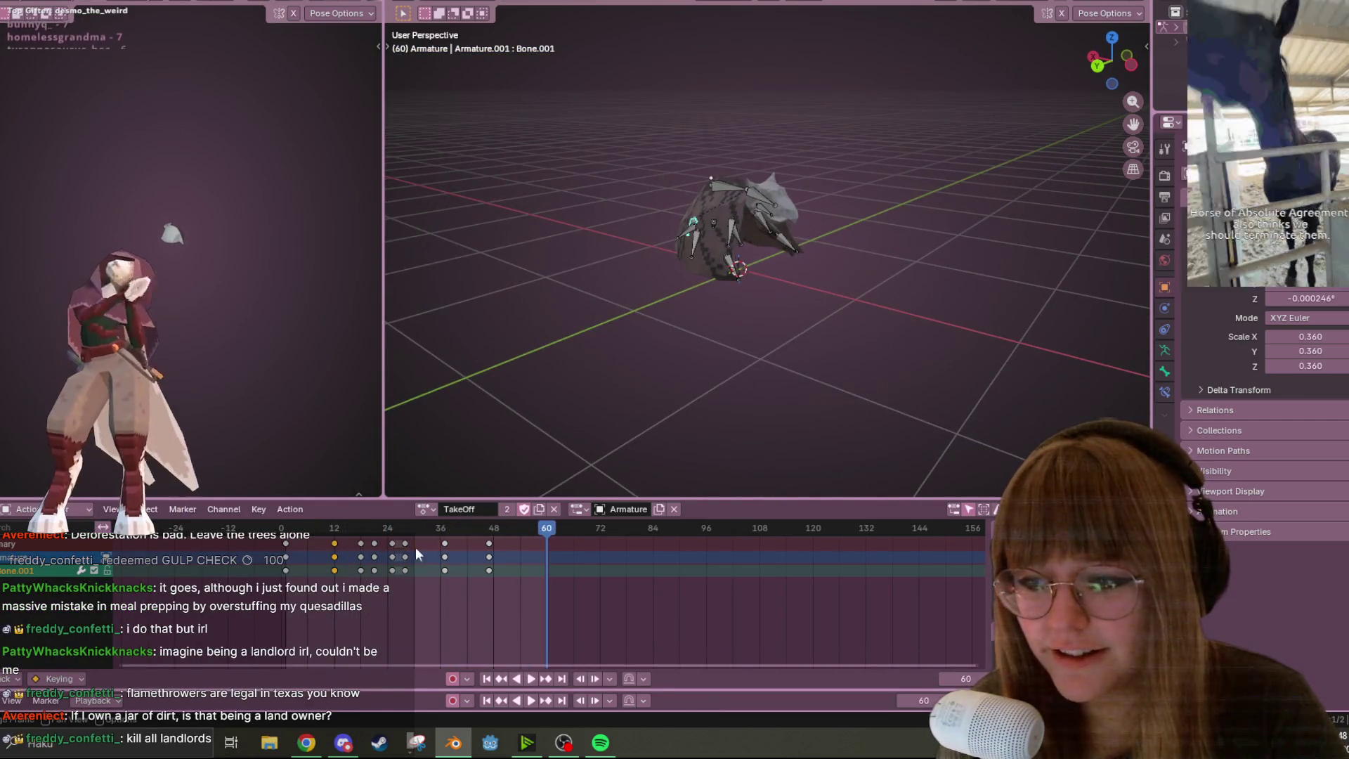
Set Quintic interpolation on all bones' keyframes at frames 12 and 18
key(a)
alt+click(335, 544)
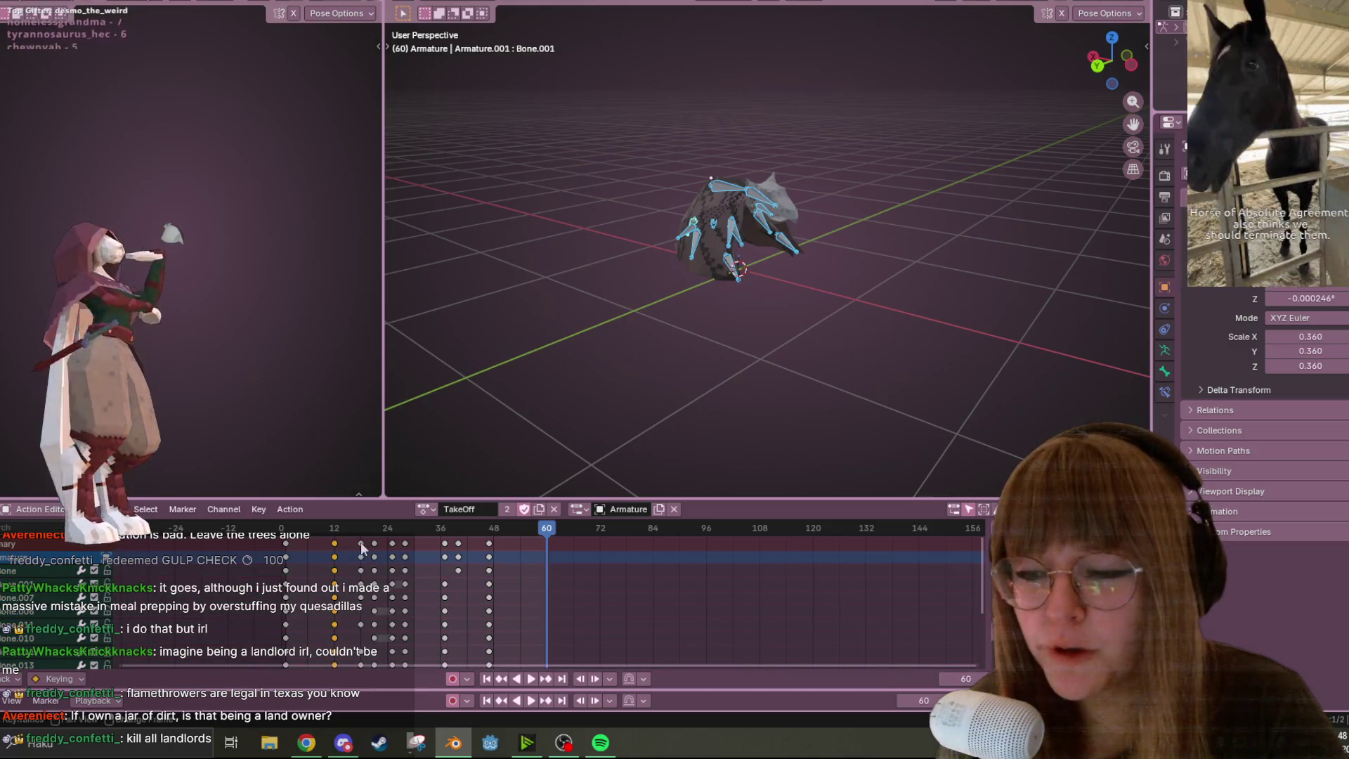
alt+shift+click(361, 542)
right_click(360, 542)
mouse_move(360, 543)
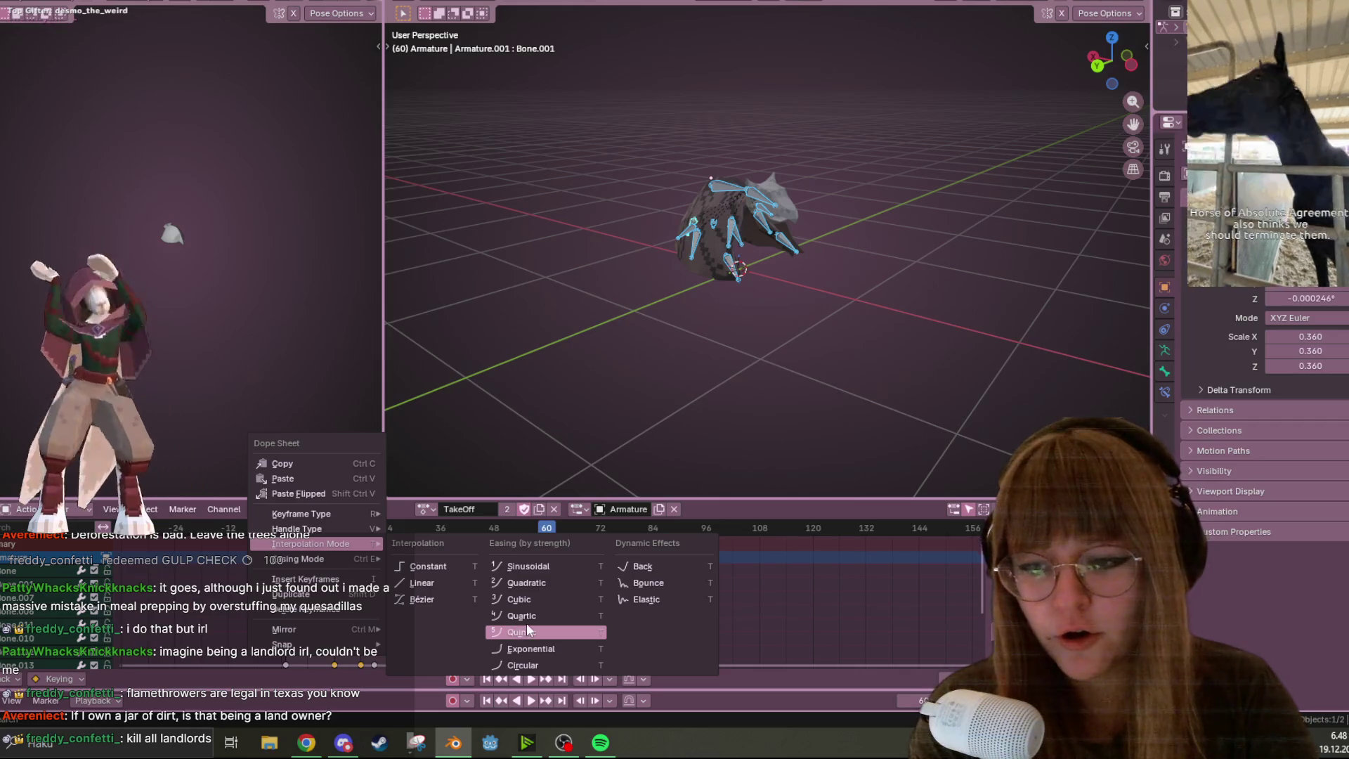
click(534, 629)
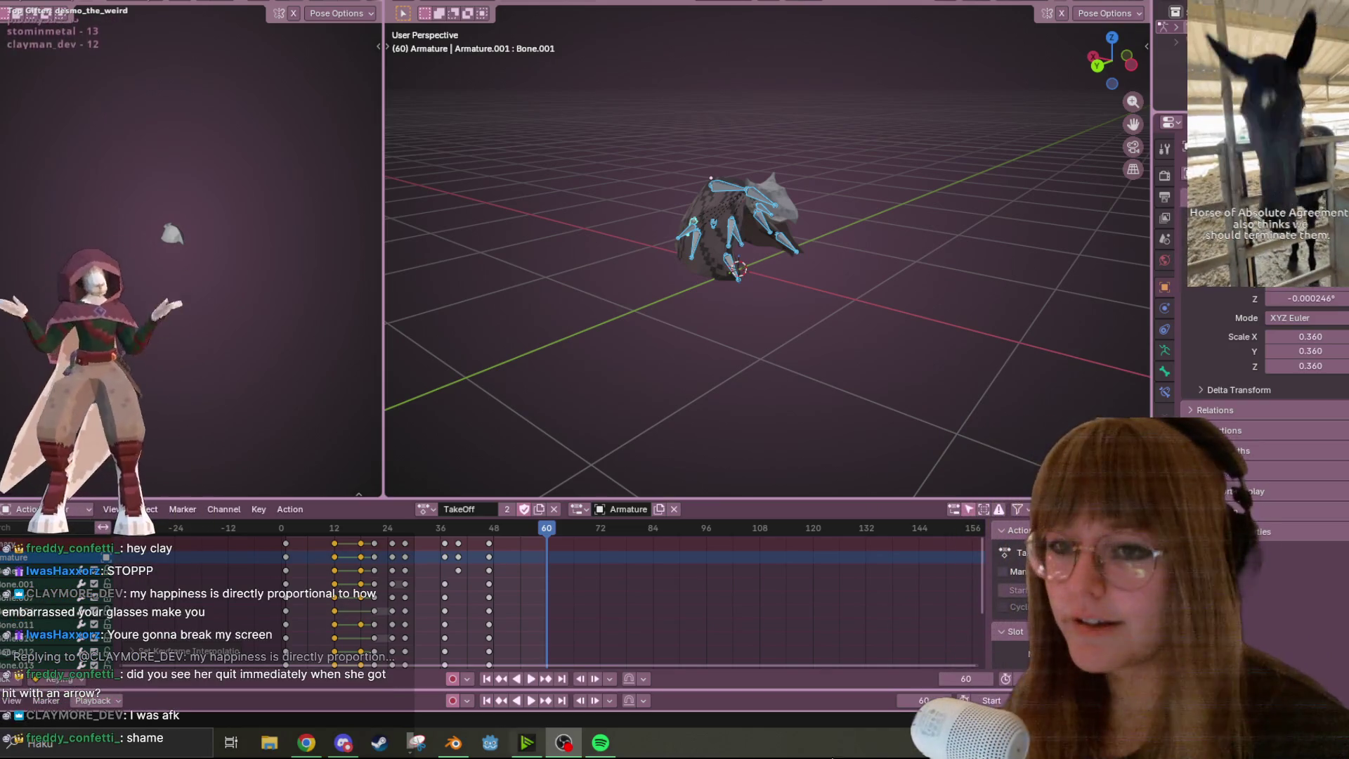
Play TakeOff from frame 0 and watch it from the Back Orthographic view
drag(548, 525, 232, 528)
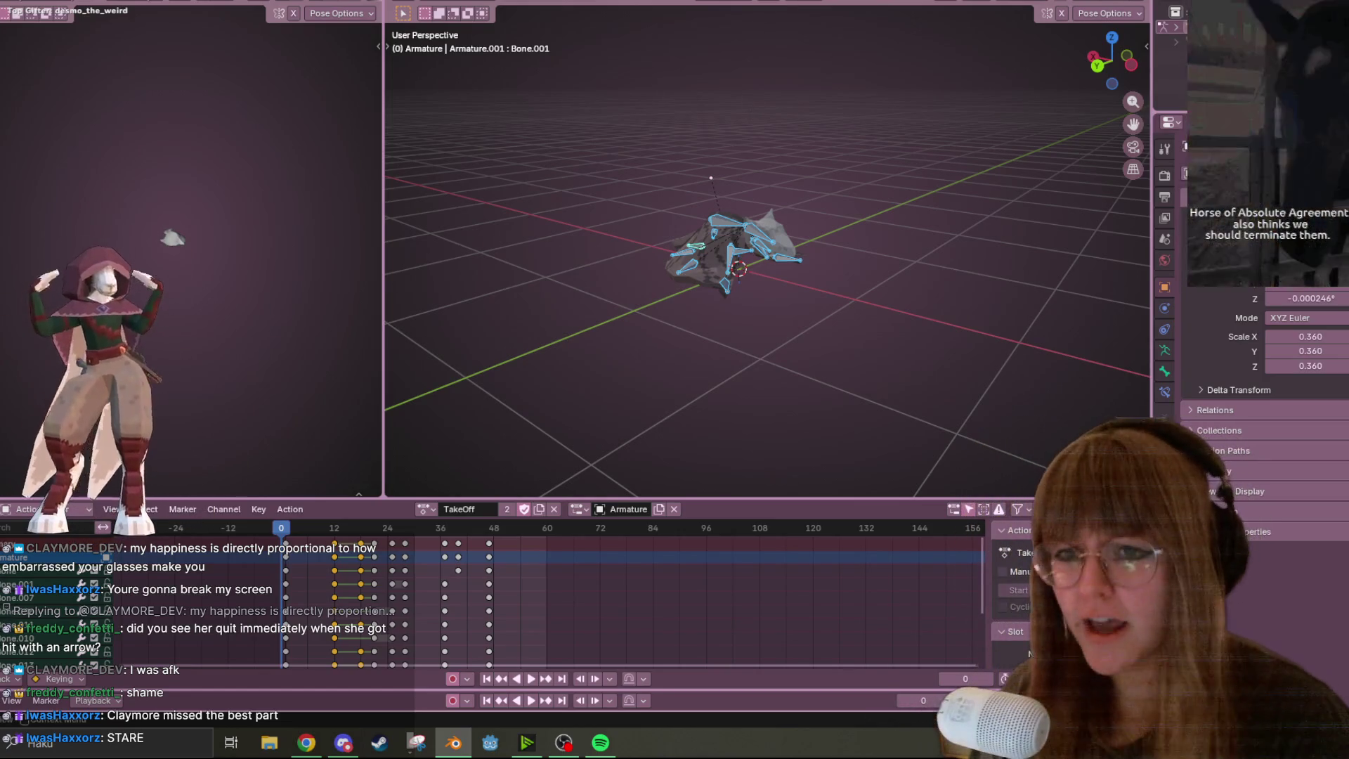
click(529, 679)
mouse_move(693, 345)
middle_down()
mouse_move(800, 312)
mouse_move(768, 310)
mouse_move(891, 243)
mouse_move(922, 145)
mouse_move(1107, 66)
middle_up()
click(1111, 62)
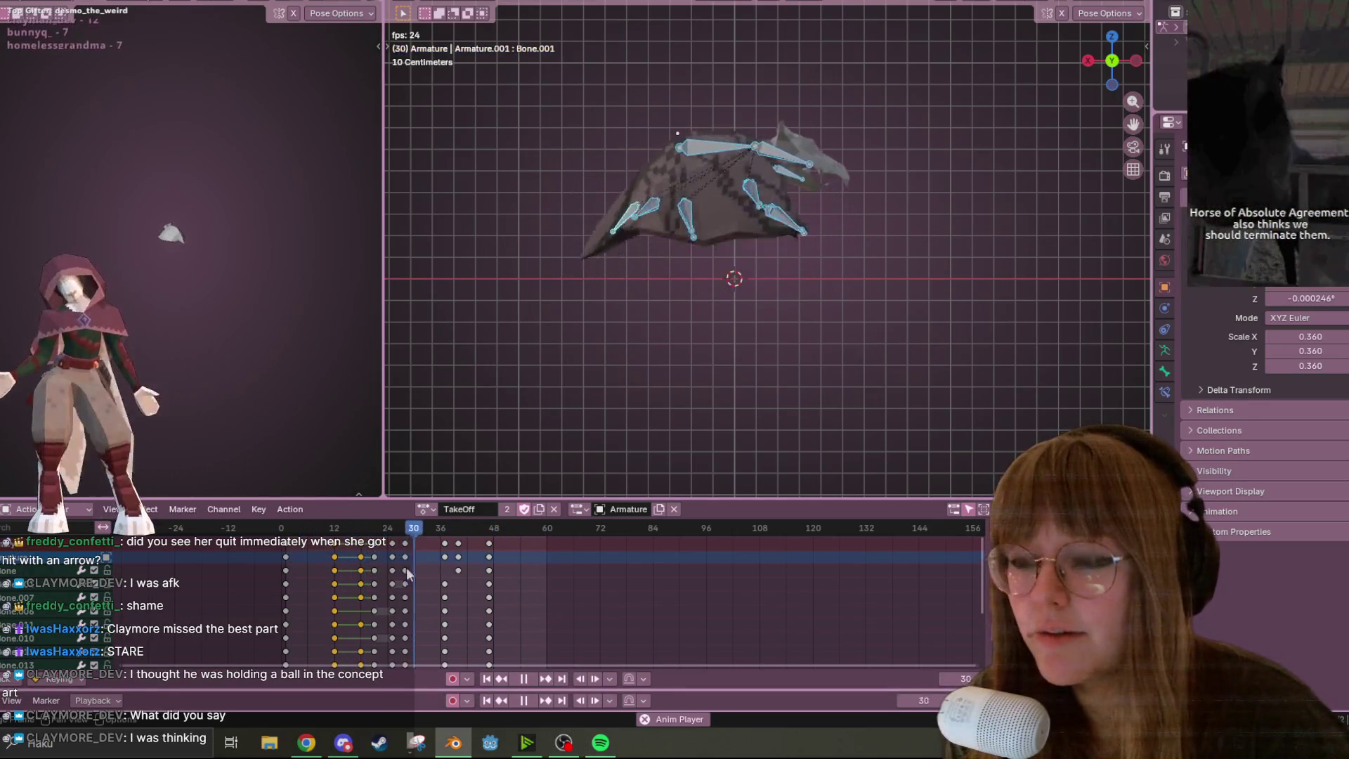
key(space)
In a larger 3D view, move the sphere up into the bat's body in Left Orthographic
key(ctrl+Page_Down)
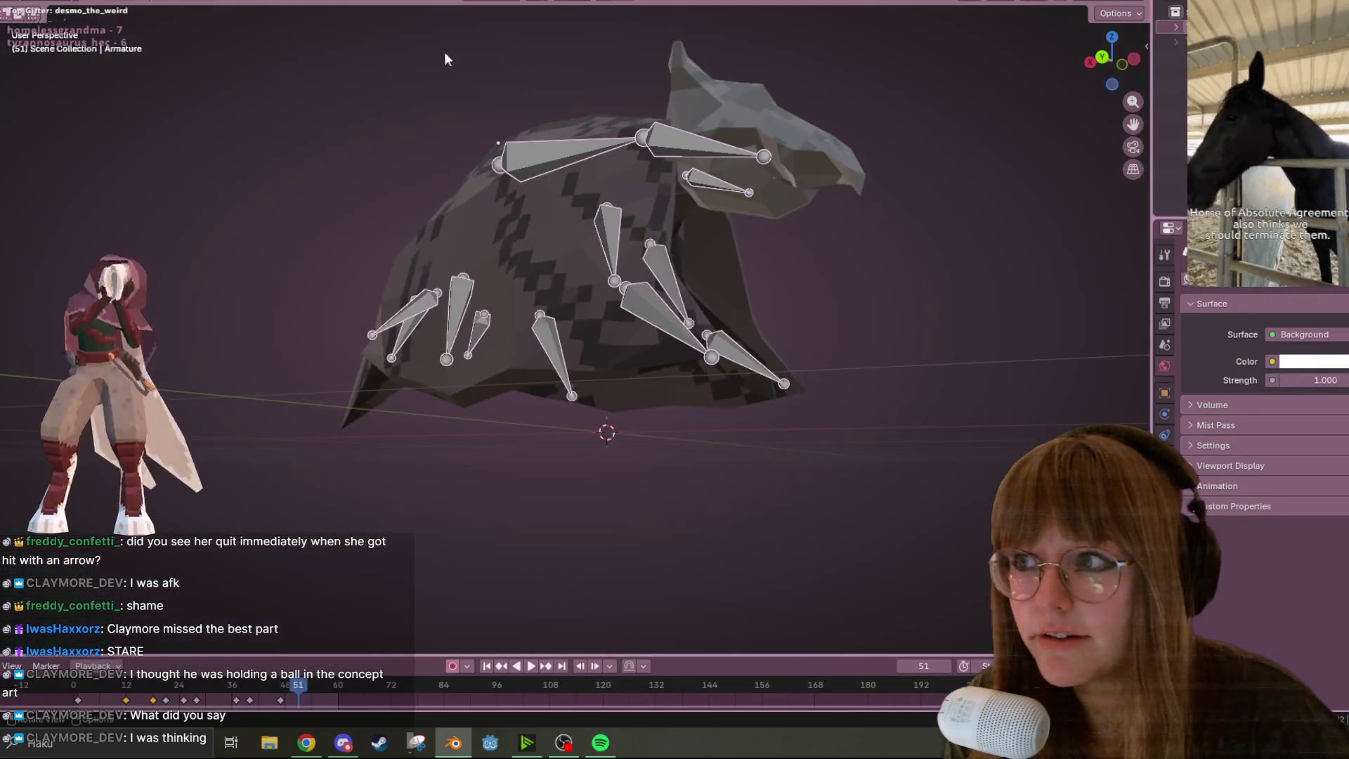
mouse_move(924, 300)
middle_down()
mouse_move(968, 186)
mouse_move(926, 149)
middle_up()
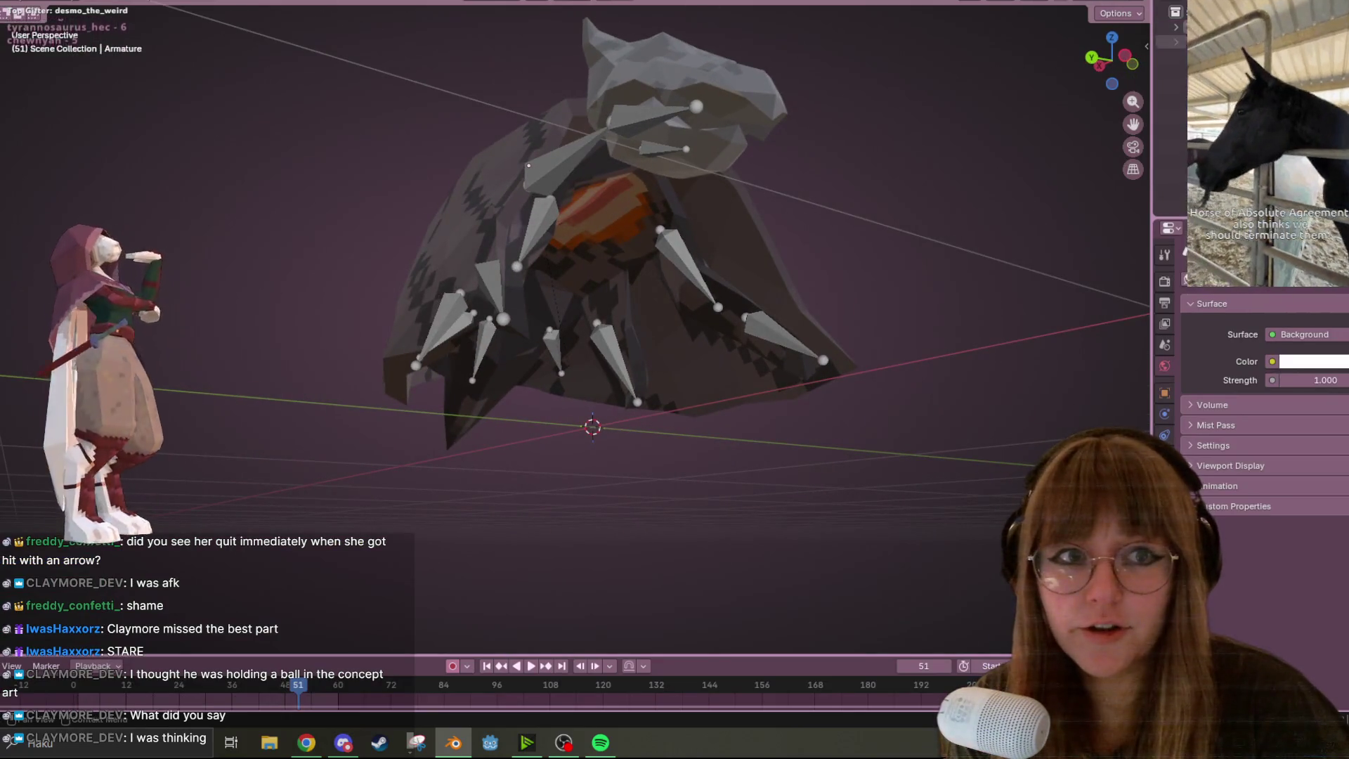
scroll(899, 168, down, 5)
click(530, 470)
mouse_move(529, 471)
middle_down()
mouse_move(719, 315)
mouse_move(642, 147)
mouse_move(719, 412)
middle_up()
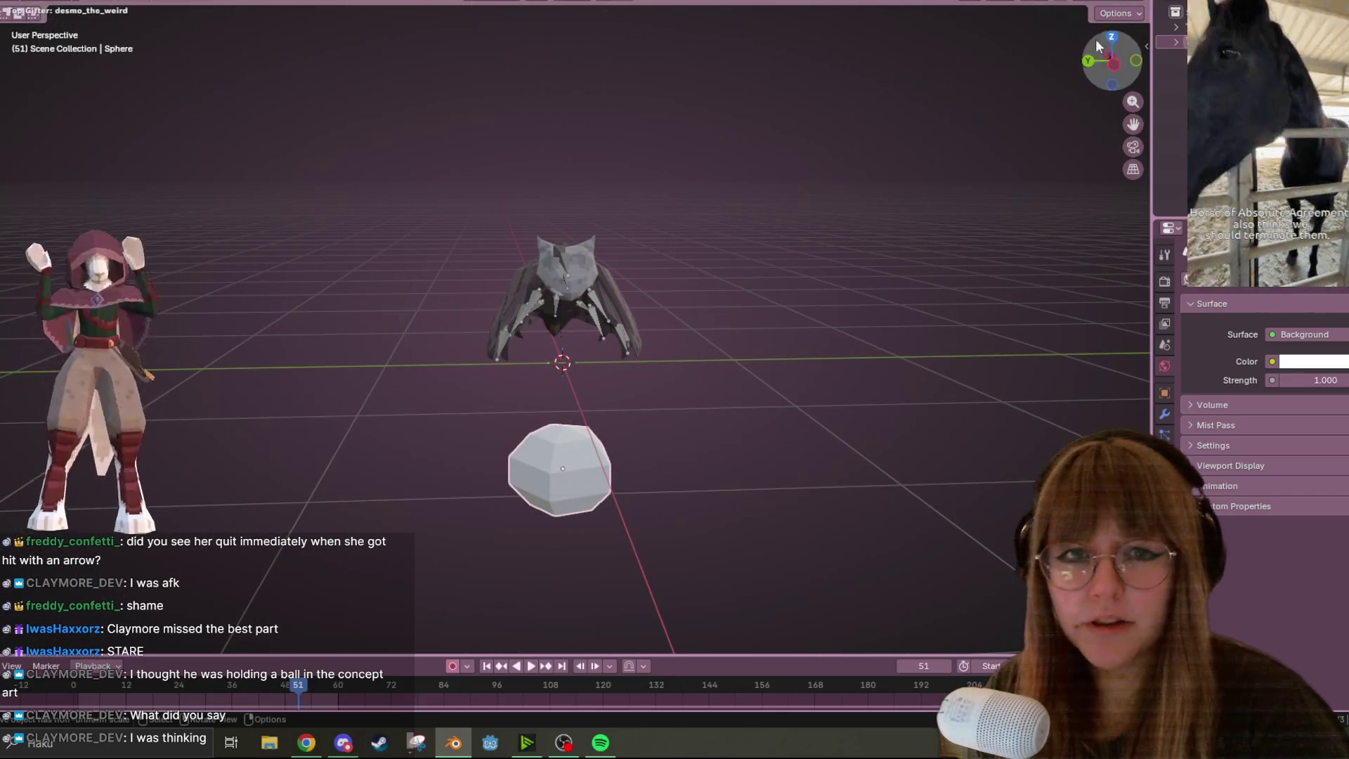
click(1113, 66)
shift+middle_drag(731, 425, 718, 209)
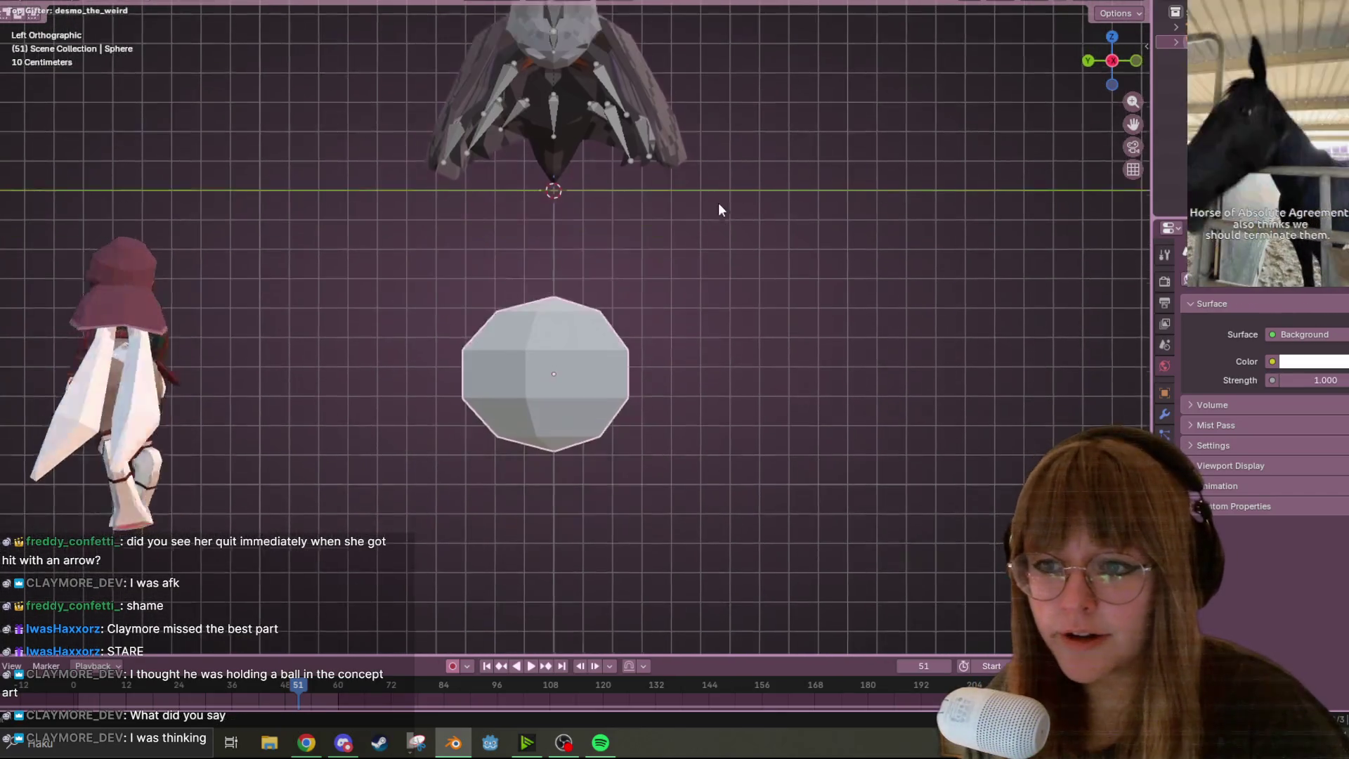
key(g)
click(746, 29)
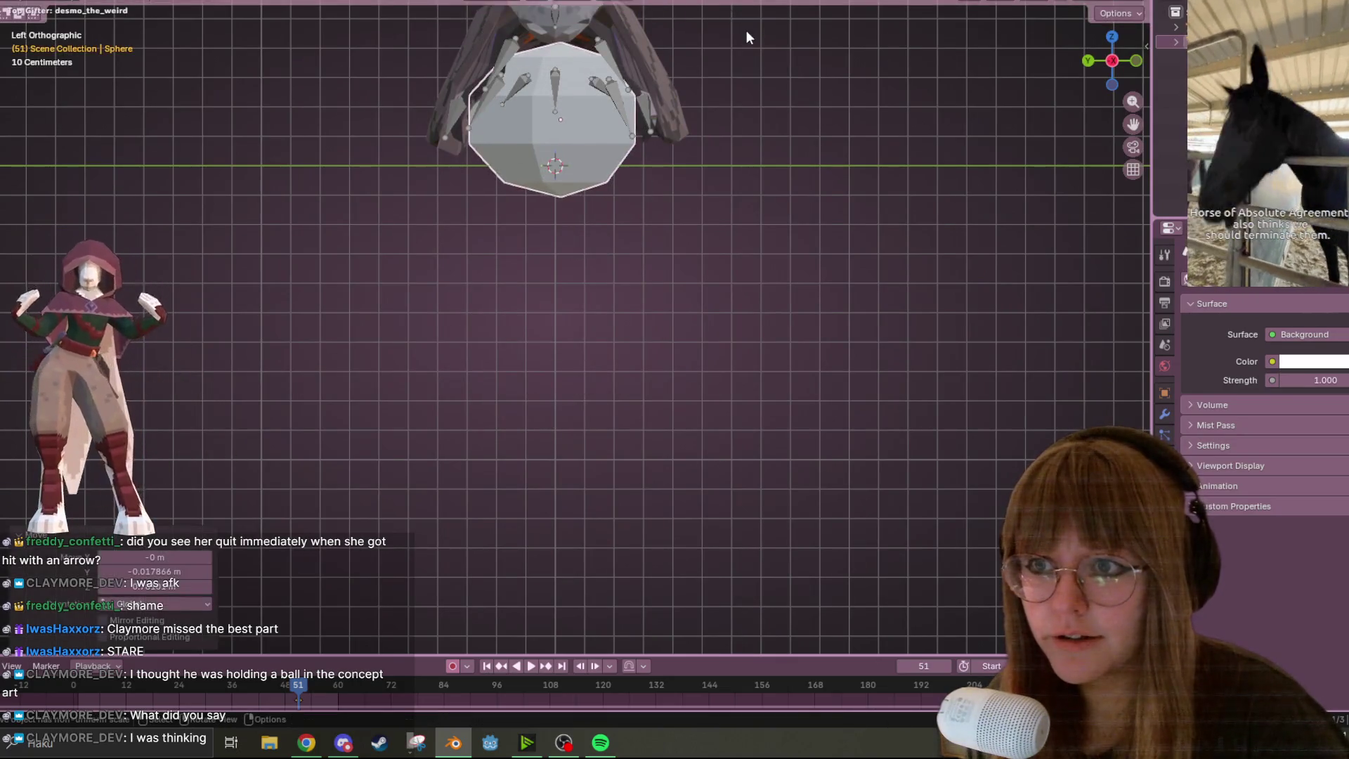
Raise the sphere slightly against the bat's body and save Nitrobat (1).blend
shift+scroll(789, 69, up, 2)
mouse_move(788, 69)
middle_down()
mouse_move(879, 130)
mouse_move(806, 88)
middle_up()
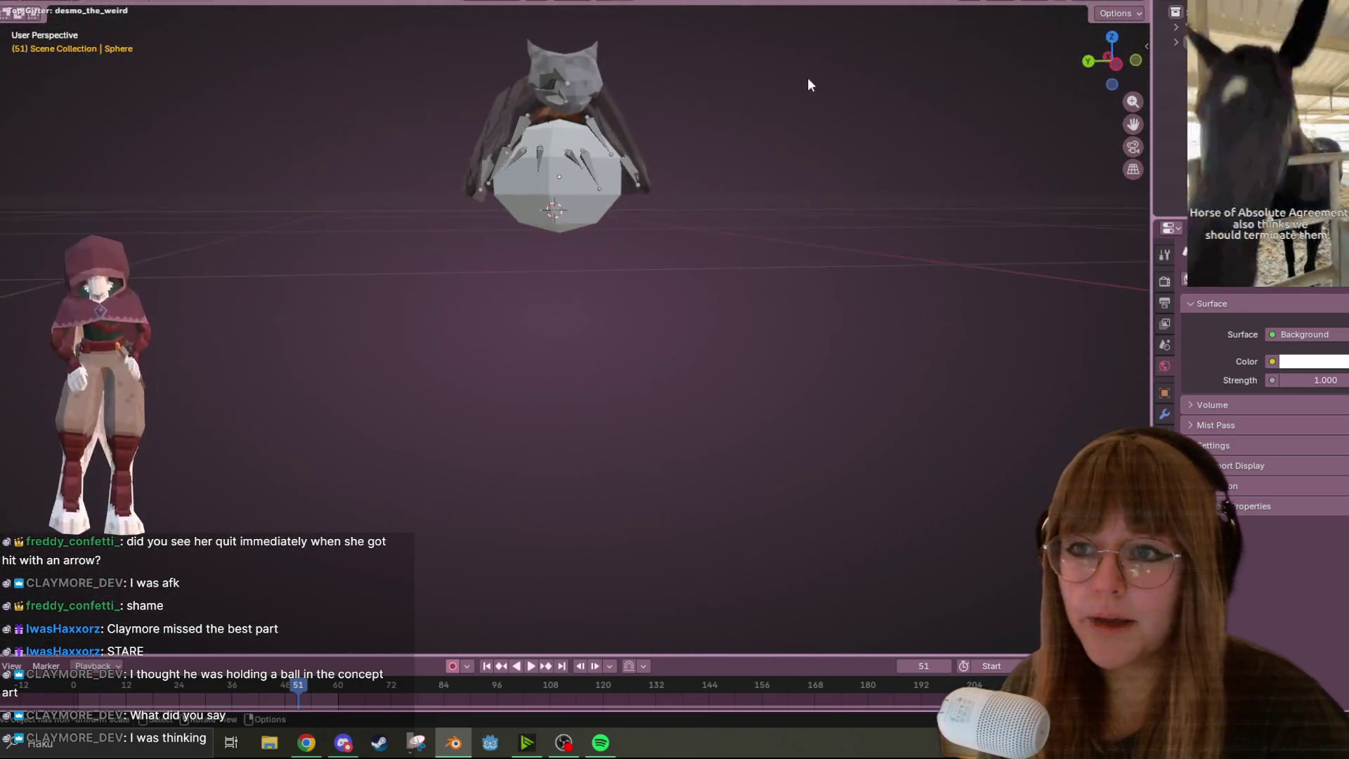
click(1135, 60)
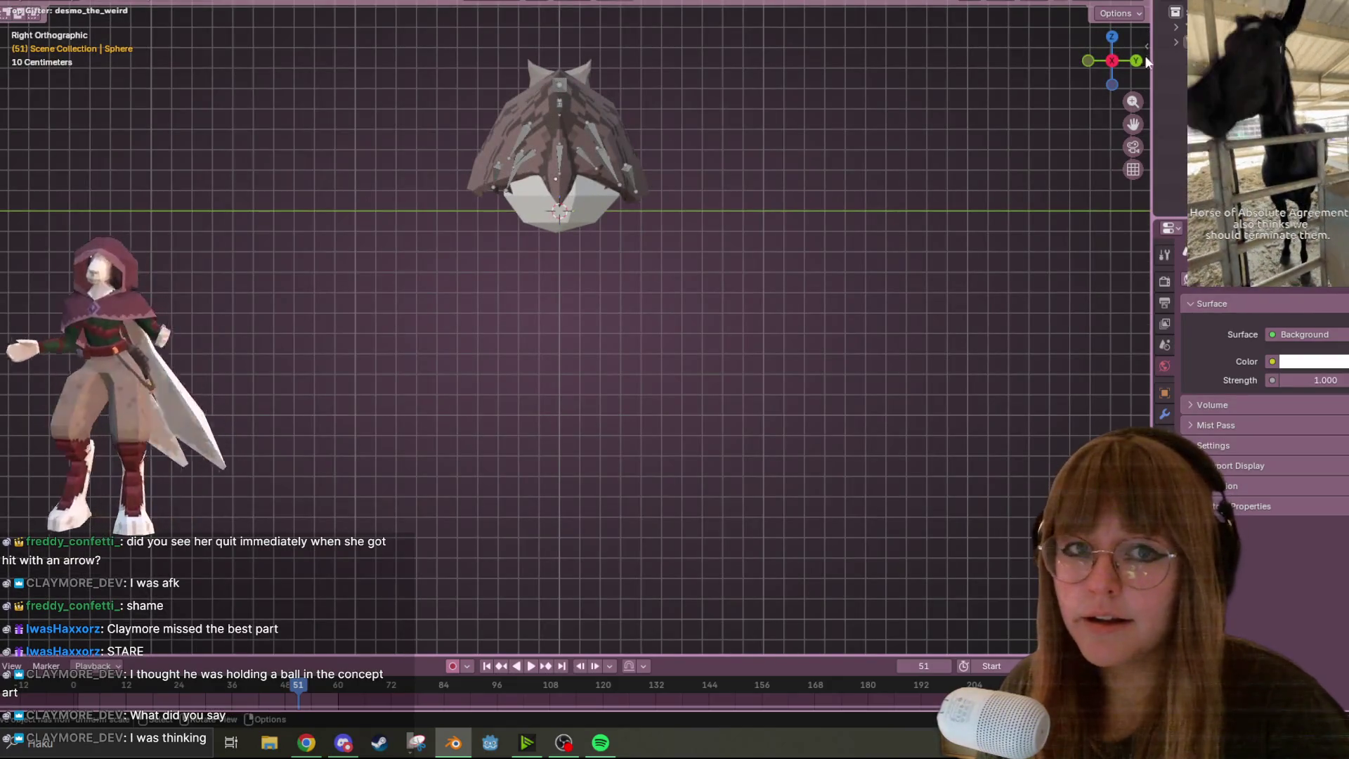
click(1136, 61)
click(1135, 61)
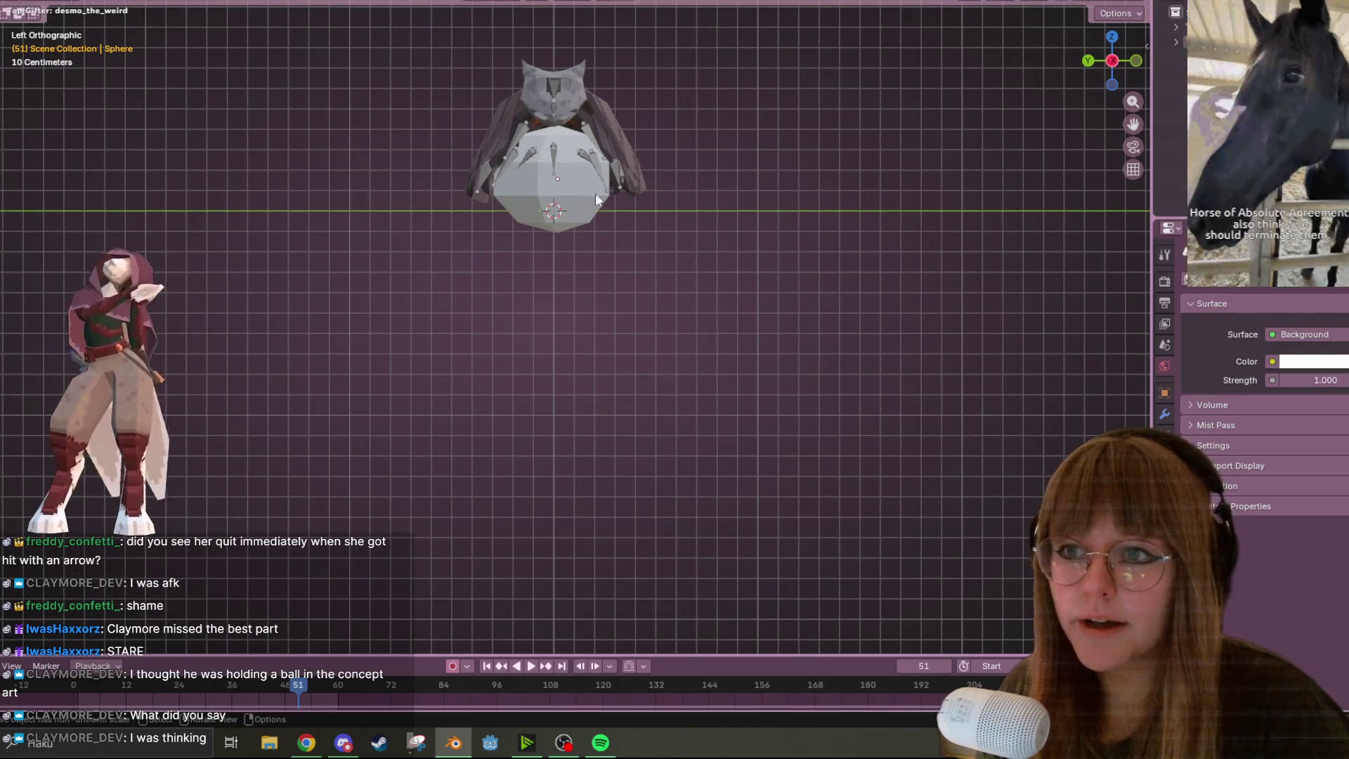
shift+middle_drag(606, 191, 575, 243)
click(570, 239)
key(g)
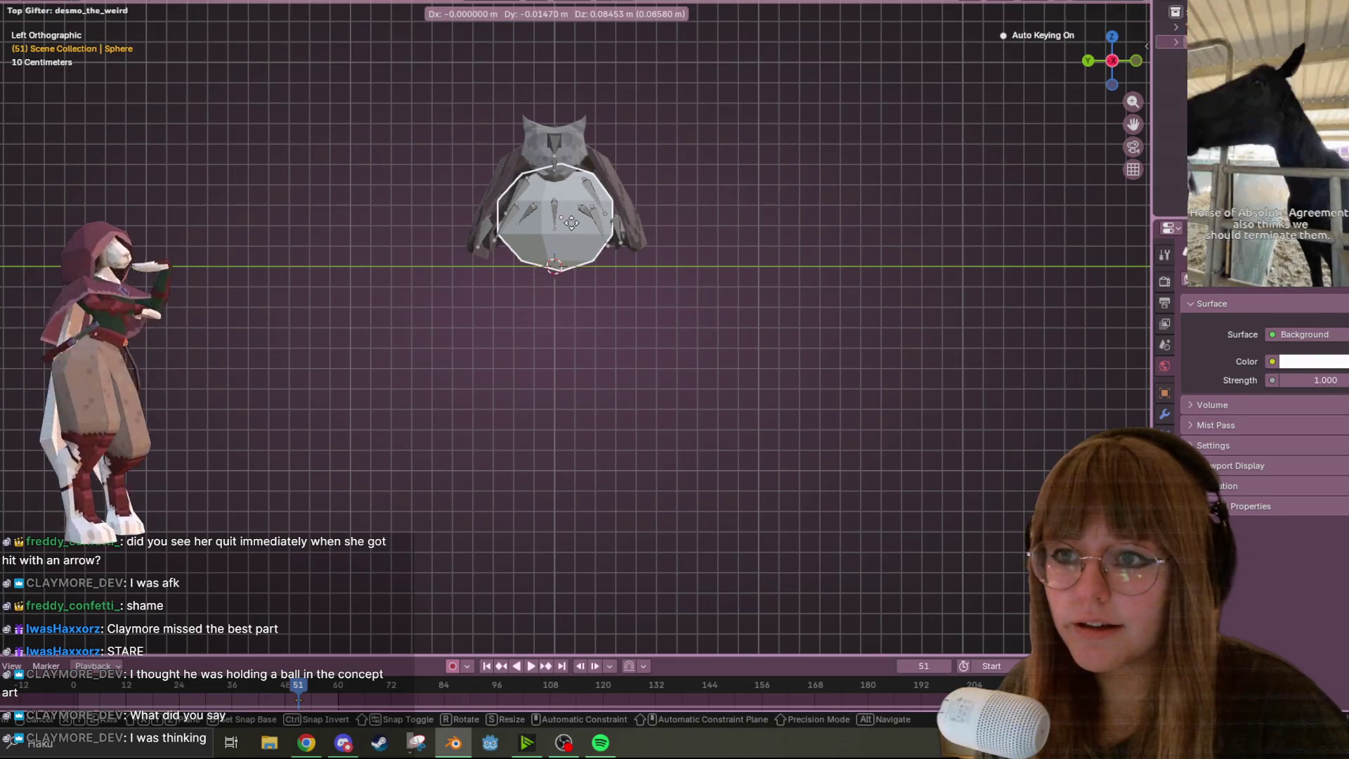
click(570, 222)
mouse_move(921, 46)
middle_down()
mouse_move(902, 647)
mouse_move(875, 579)
mouse_move(819, 60)
mouse_move(848, 72)
mouse_move(819, 156)
middle_up()
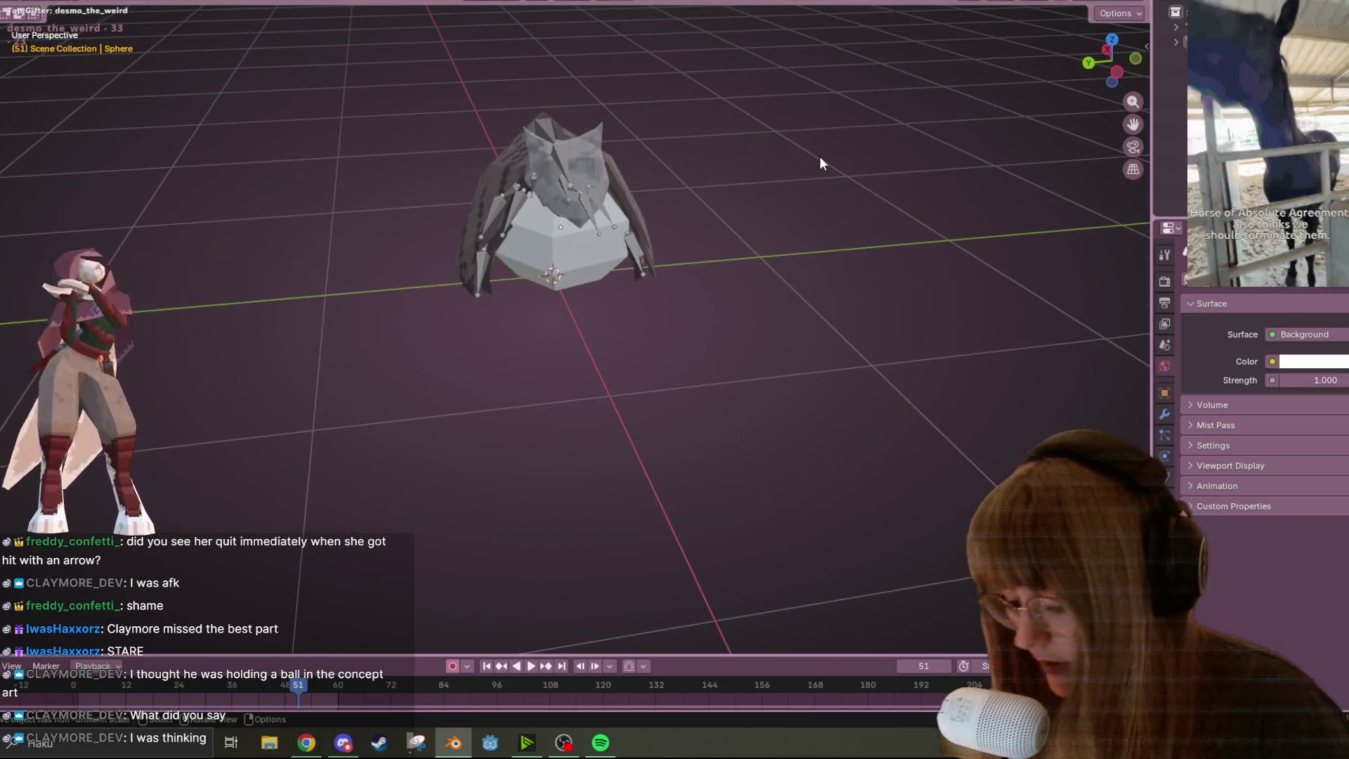
key(ctrl+s)
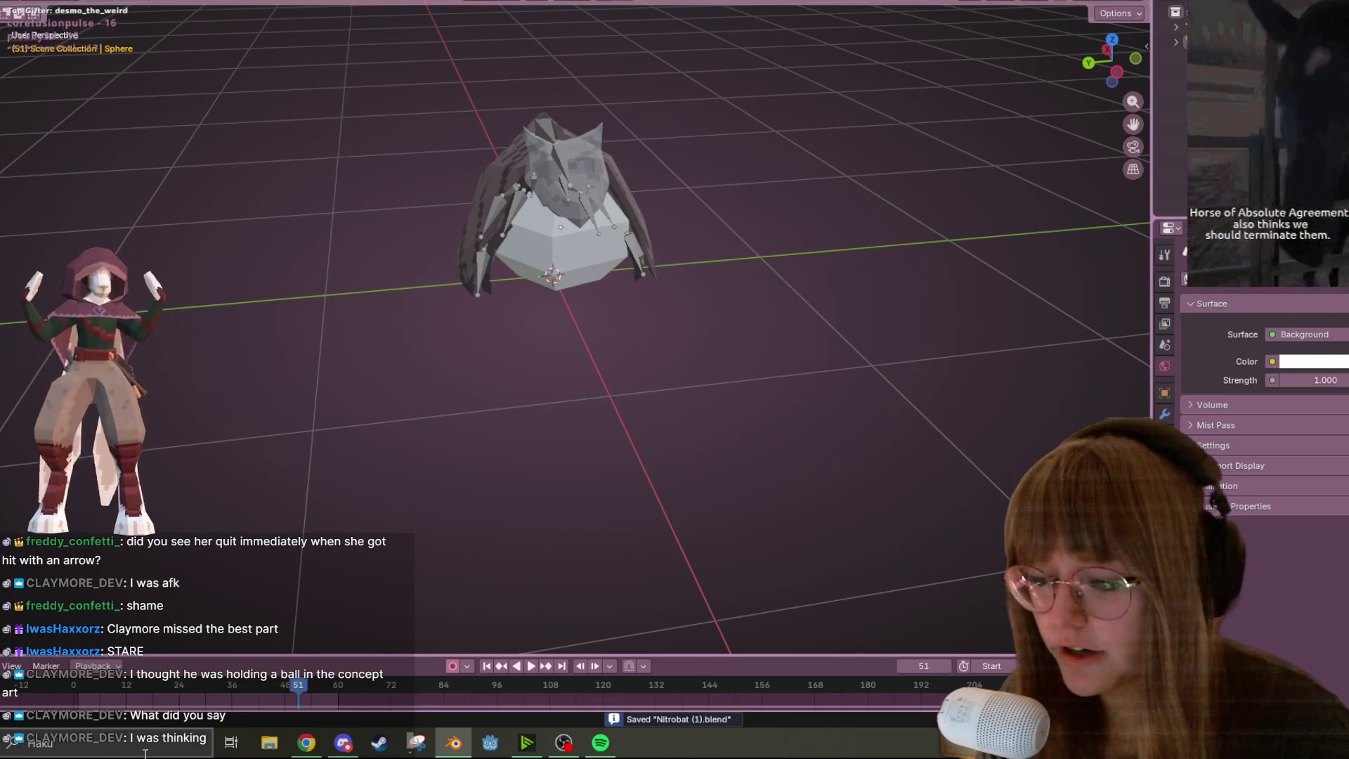
click(7, 3)
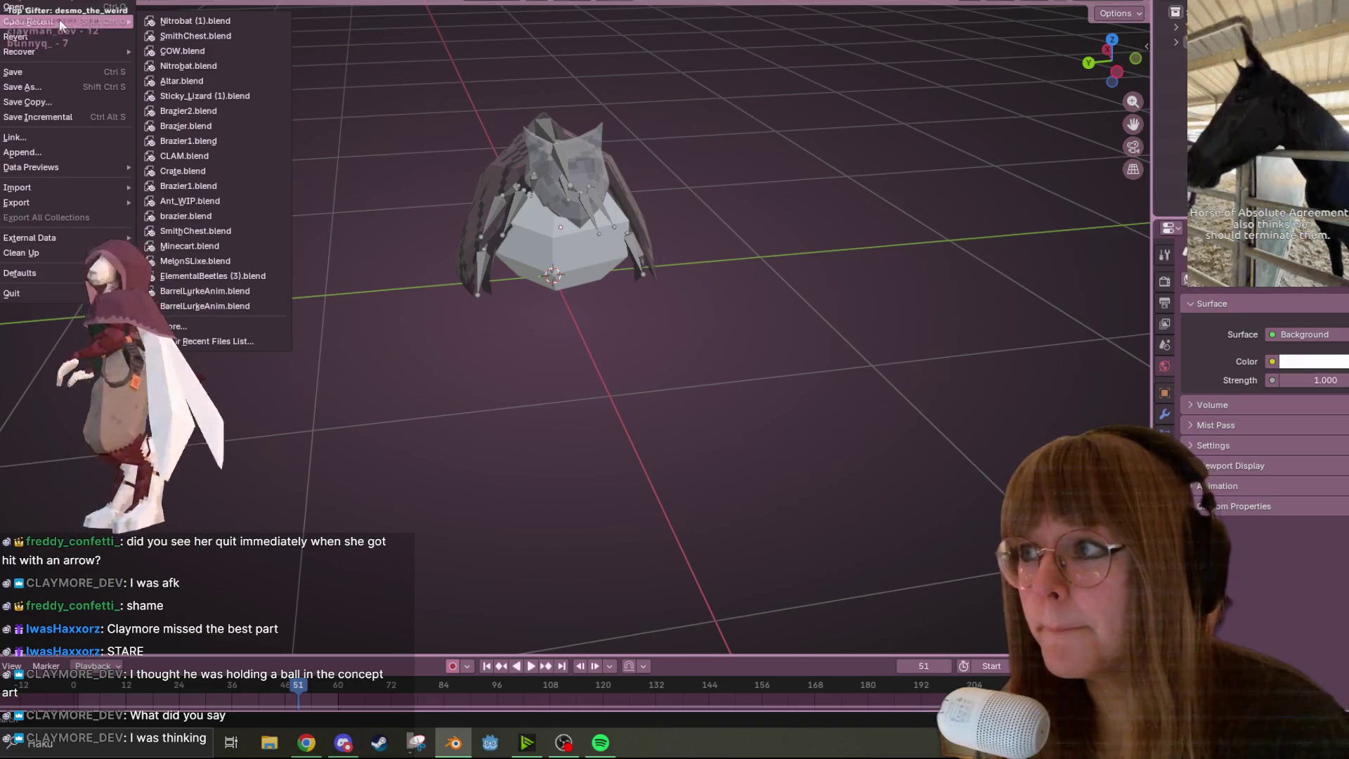
Make the GodBeetle armature active and switch to the animation layout with its Action Editor
key(Escape)
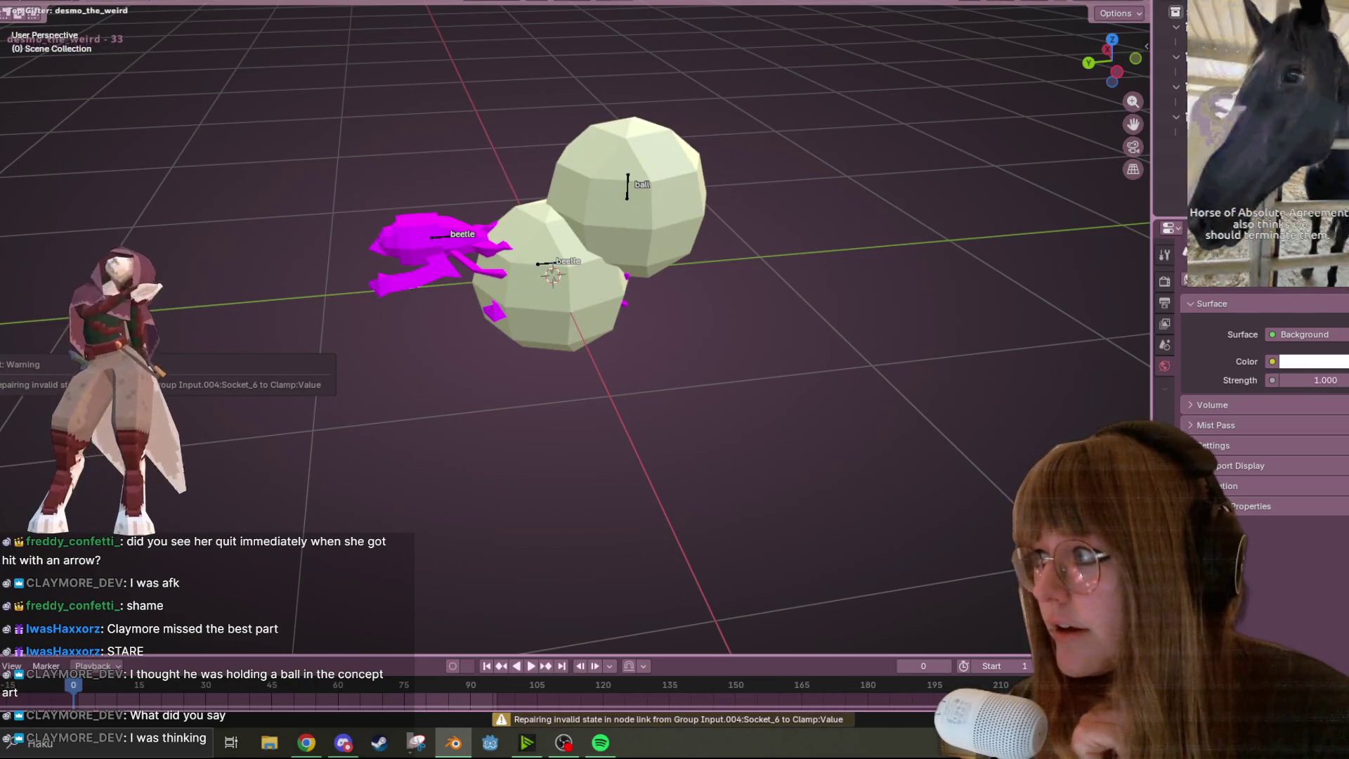
click(660, 234)
mouse_move(660, 234)
middle_down()
mouse_move(638, 201)
mouse_move(728, 129)
mouse_move(738, 178)
middle_up()
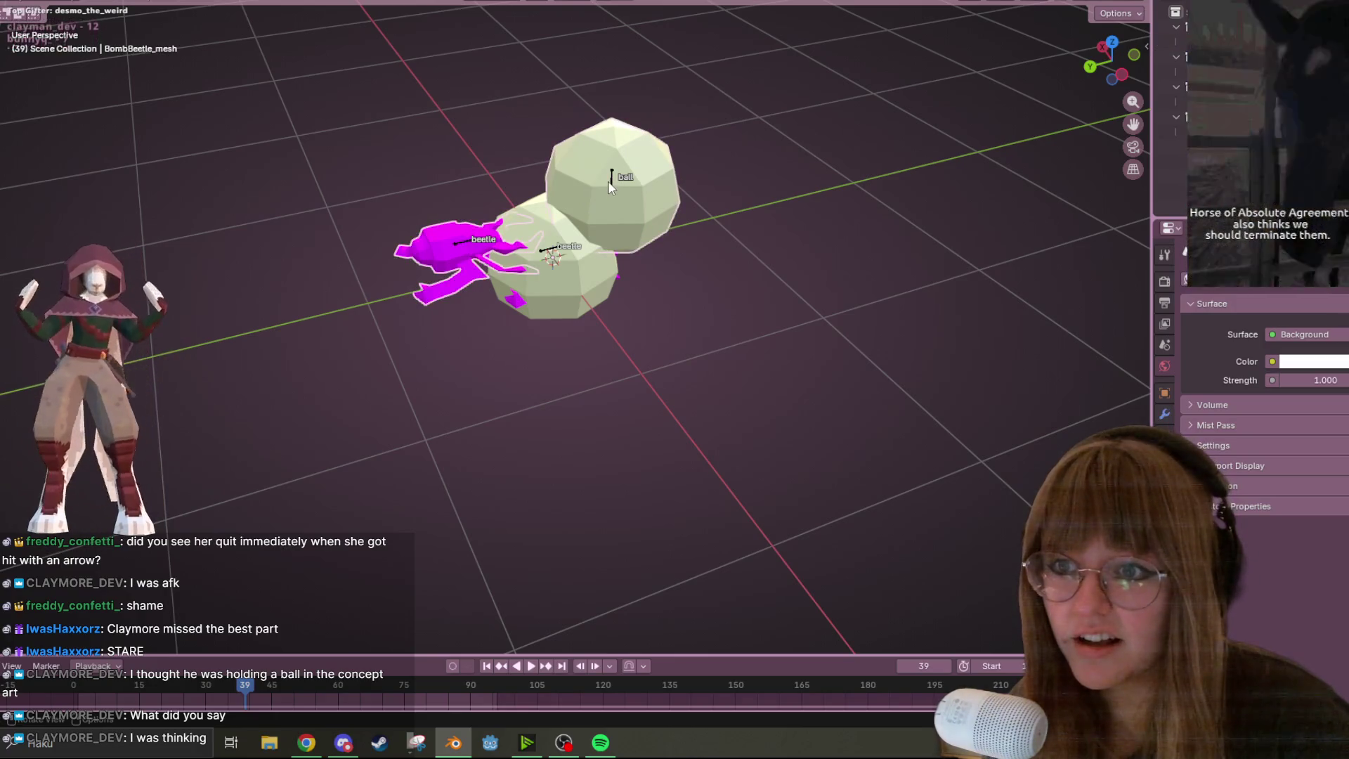
click(553, 254)
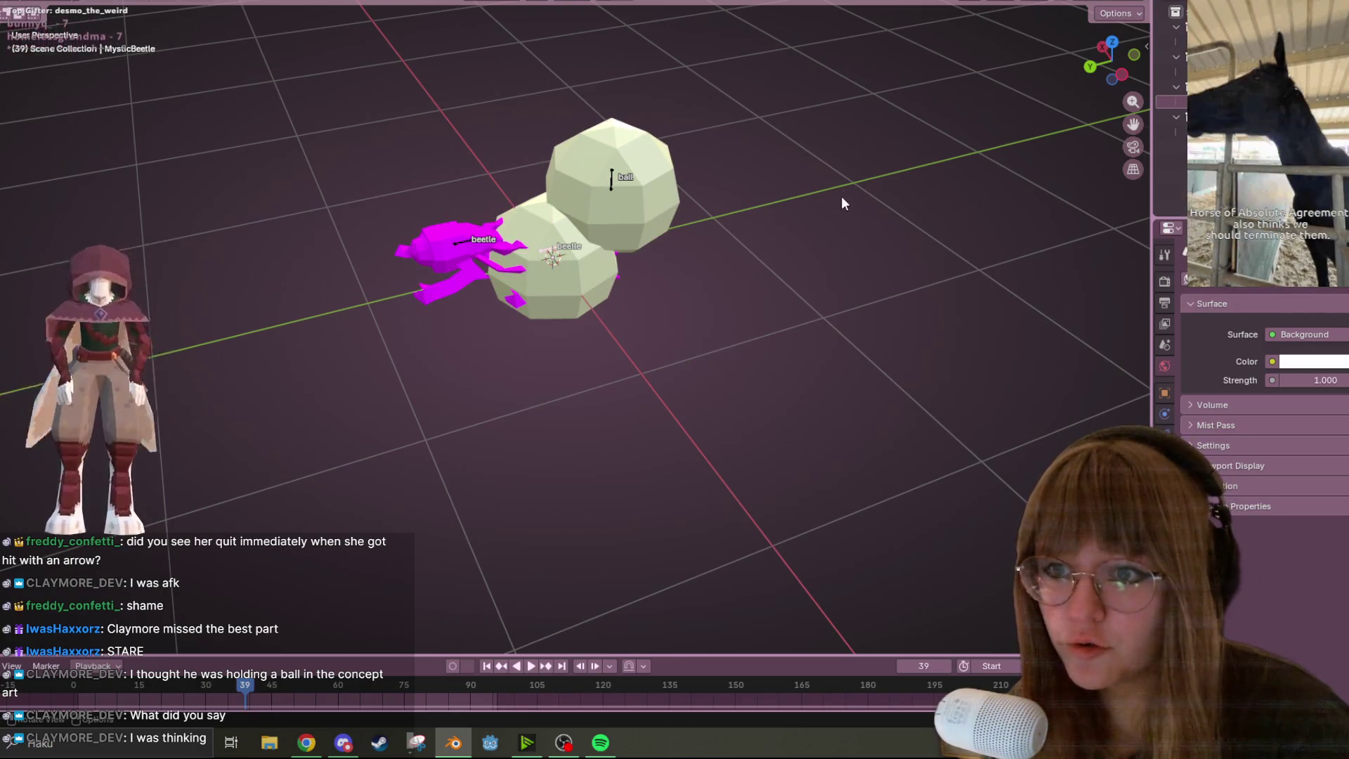
mouse_move(765, 112)
middle_down()
mouse_move(774, 160)
mouse_move(597, 189)
middle_up()
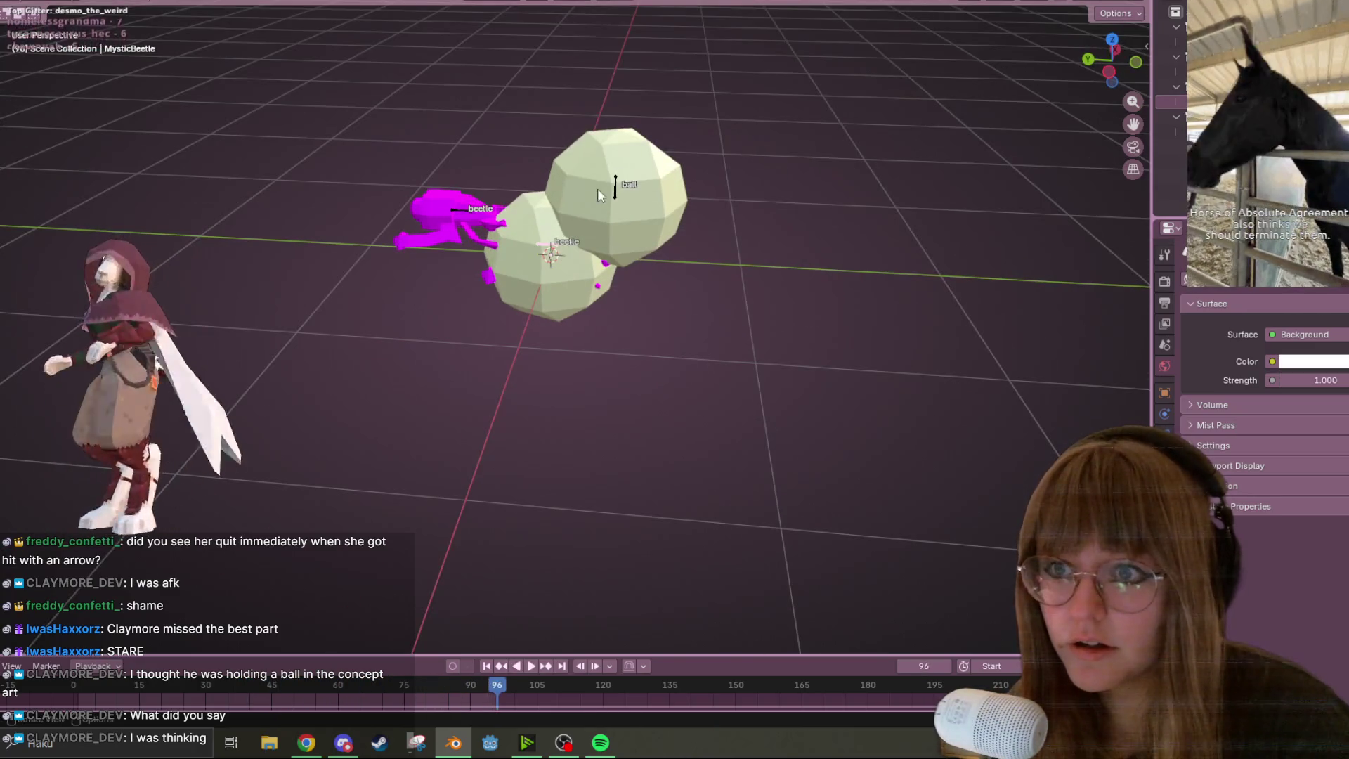
click(619, 188)
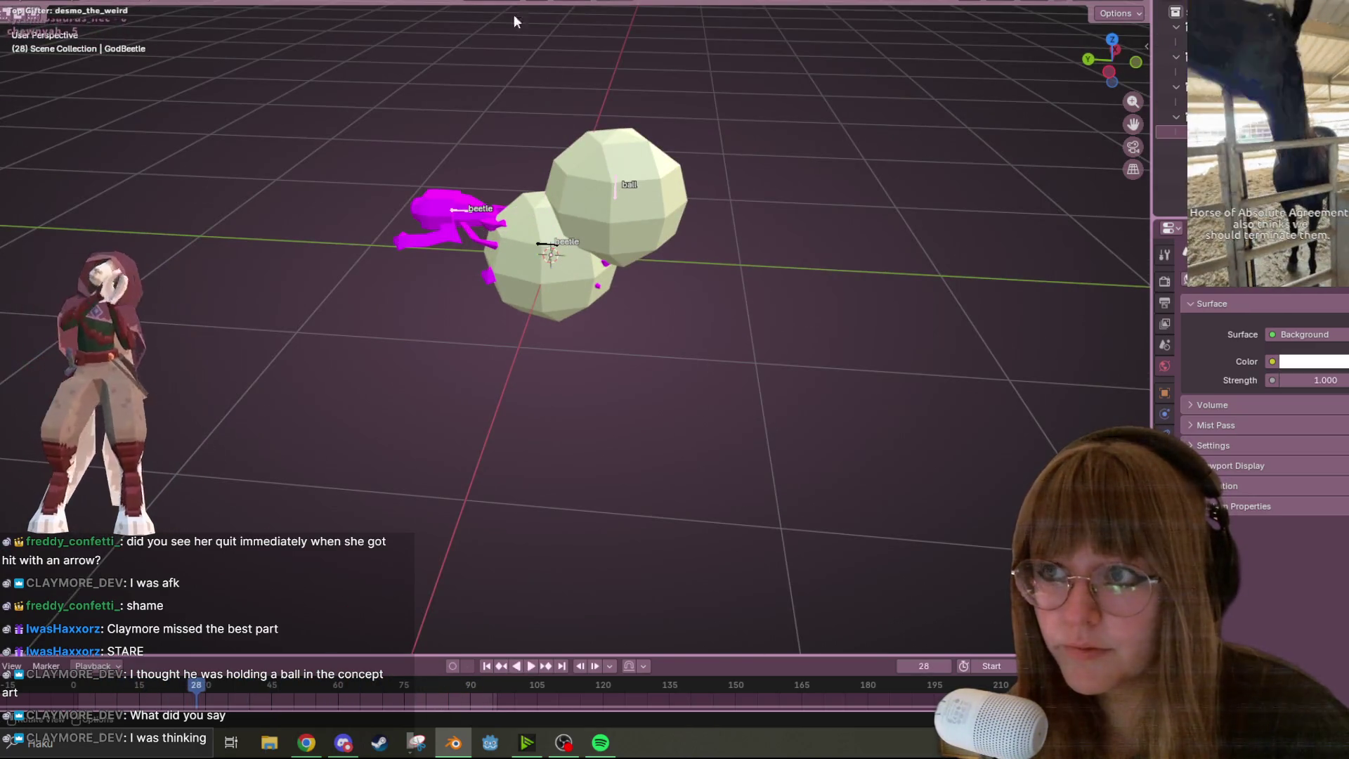
key(ctrl+Page_Up)
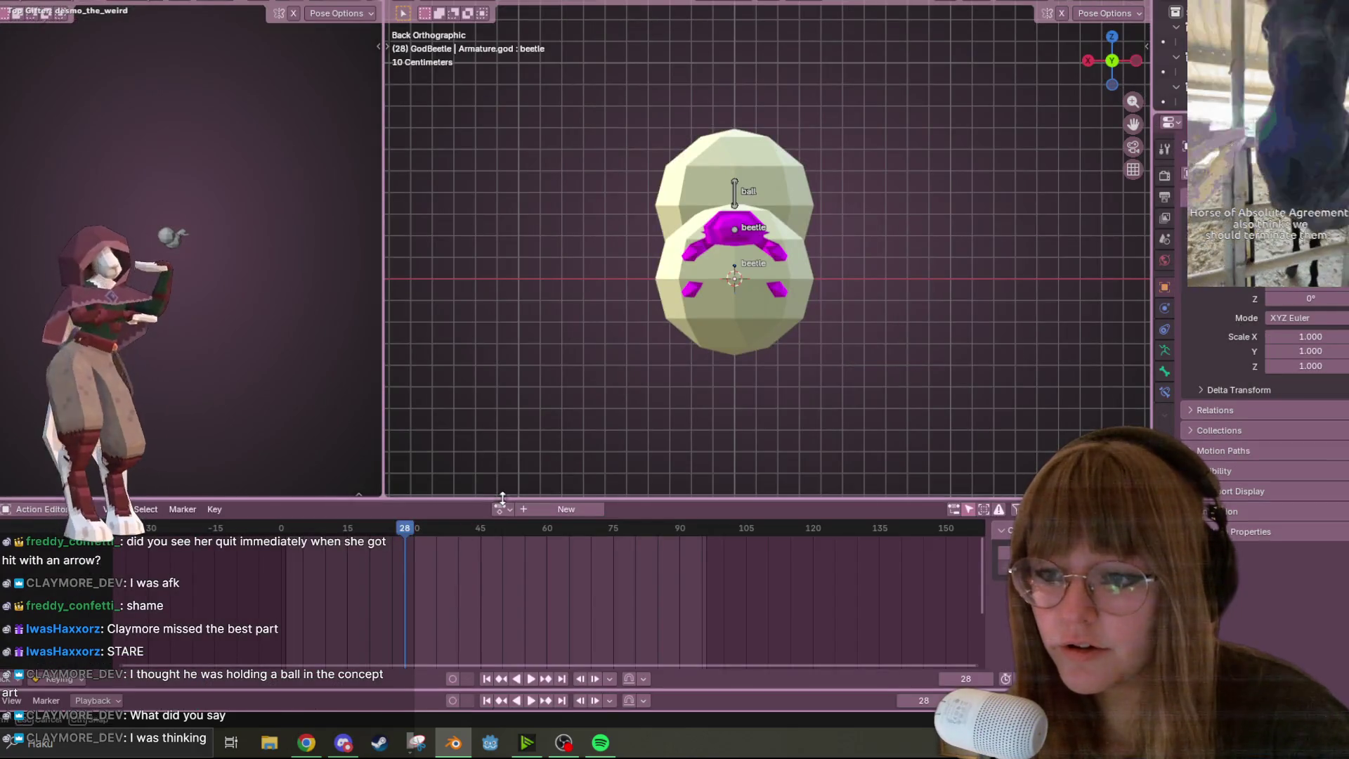
Assign the roll_alert action to the GodBeetle armature and preview its playback
click(501, 525)
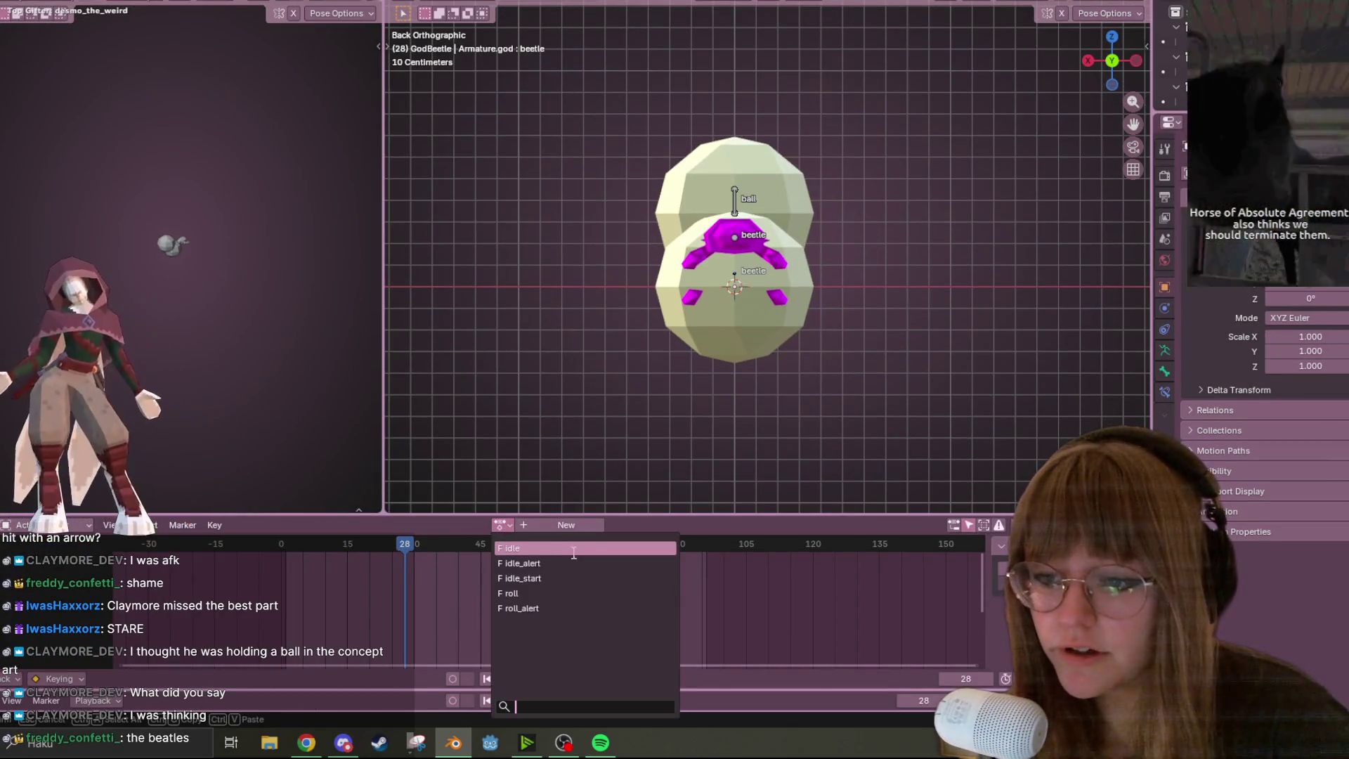
click(550, 612)
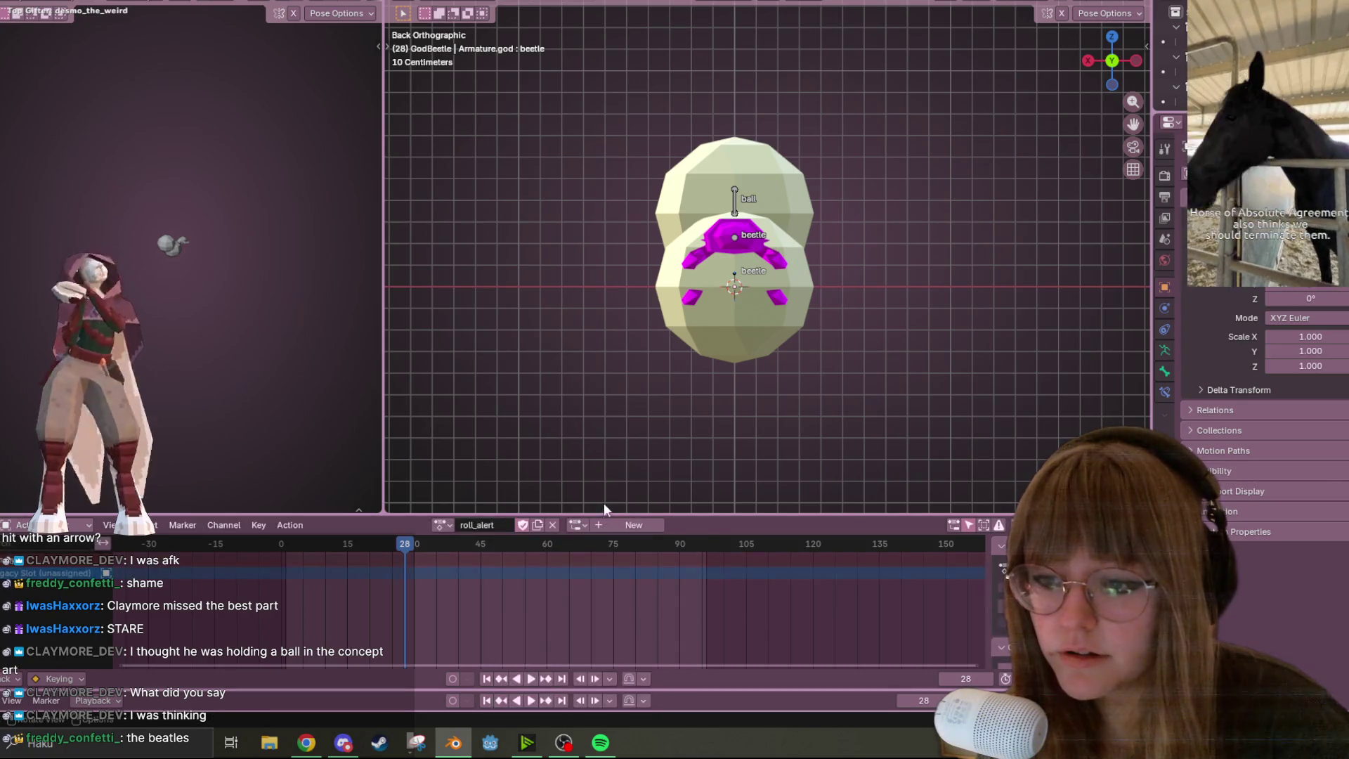
drag(701, 517, 703, 444)
key(space)
middle_drag(938, 191, 841, 285)
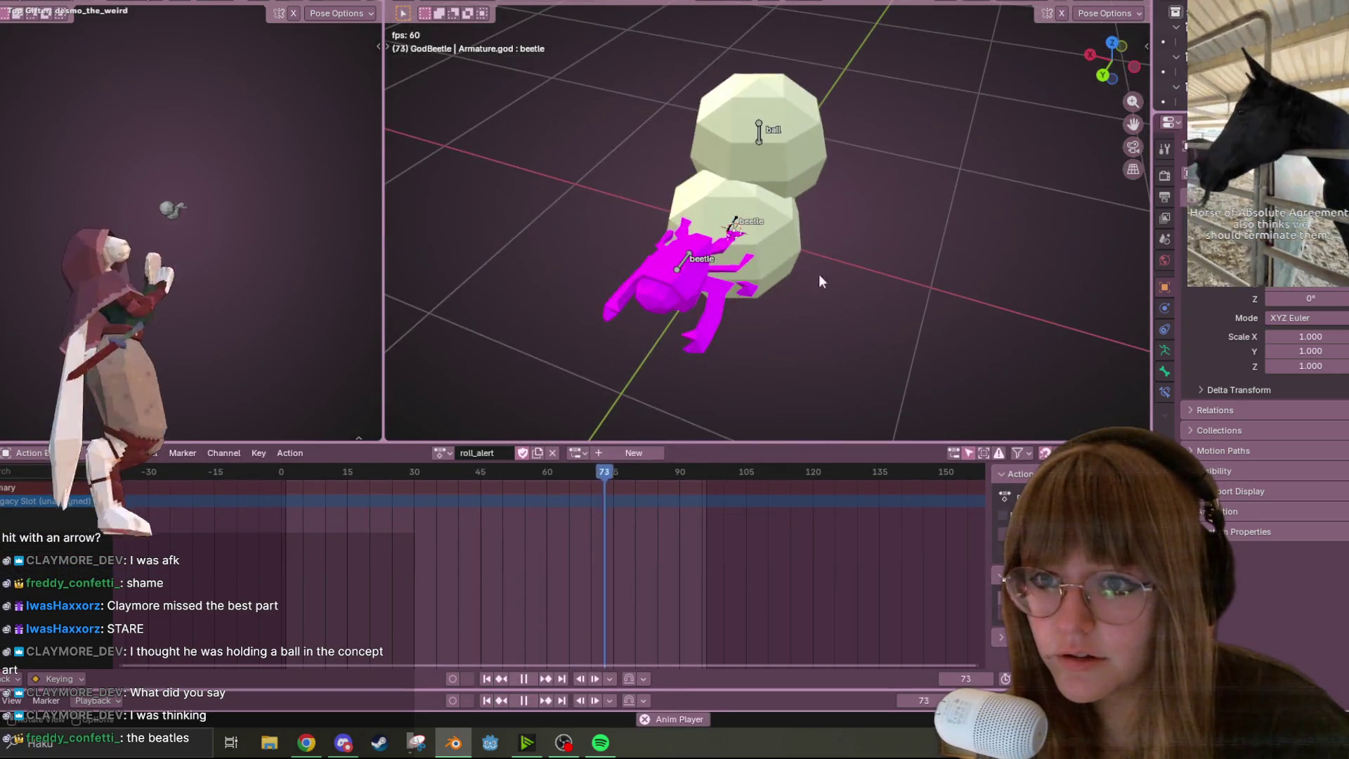
mouse_move(816, 171)
middle_down()
mouse_move(875, 222)
mouse_move(798, 310)
mouse_move(795, 197)
middle_up()
mouse_move(788, 248)
middle_down()
mouse_move(926, 129)
mouse_move(903, 199)
mouse_move(928, 210)
mouse_move(997, 90)
mouse_move(859, 152)
mouse_move(710, 406)
middle_up()
key(space)
Cancel the quit prompt, make BombBeetle active, and switch it to Object Mode
key(ctrl+q)
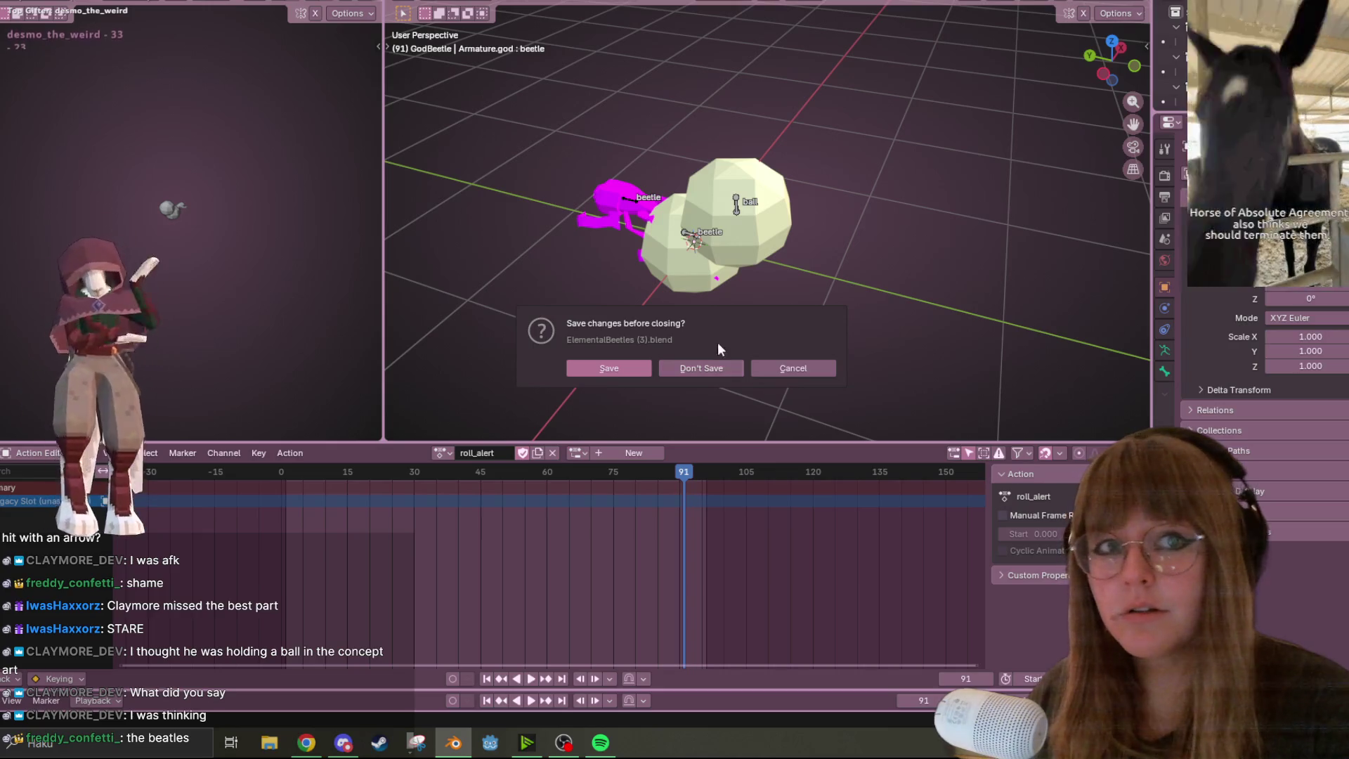
click(787, 368)
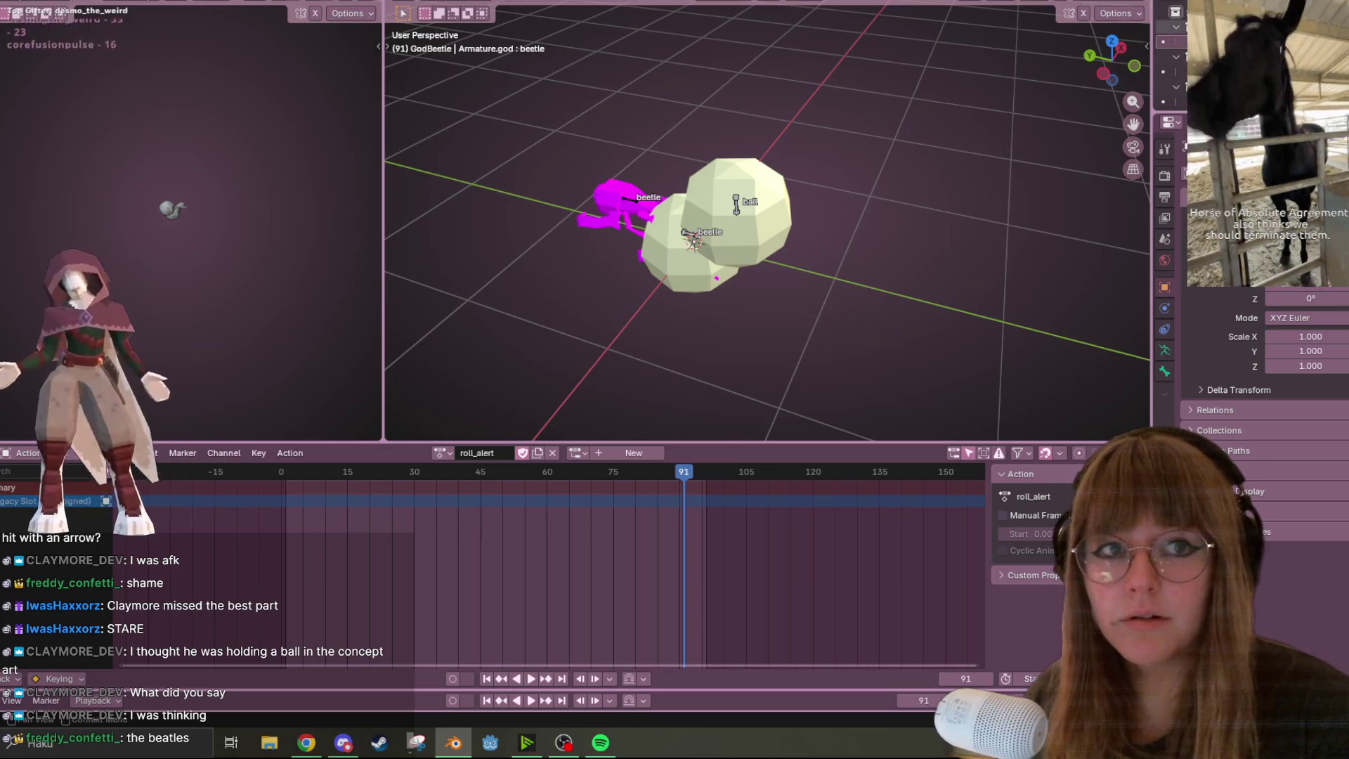
key(a)
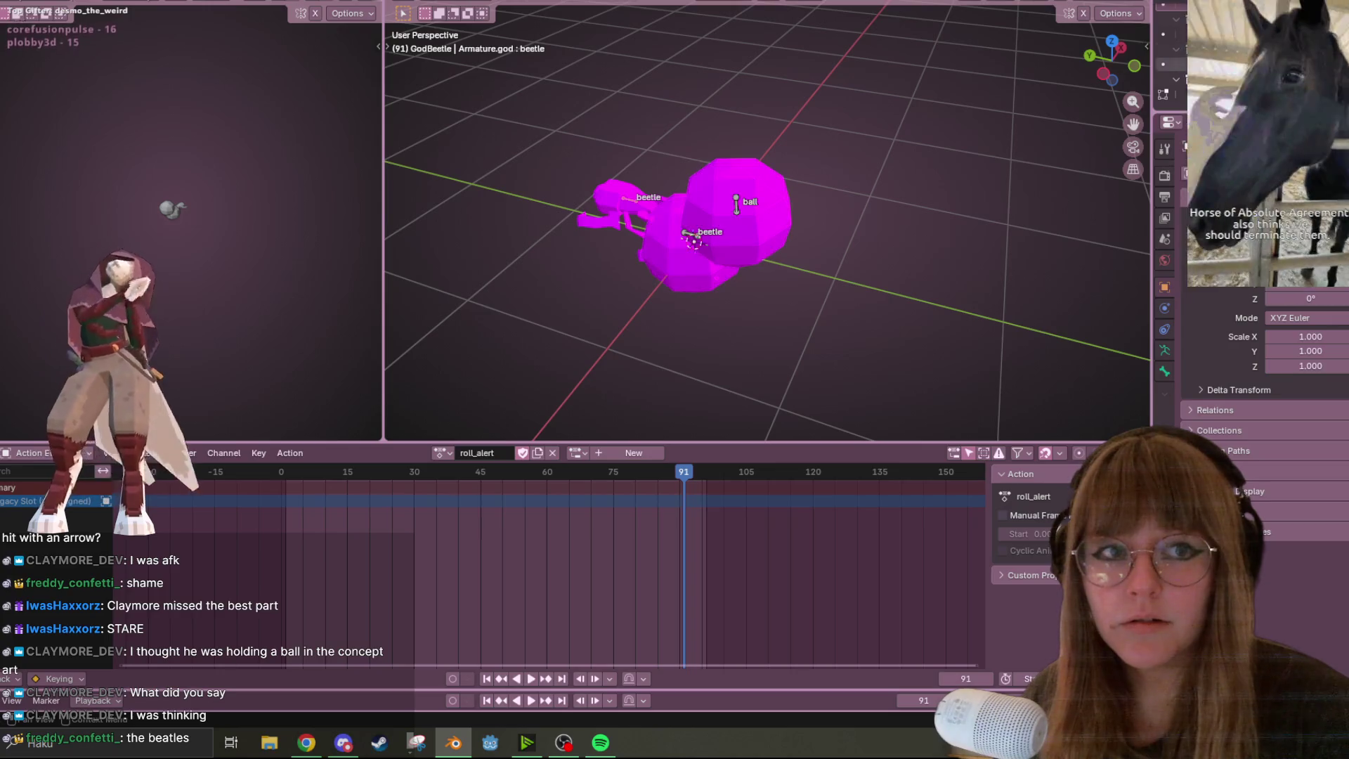
scroll(584, 303, up, 3)
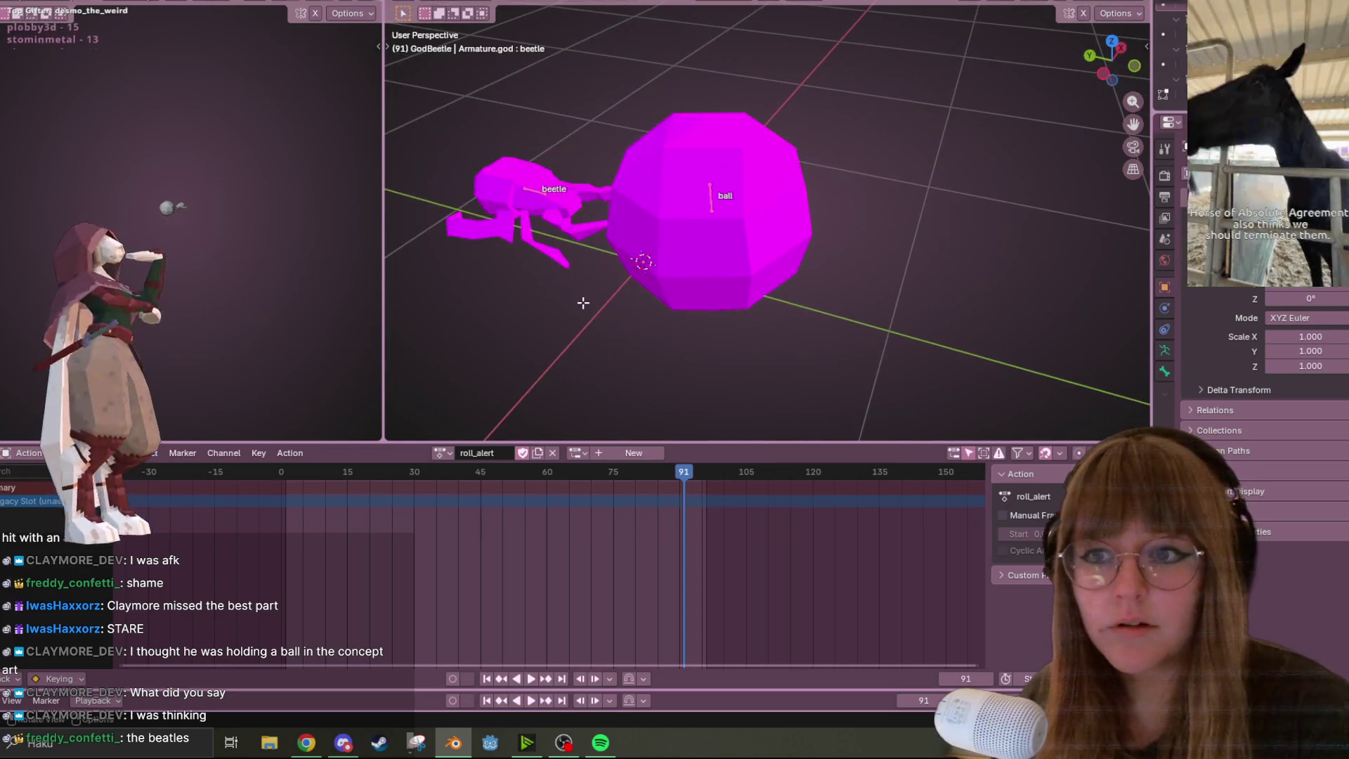
key(Escape)
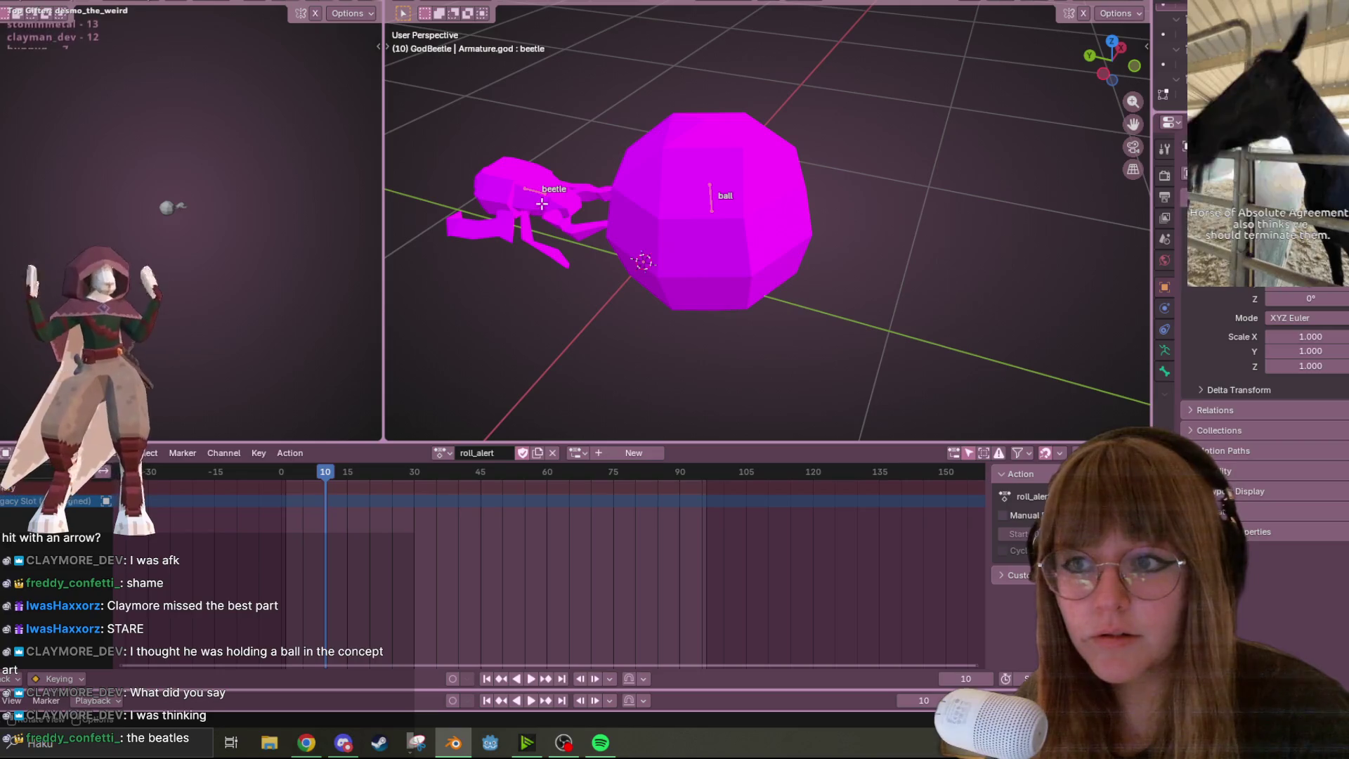
key(ctrl+Tab)
click(529, 201)
middle_drag(530, 200, 703, 210)
click(512, 10)
click(457, 9)
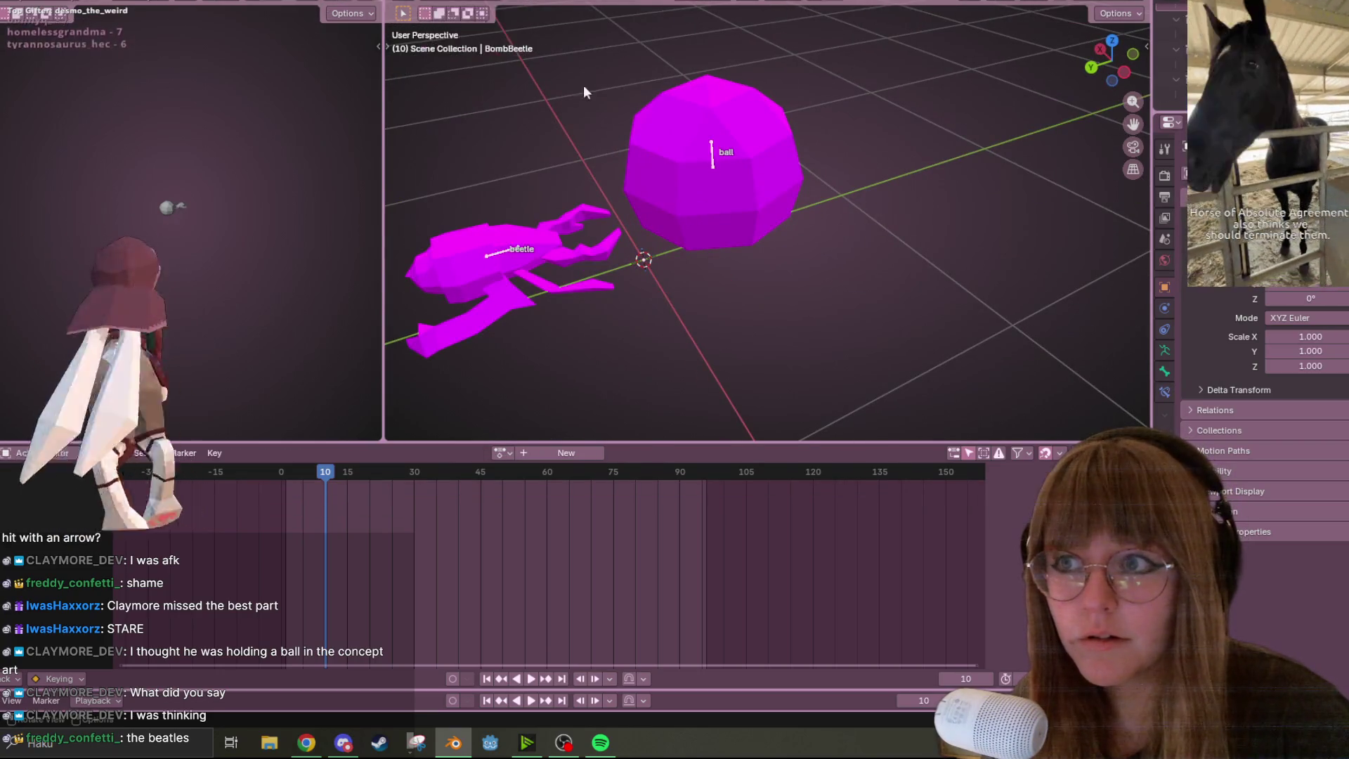
Assign the idle action to BombBeetle, play it back, then bring up the recent files list
click(500, 453)
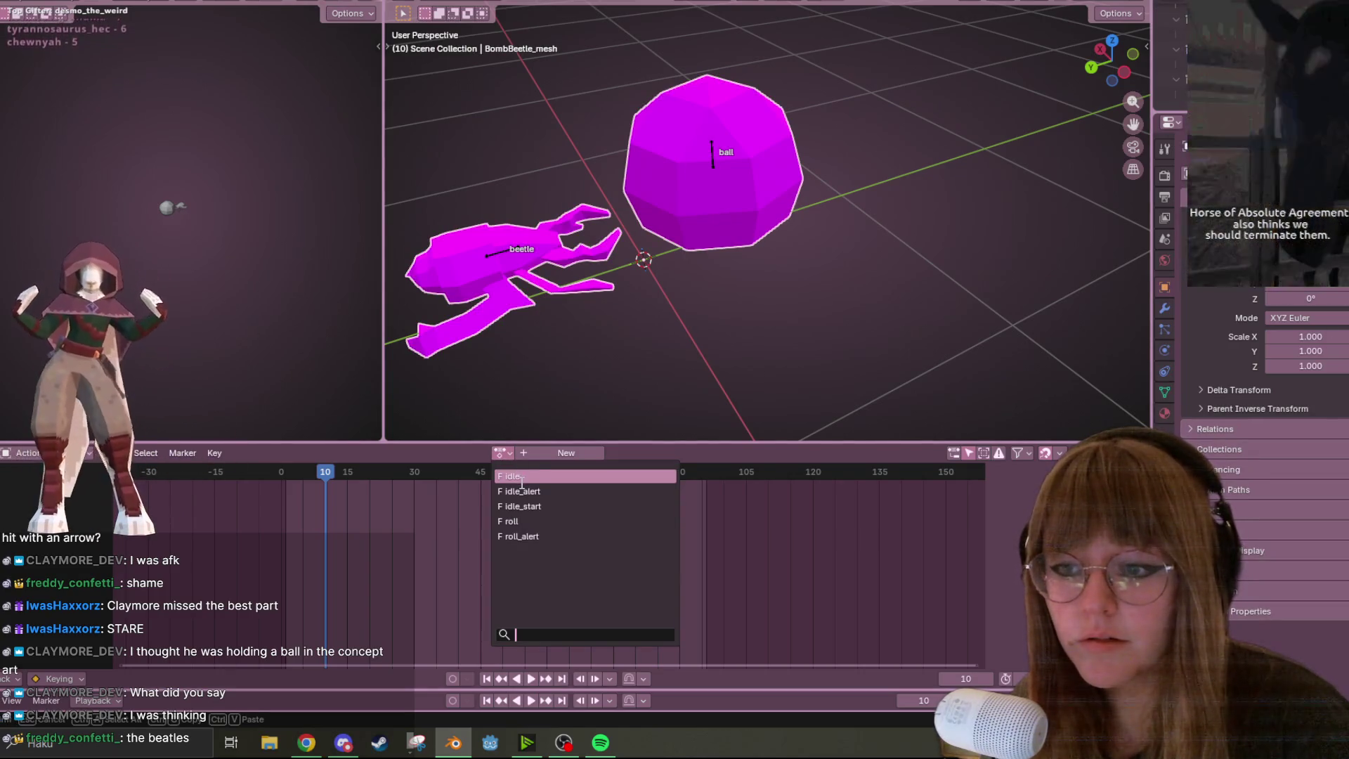
click(522, 476)
key(space)
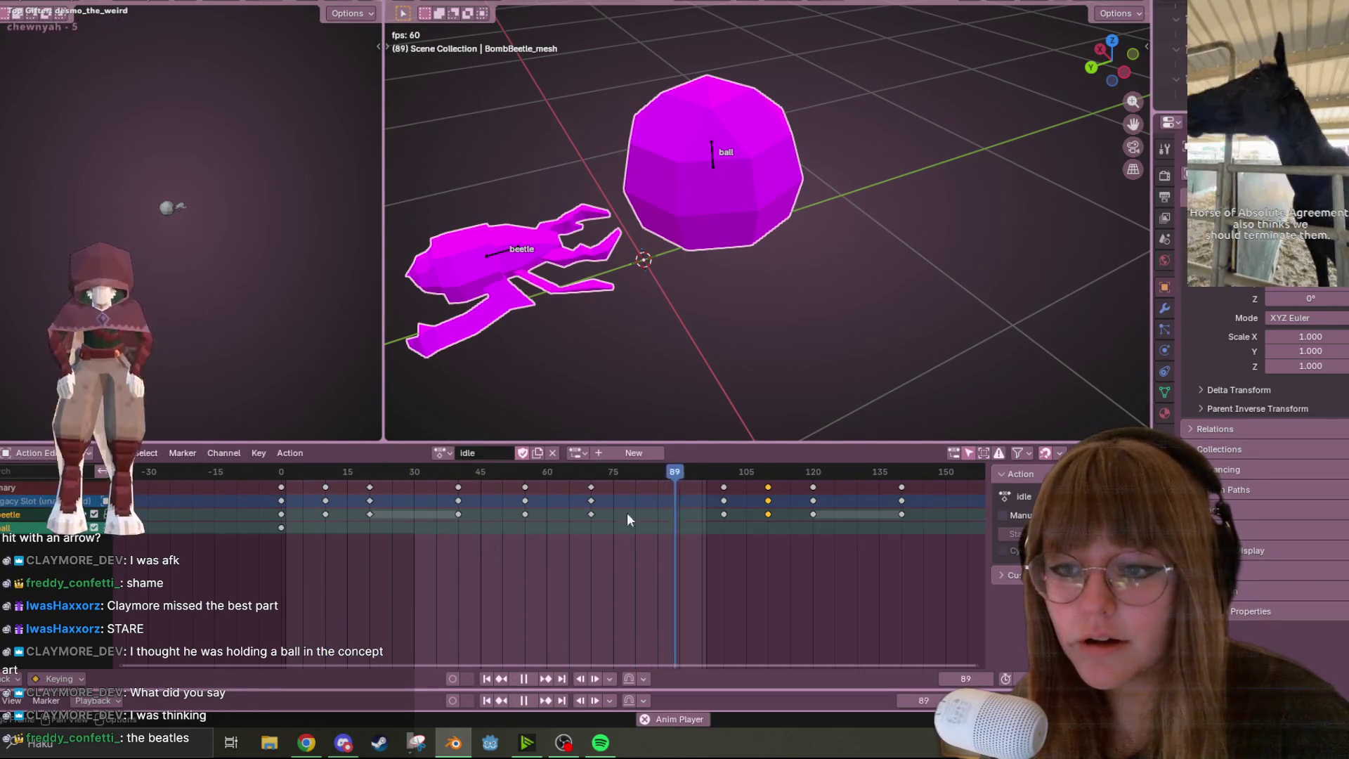
key(Tab)
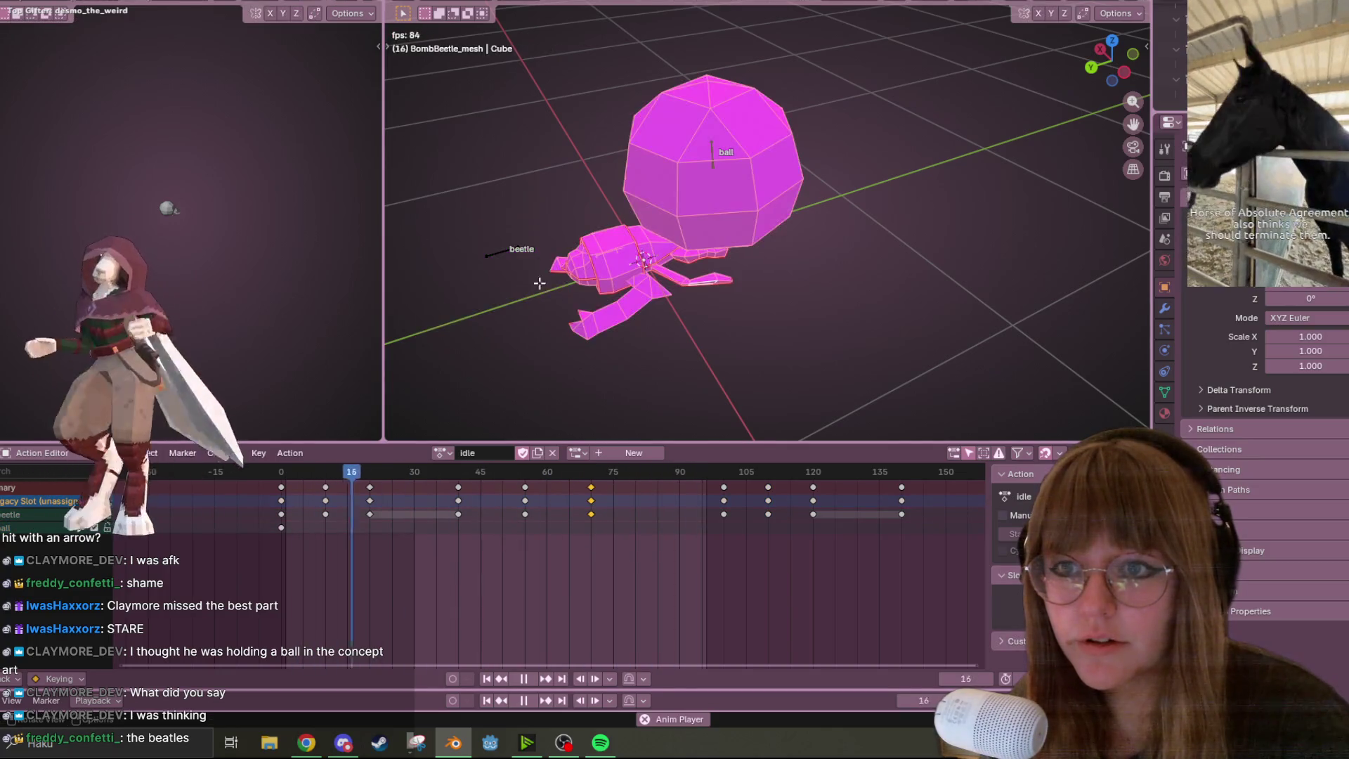
key(Tab)
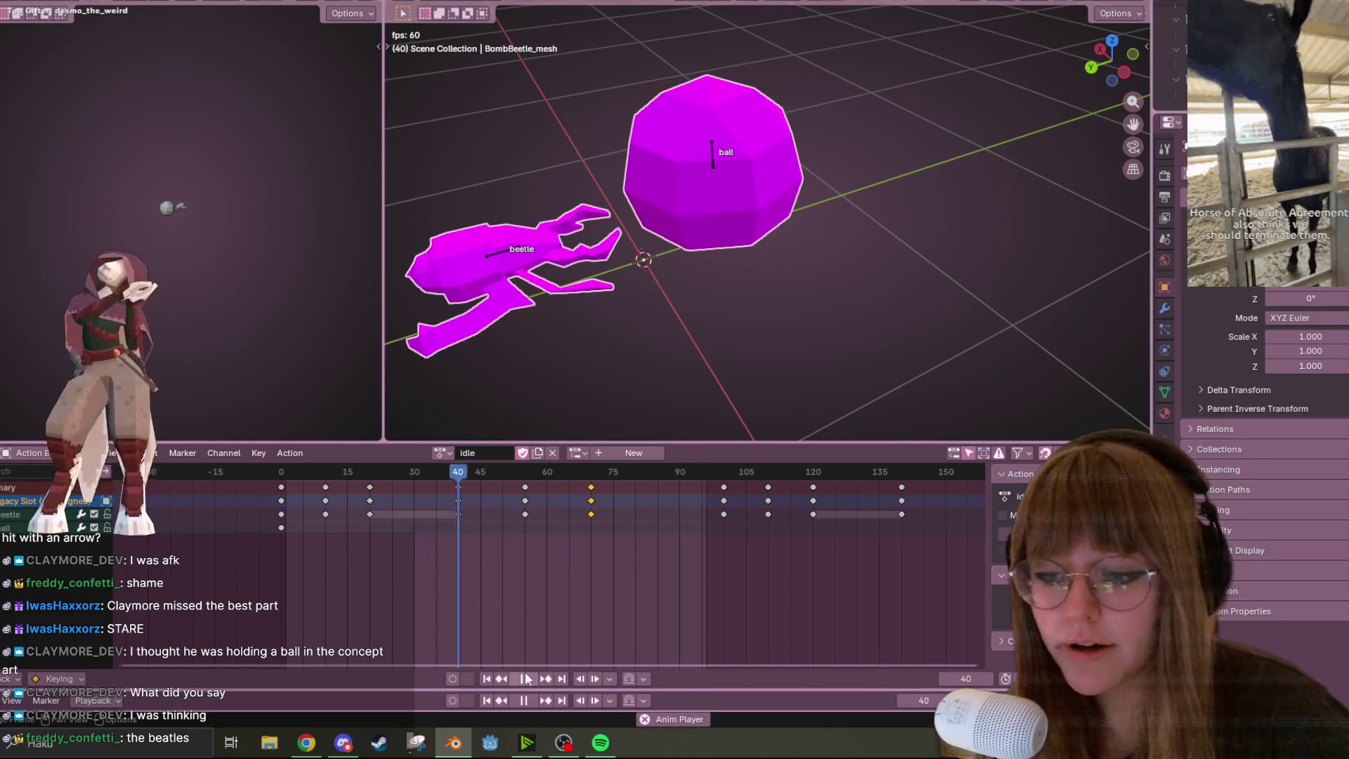
click(526, 679)
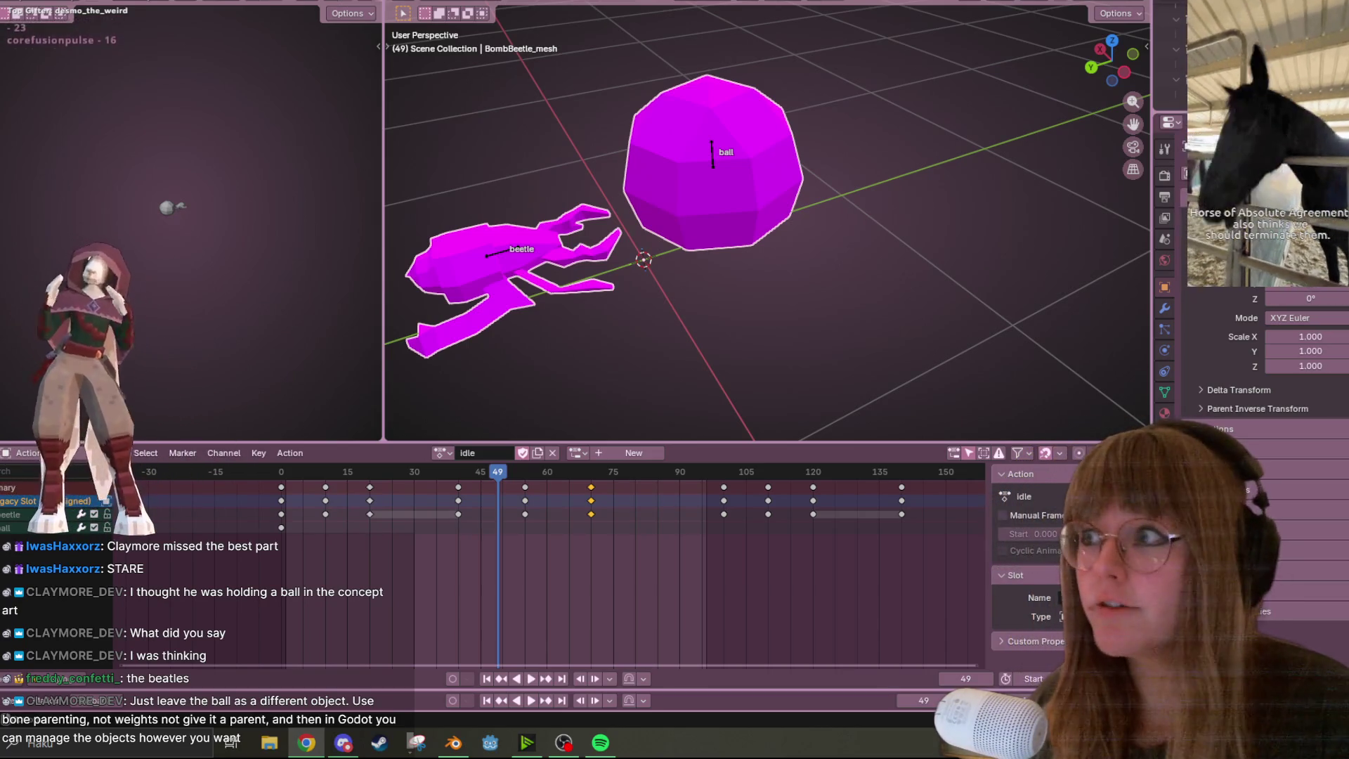
key(F4)
Save the beetle file and open Nitrobat (1).blend from the recent files
mouse_move(27, 25)
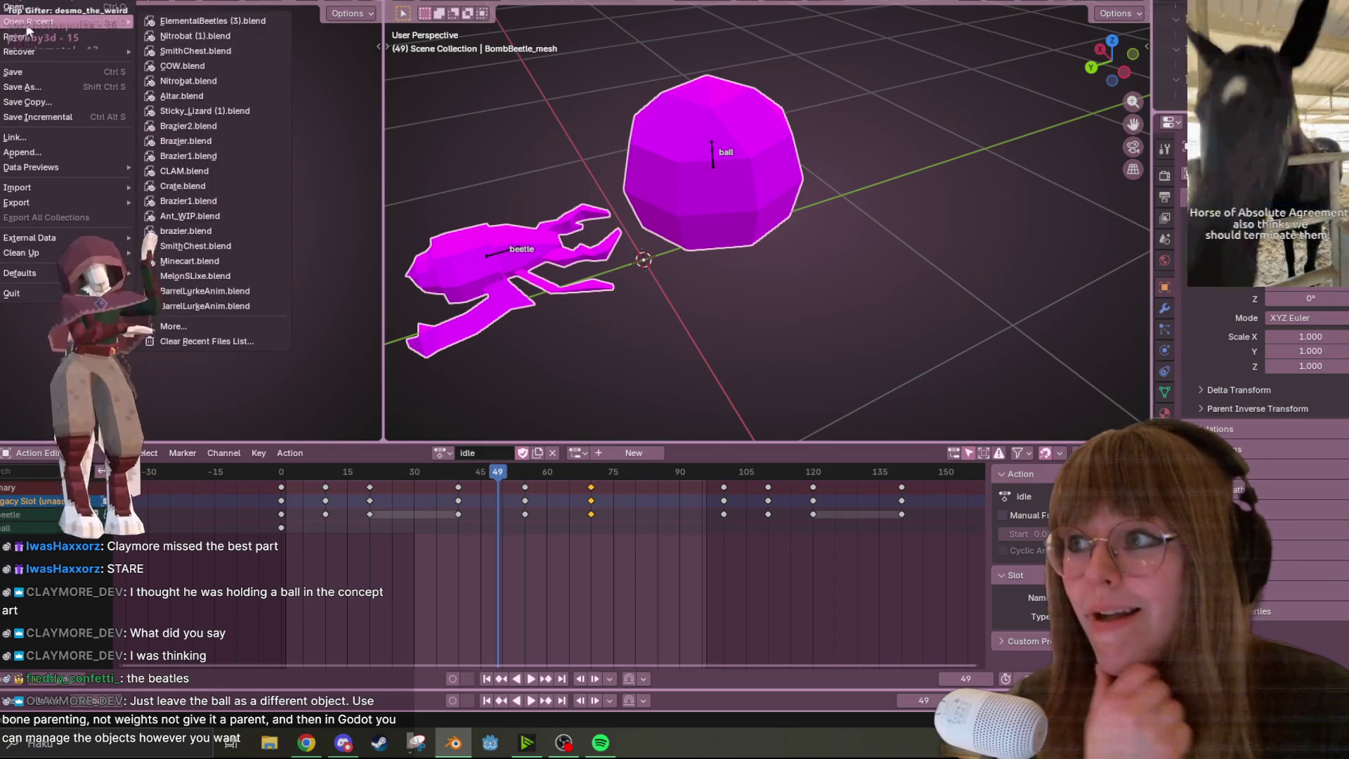
click(163, 39)
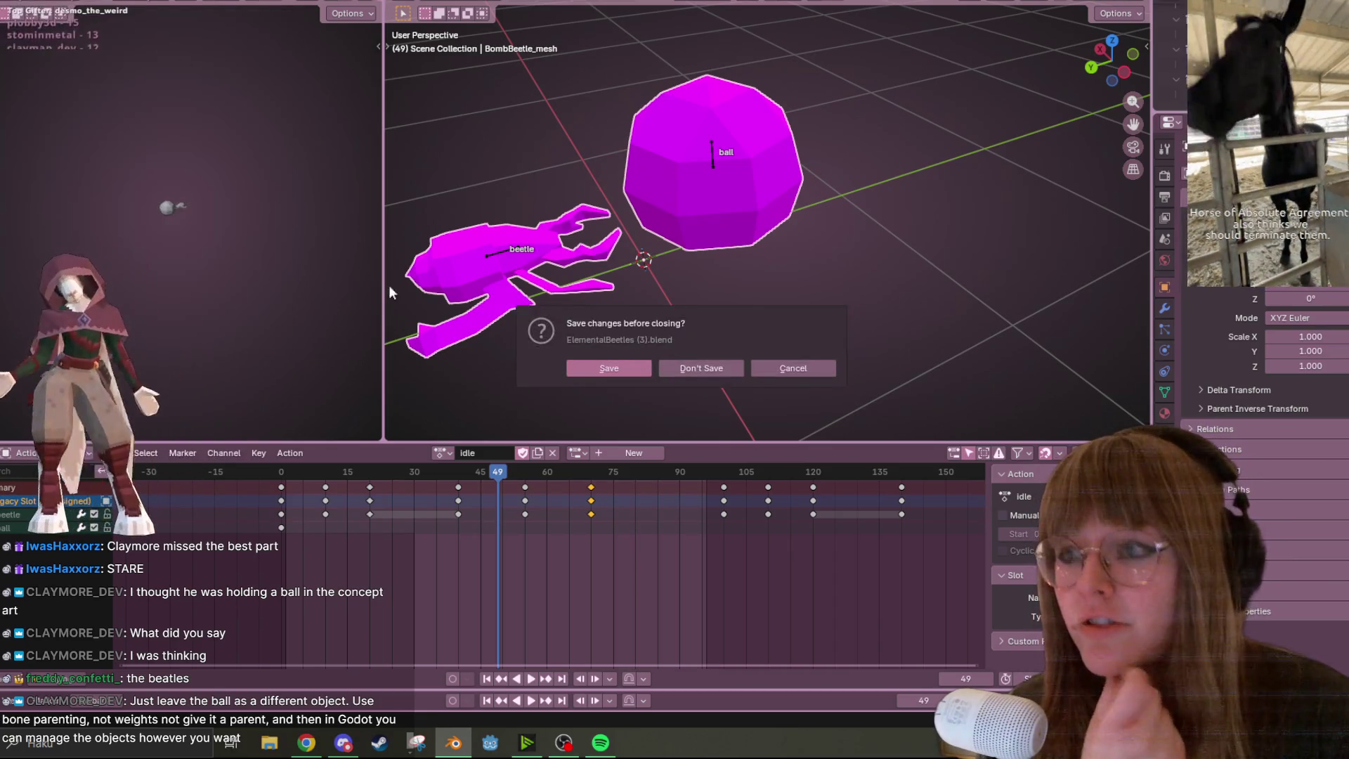
click(625, 372)
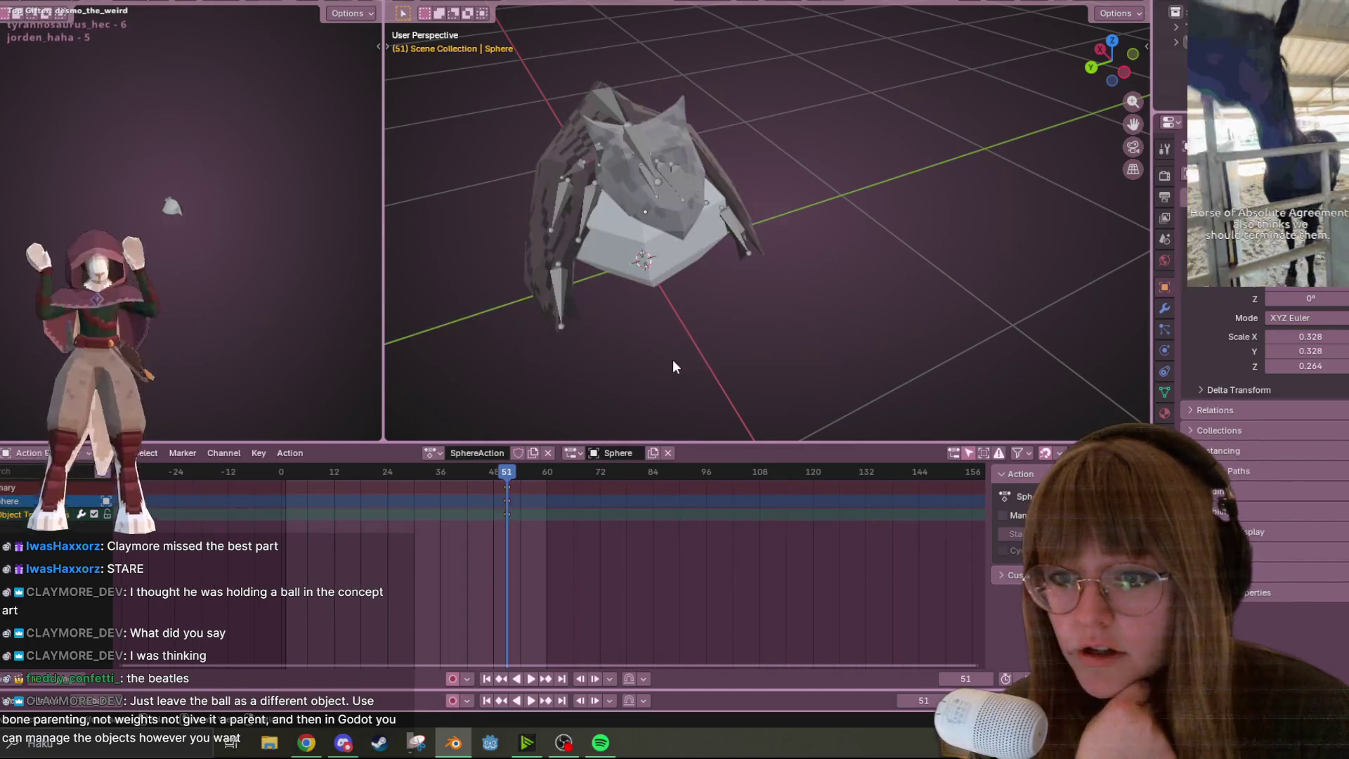
From Left view, scale the sphere down to about 0.276 × 0.276 × 0.221, auto-keyed at frame 51
mouse_move(734, 310)
middle_down()
mouse_move(831, 187)
mouse_move(798, 229)
middle_up()
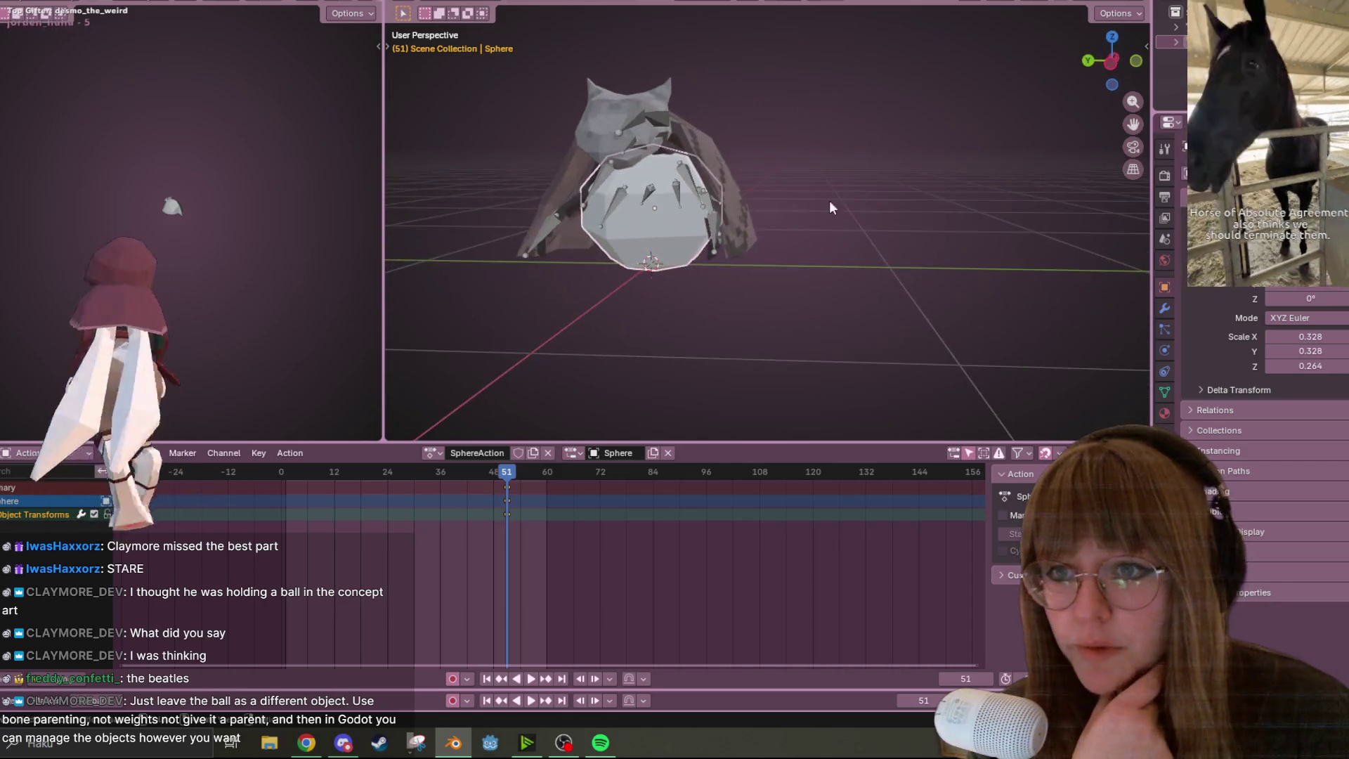
click(1111, 63)
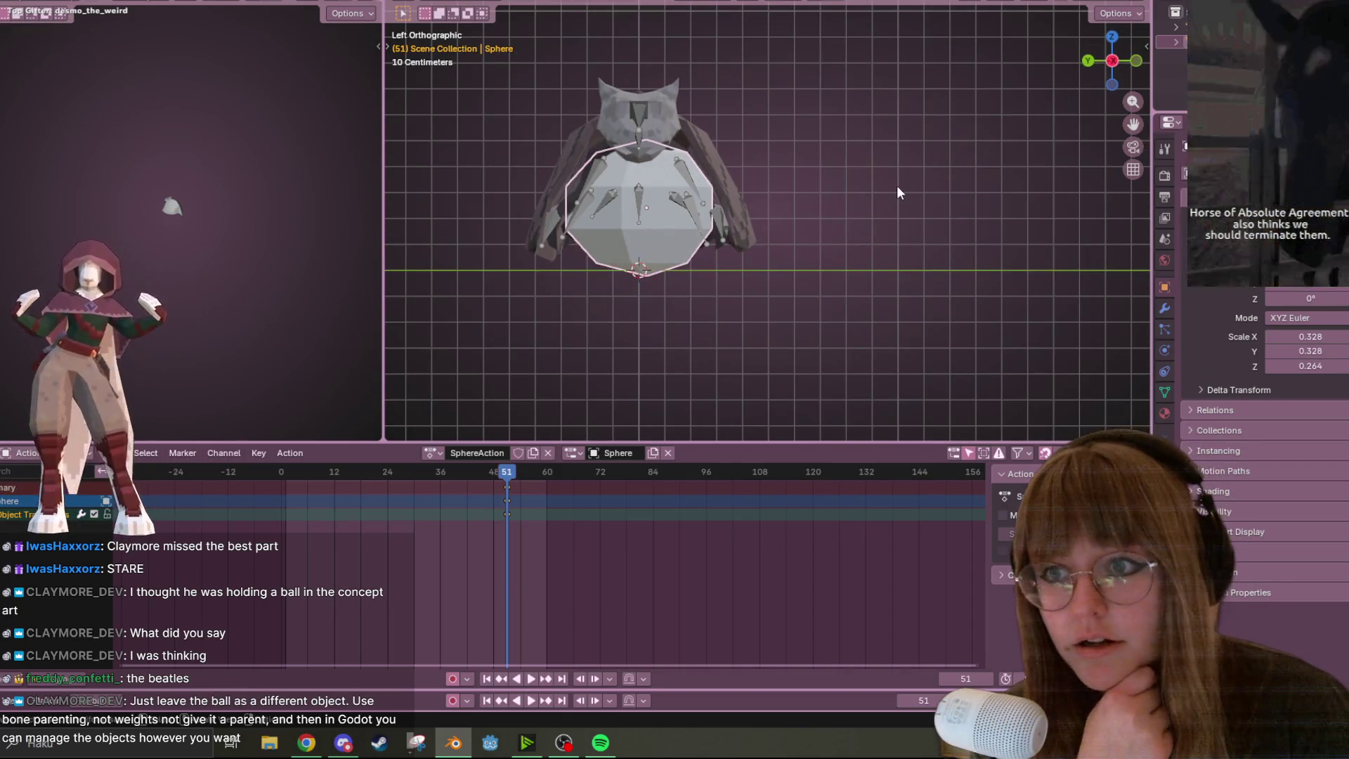
scroll(897, 184, down, 3)
key(s)
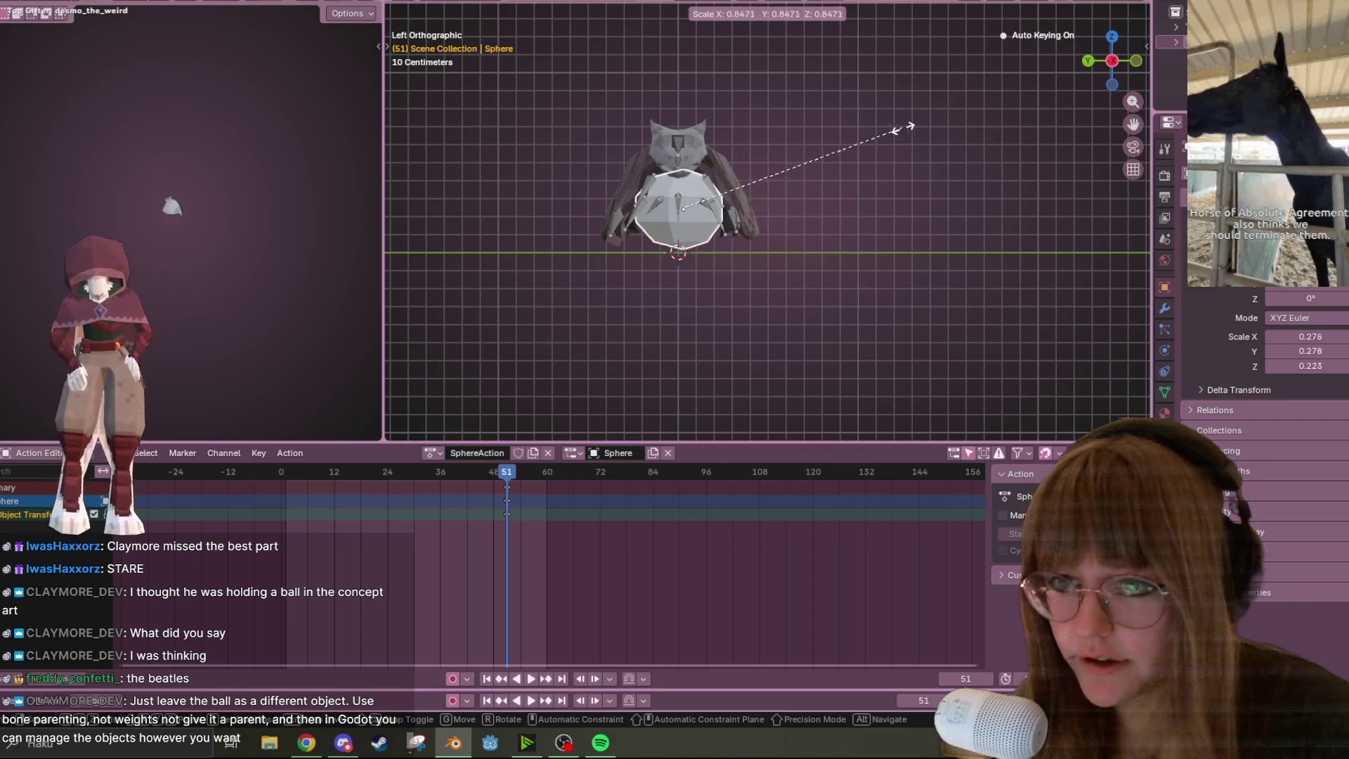
click(900, 128)
Hide and unhide the sphere to check the bat, then play the animation
key(h)
key(alt+h)
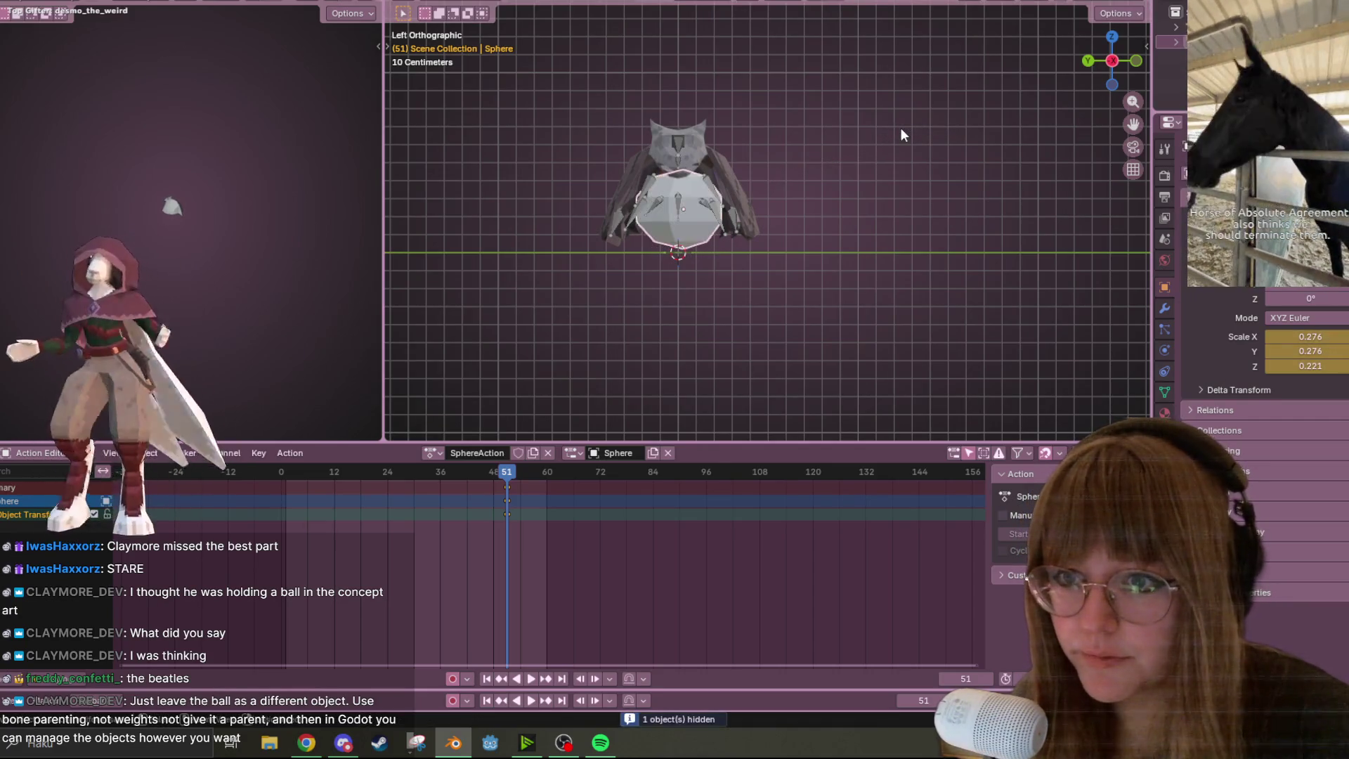
scroll(706, 170, up, 1)
key(space)
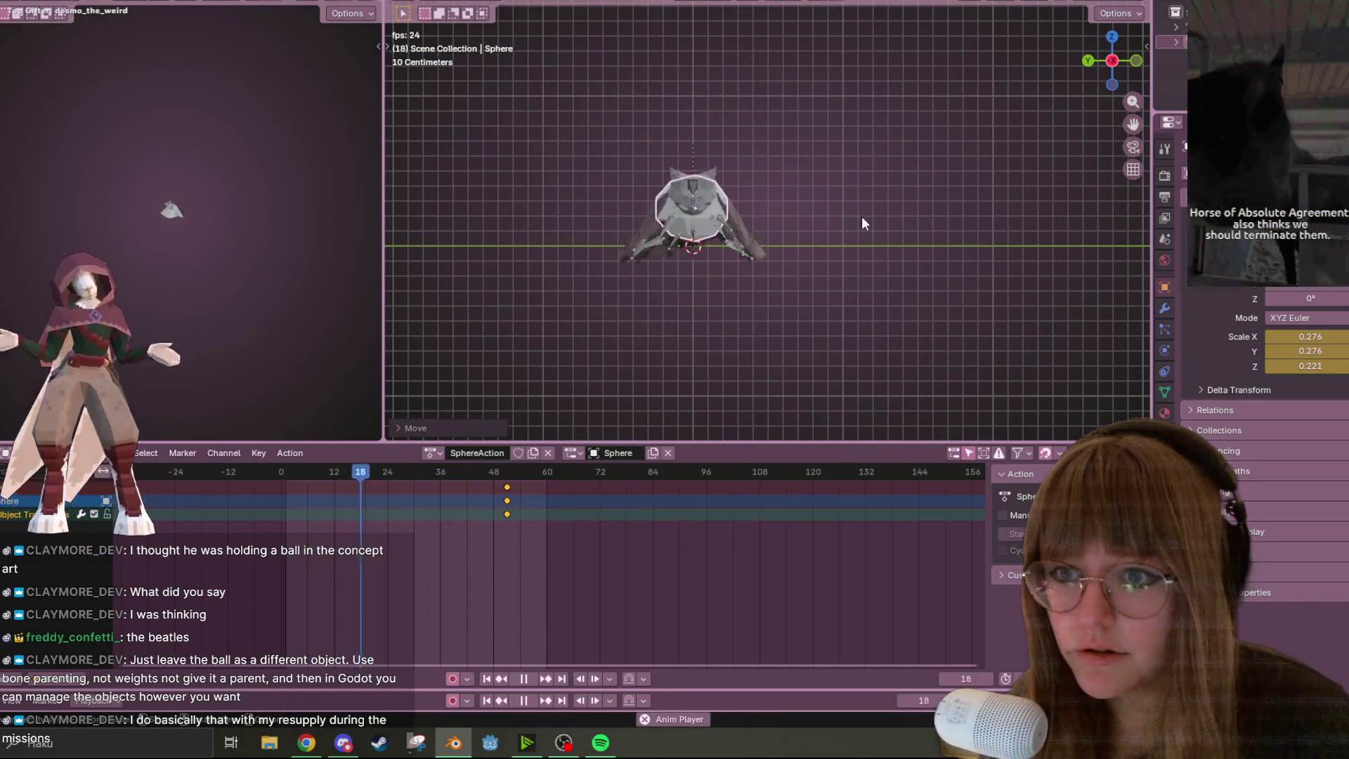
mouse_move(863, 222)
middle_down()
mouse_move(896, 218)
mouse_move(979, 301)
mouse_move(752, 201)
middle_up()
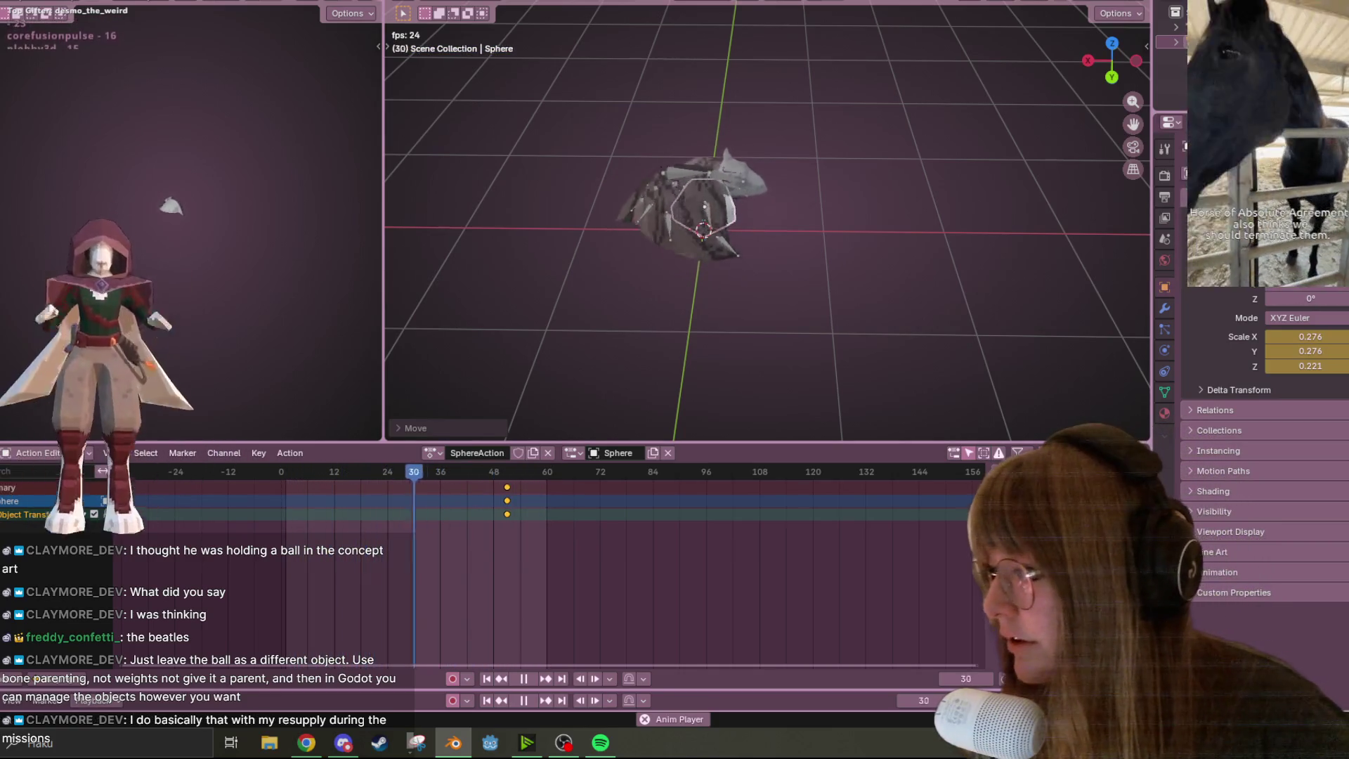
key(n)
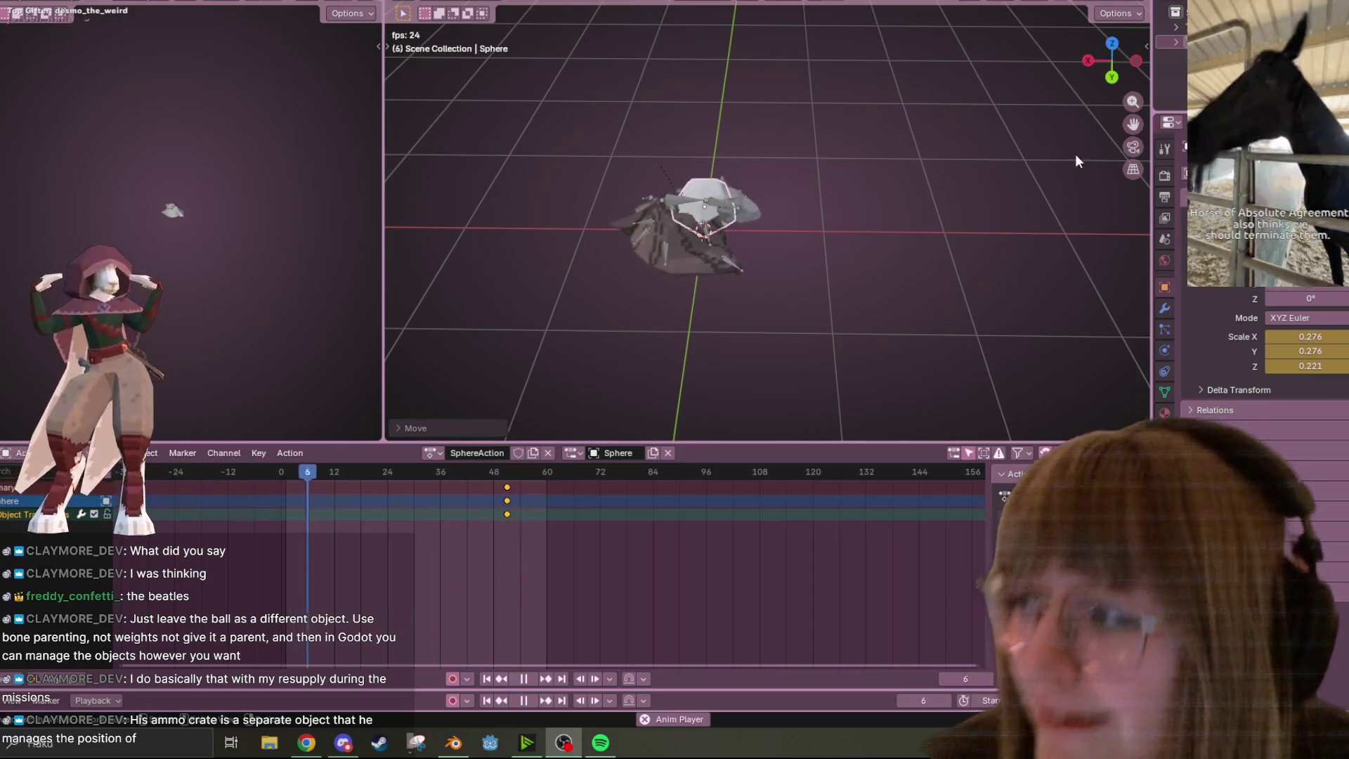
mouse_move(943, 180)
middle_down()
mouse_move(831, 93)
mouse_move(756, 82)
mouse_move(782, 112)
middle_up()
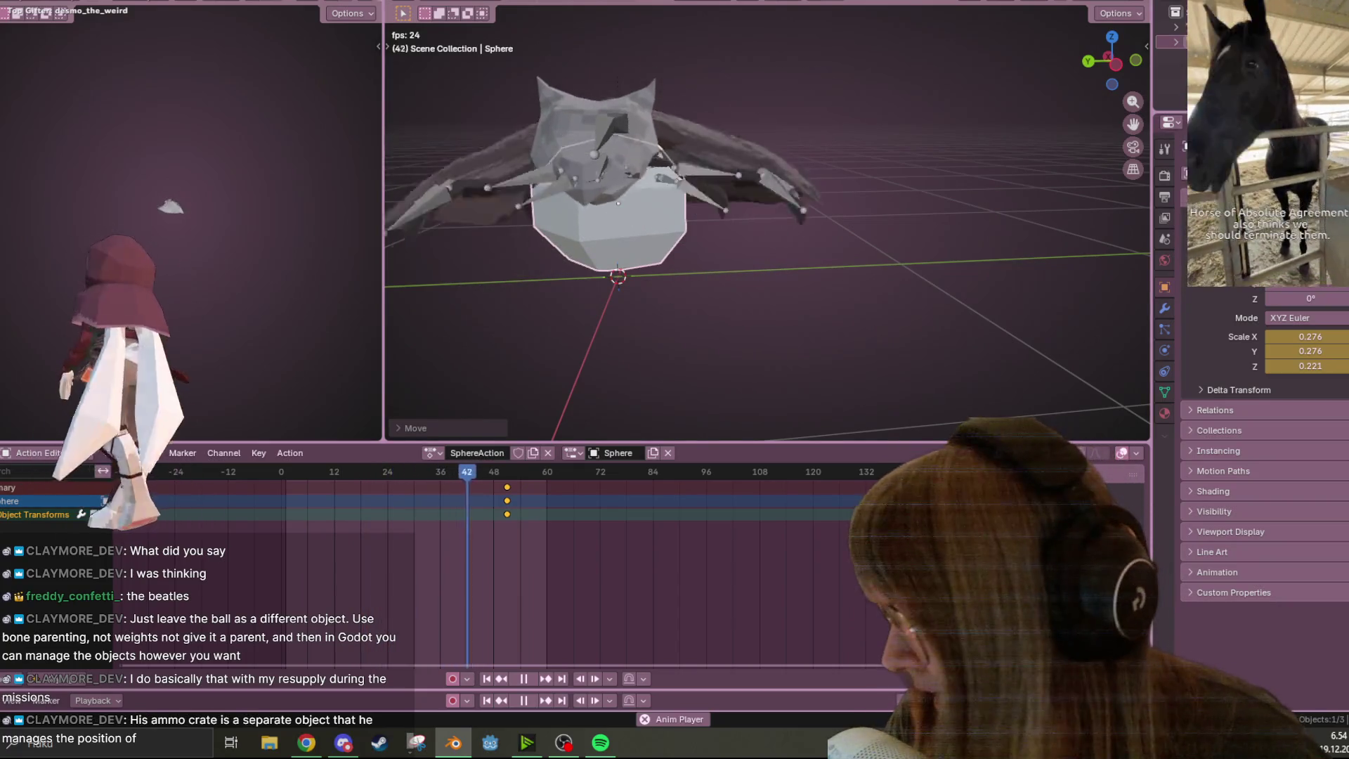
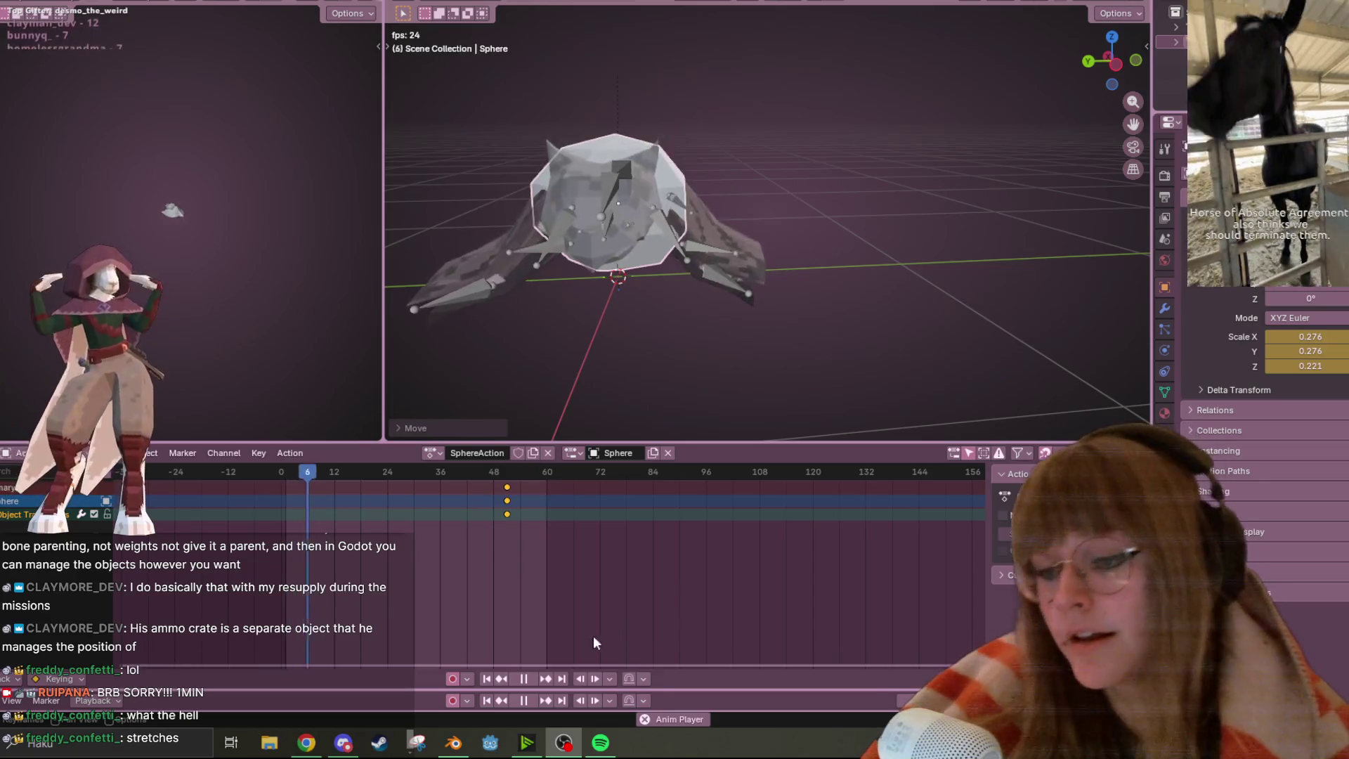
Stop playback, keep SphereAction on the Sphere and replay the animation briefly
key(Escape)
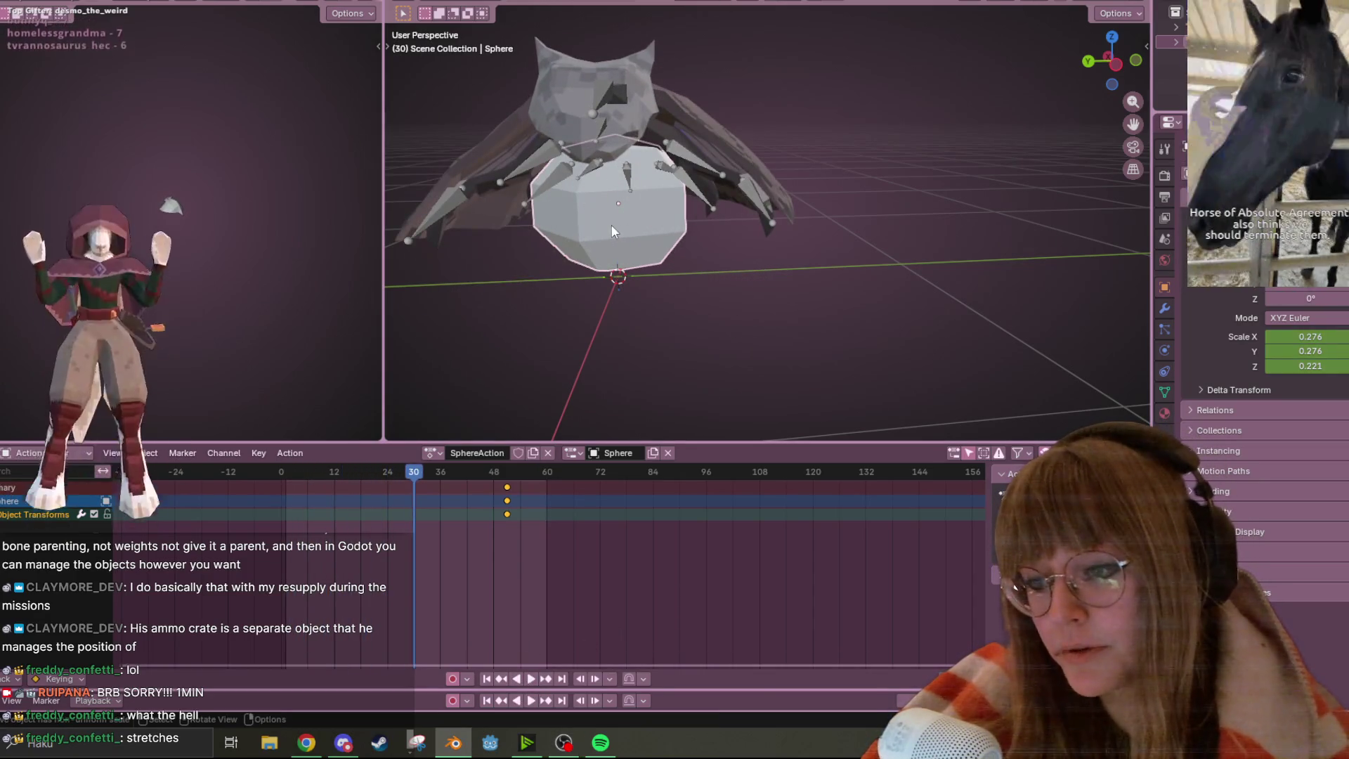
middle_drag(613, 230, 609, 225)
click(432, 453)
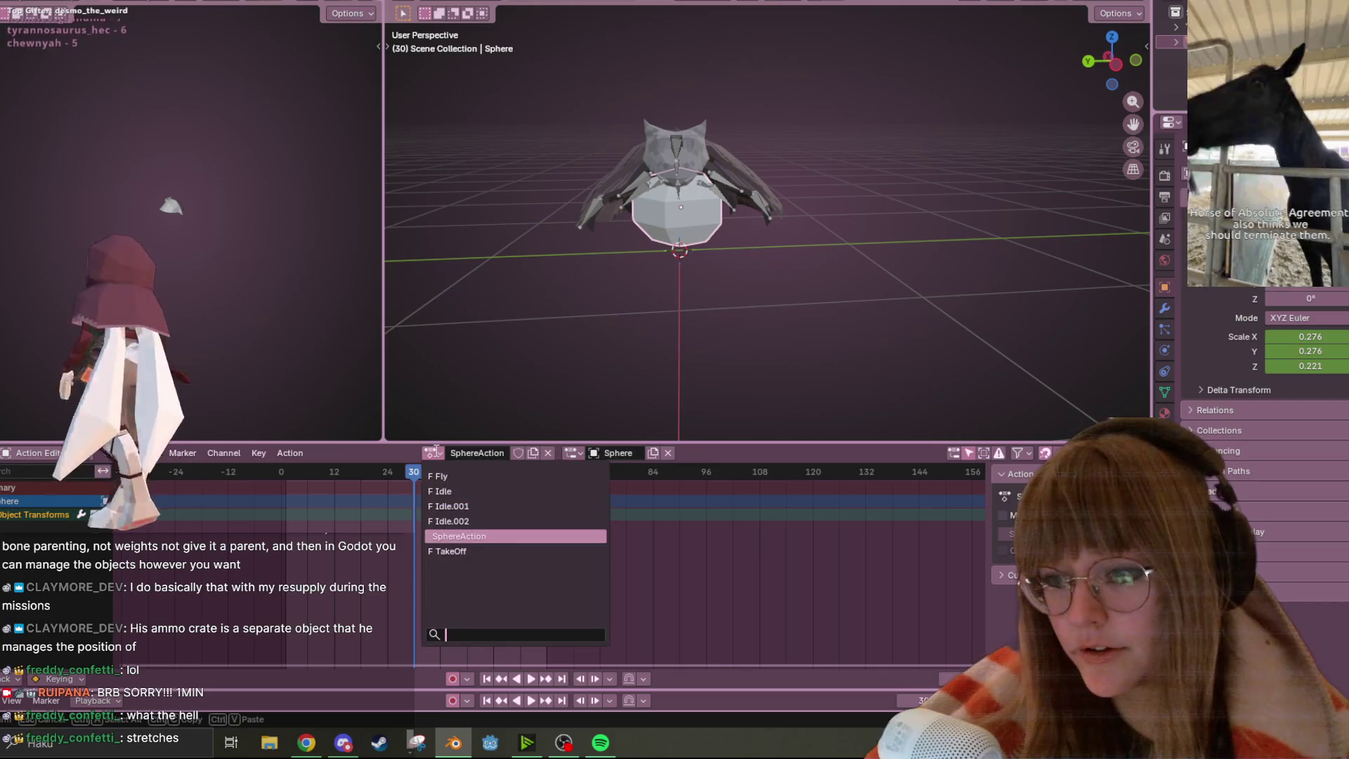
click(515, 536)
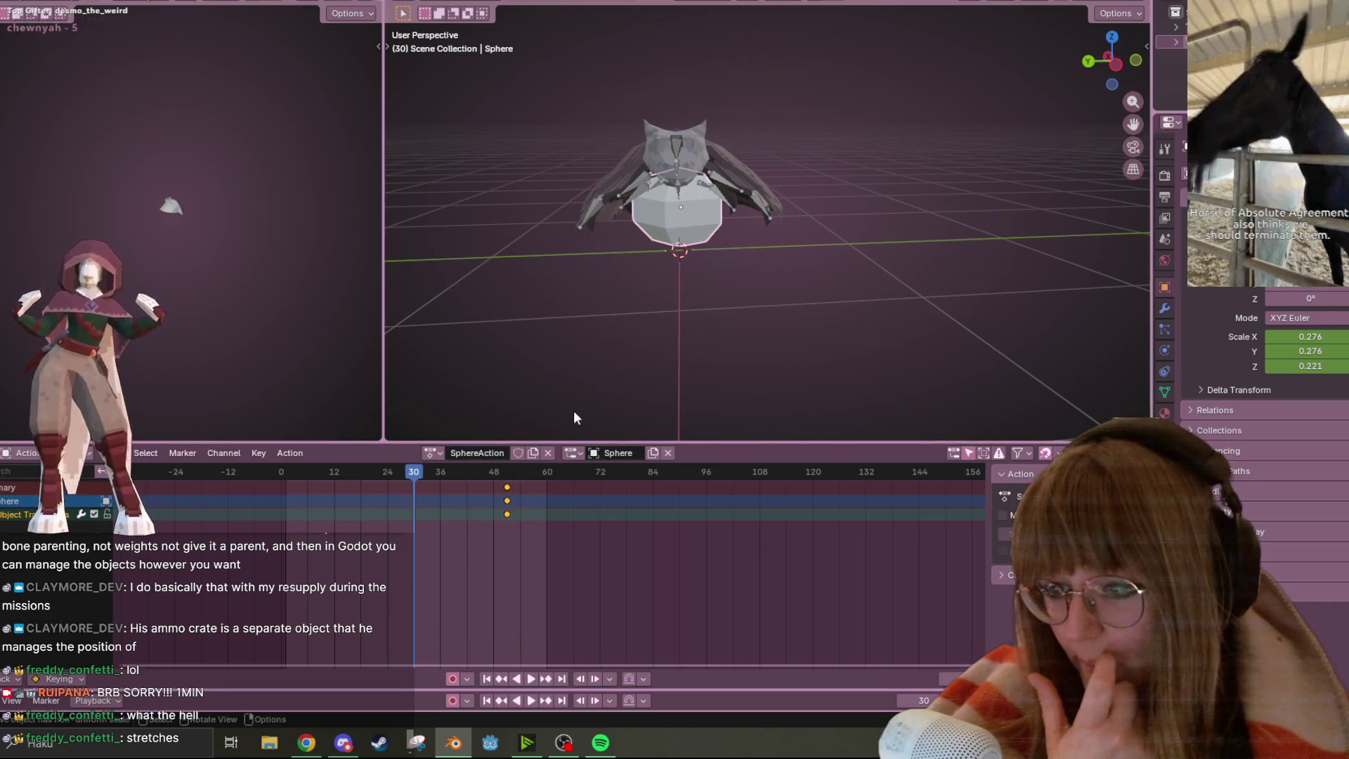
click(530, 679)
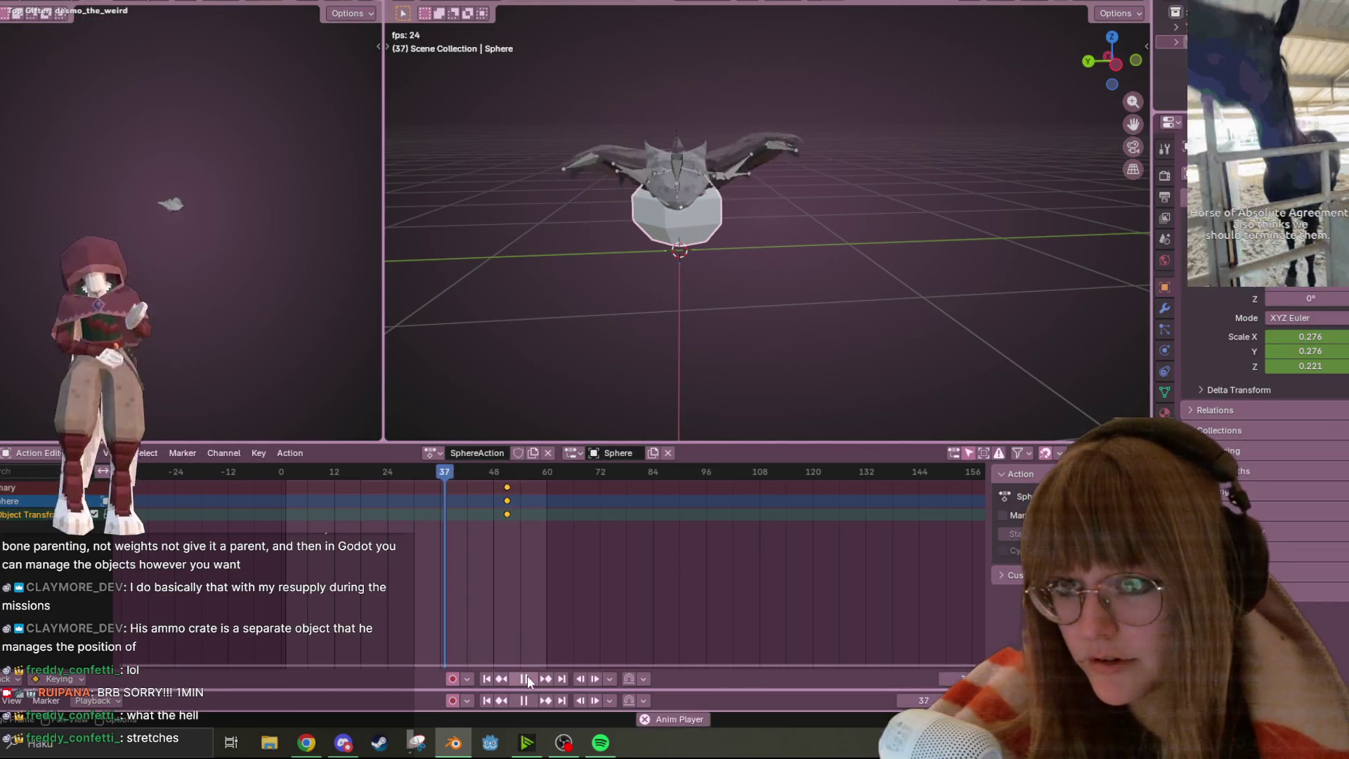
click(527, 678)
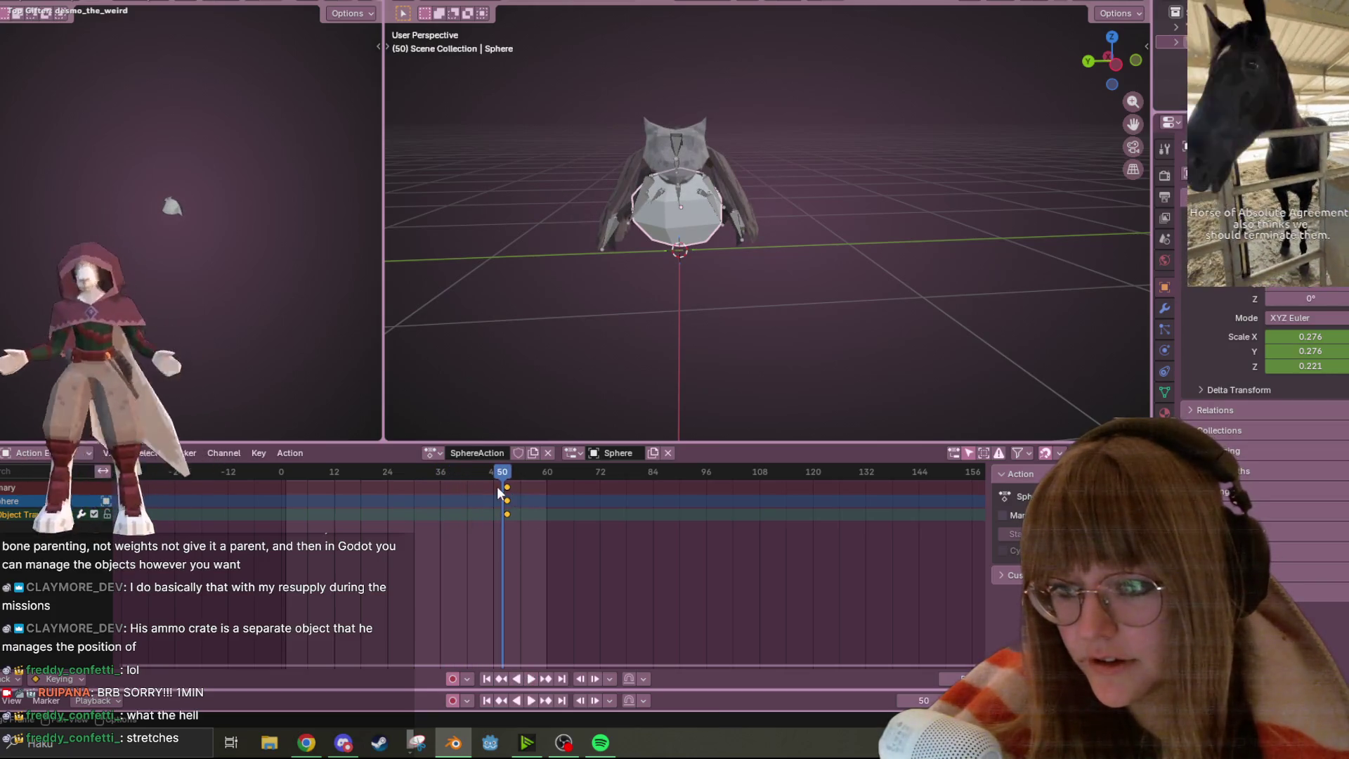
Delete the Sphere's keyframes and unlink SphereAction from it
drag(506, 487, 246, 494)
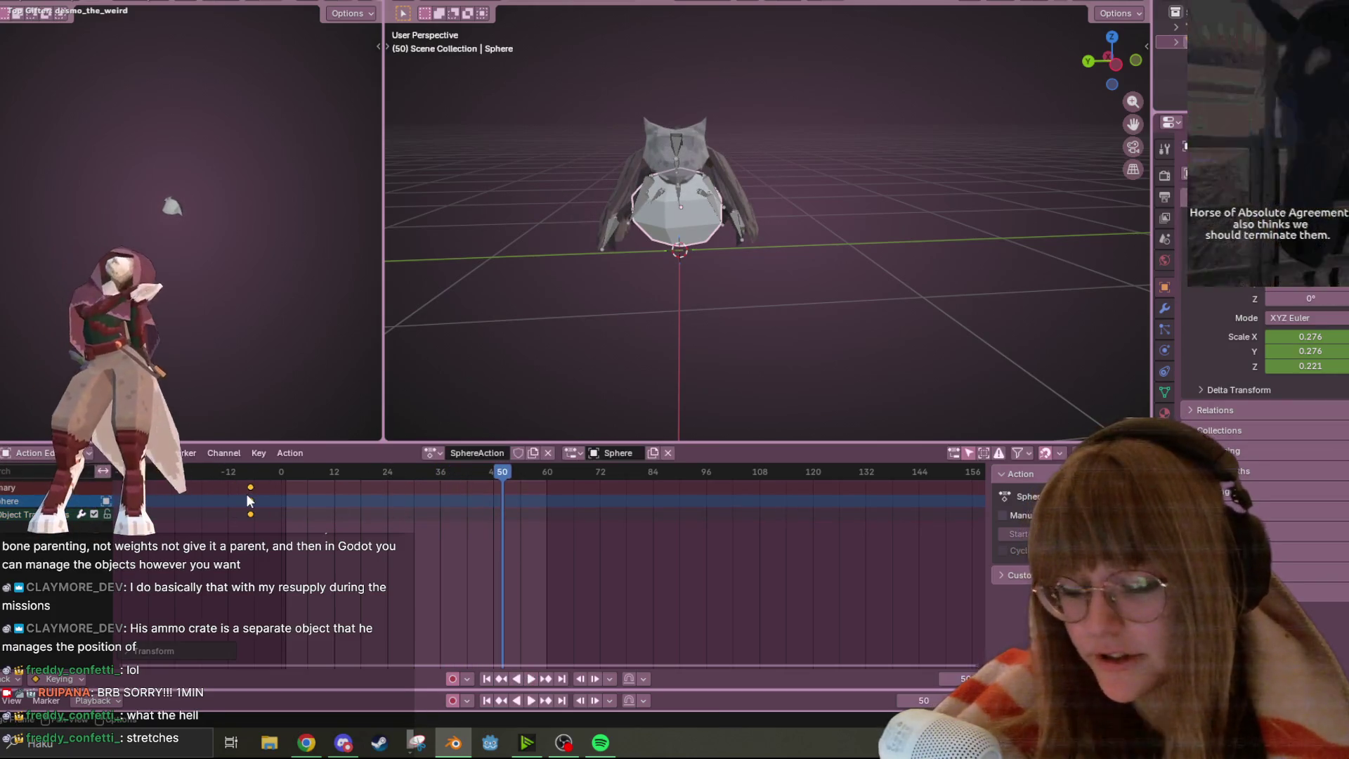
key(Delete)
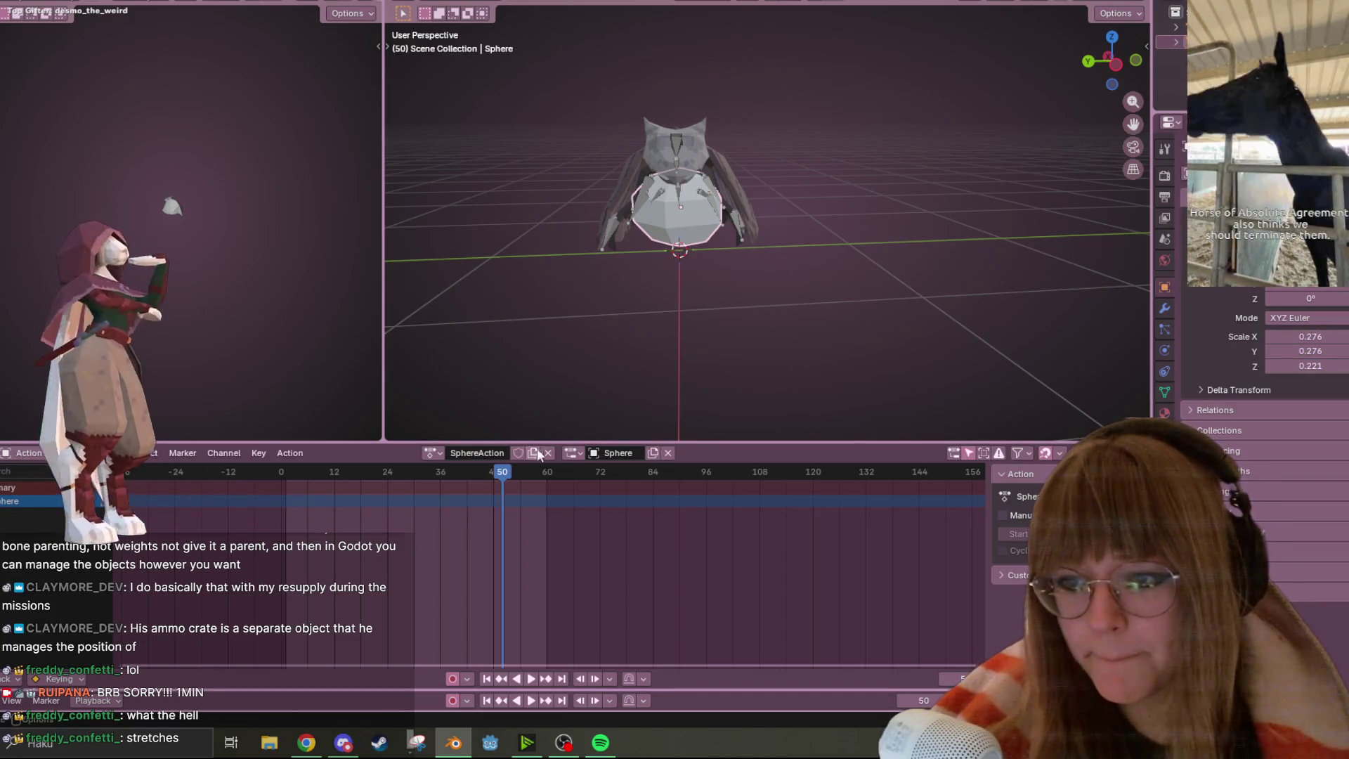
click(548, 453)
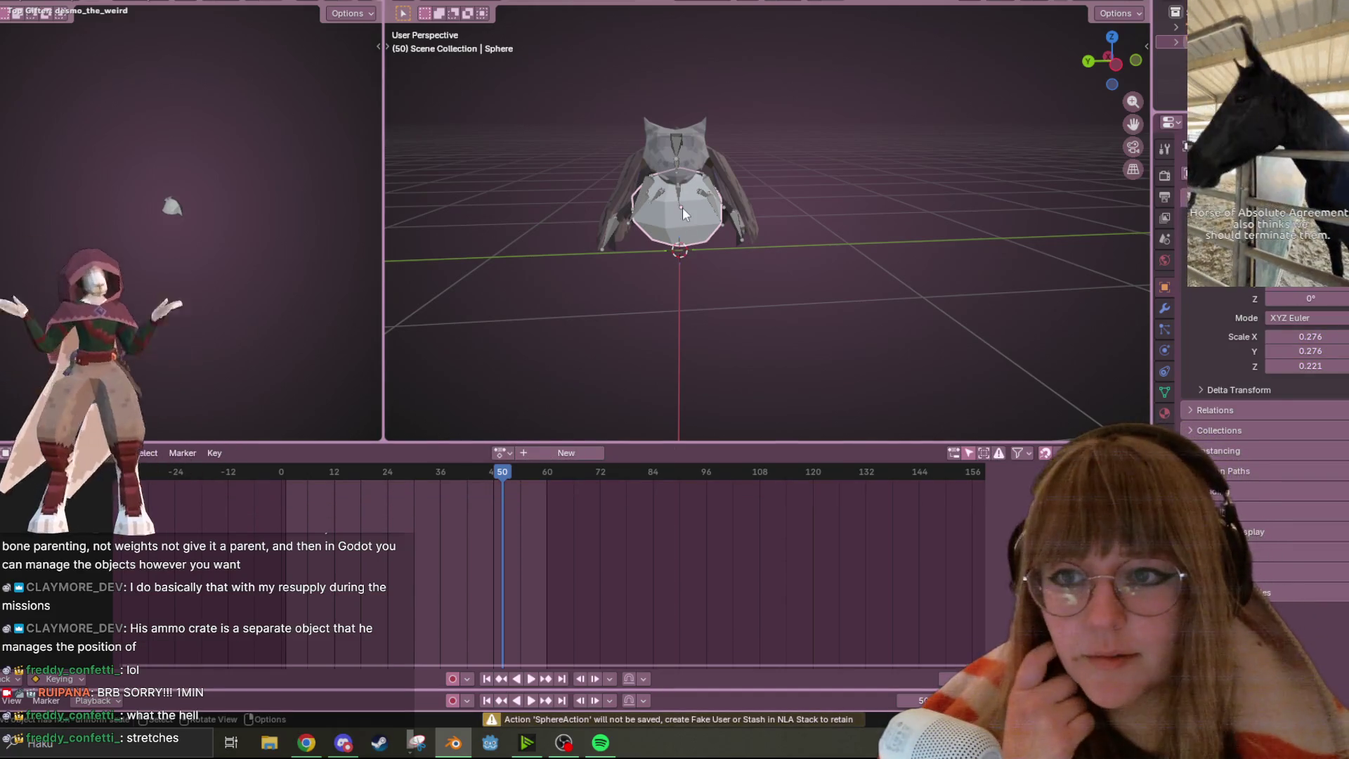
In a zoomed Left Orthographic view, select the Sphere and begin moving it along global Z
click(681, 208)
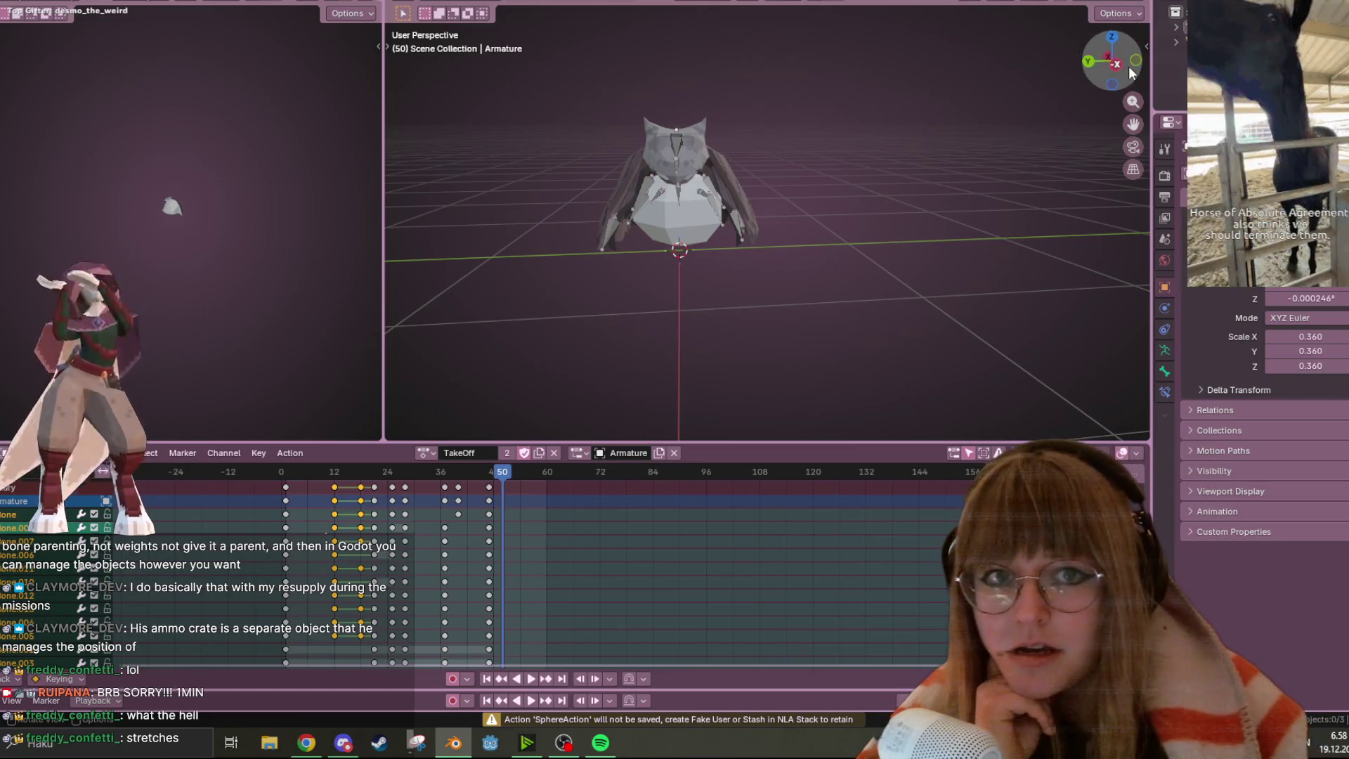
click(1117, 65)
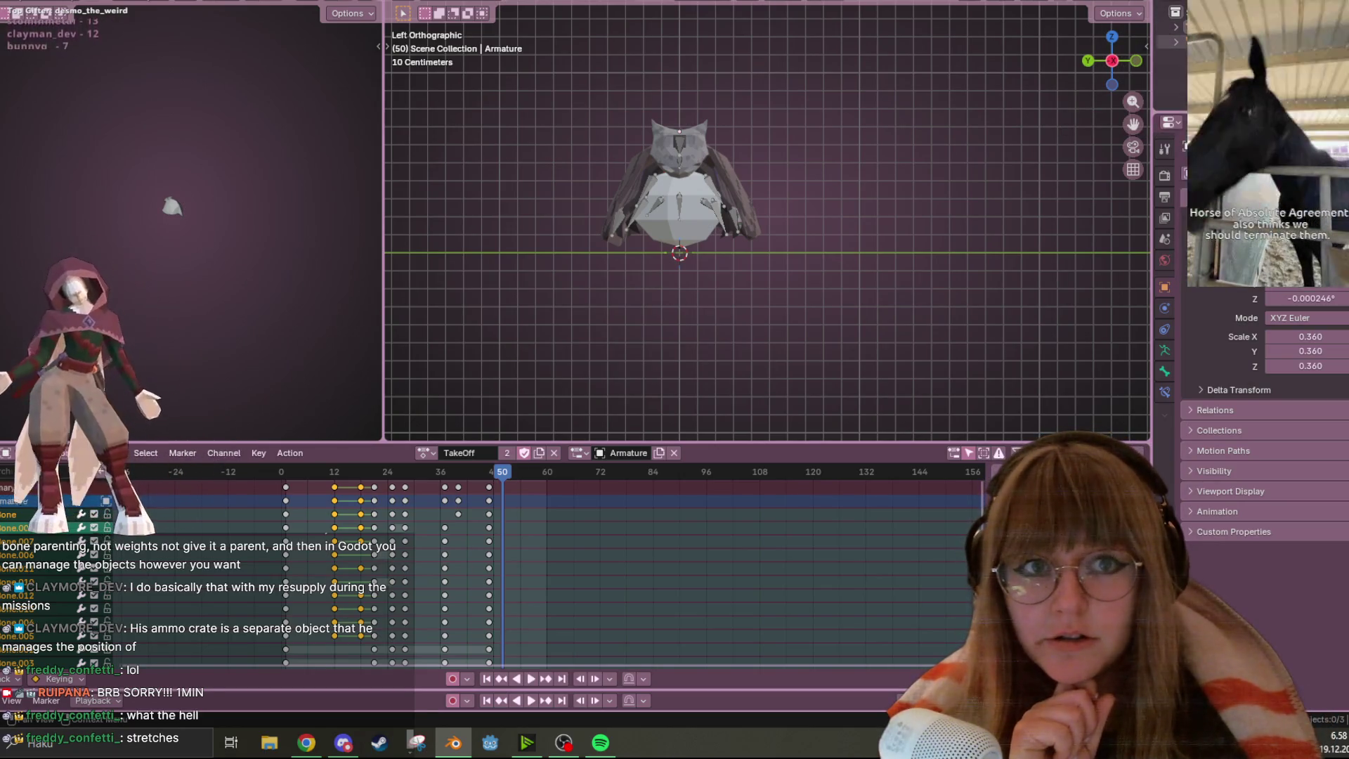
scroll(761, 217, up, 4)
click(625, 246)
key(g)
key(z)
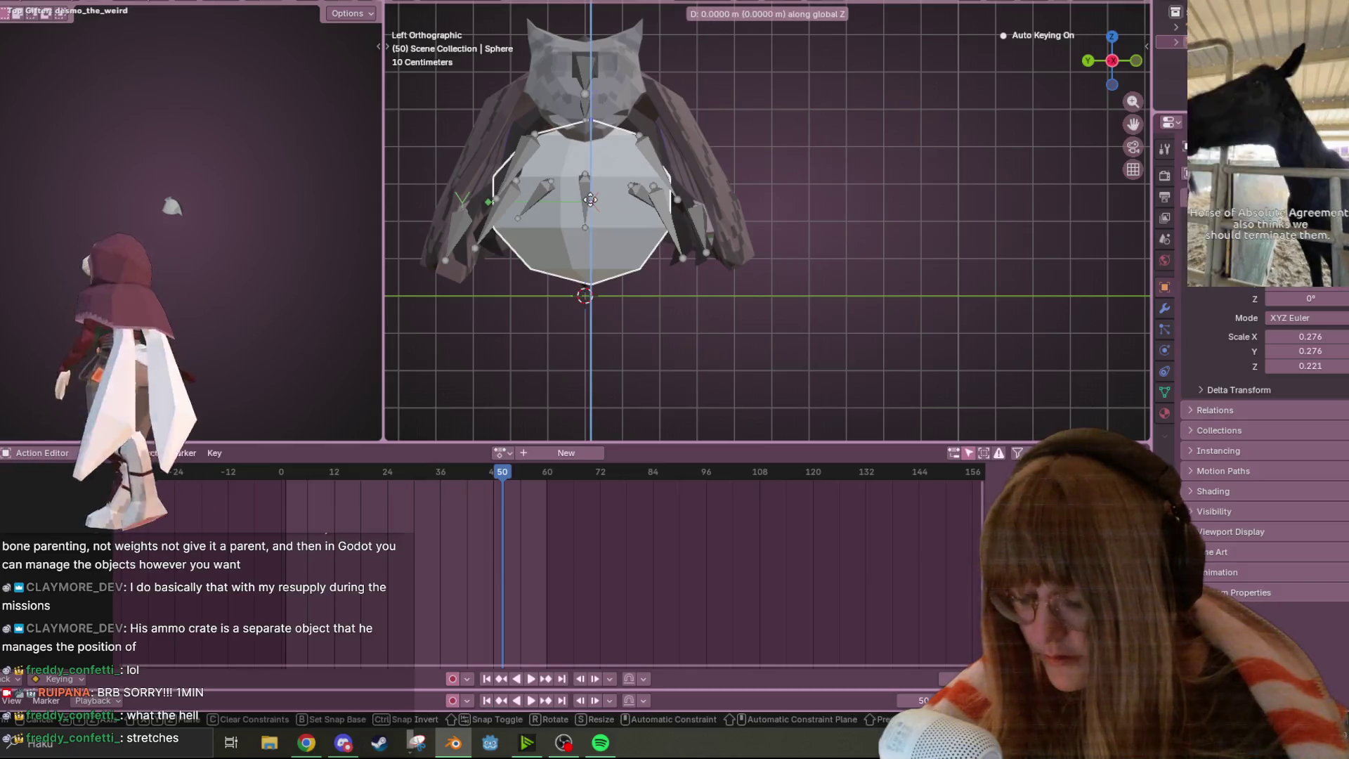
Confirm the Sphere's raised height, then shift it slightly left in Back Orthographic view
click(627, 114)
click(1087, 61)
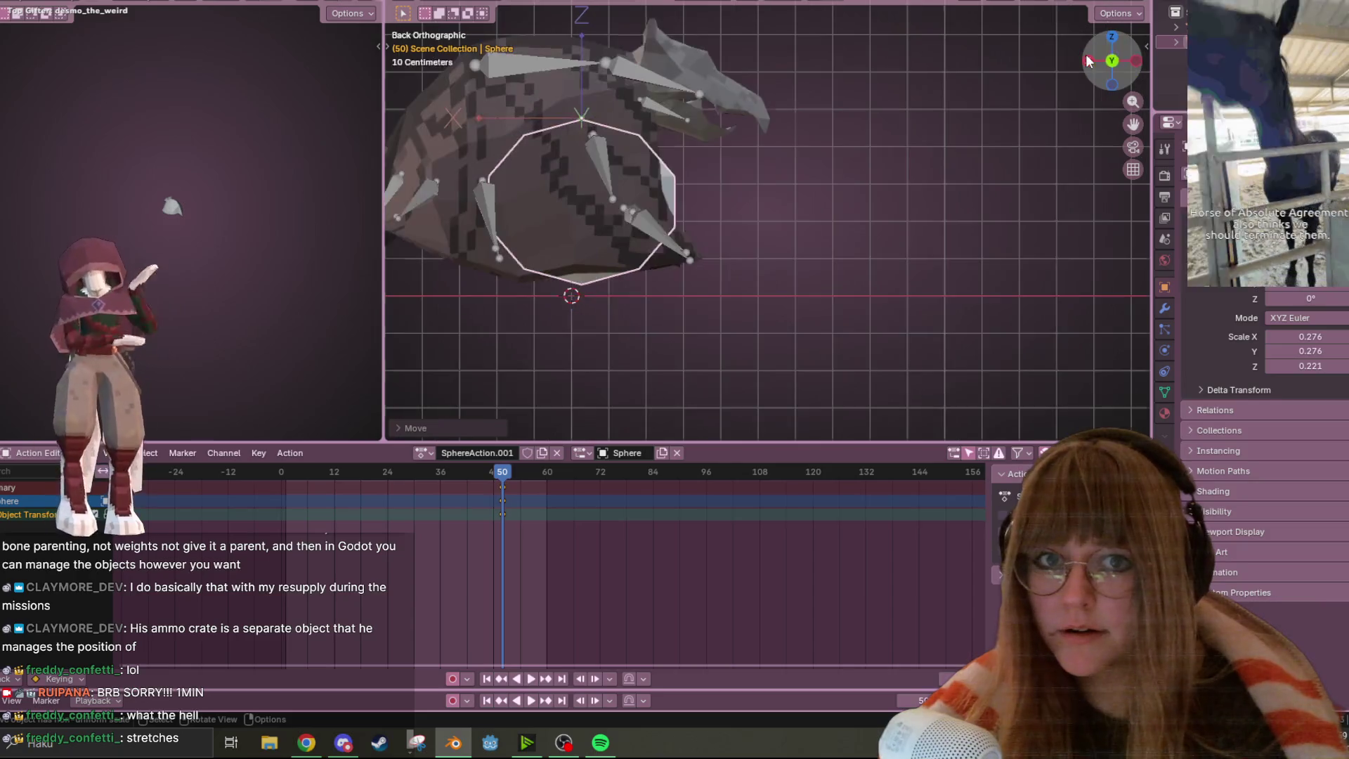
key(g)
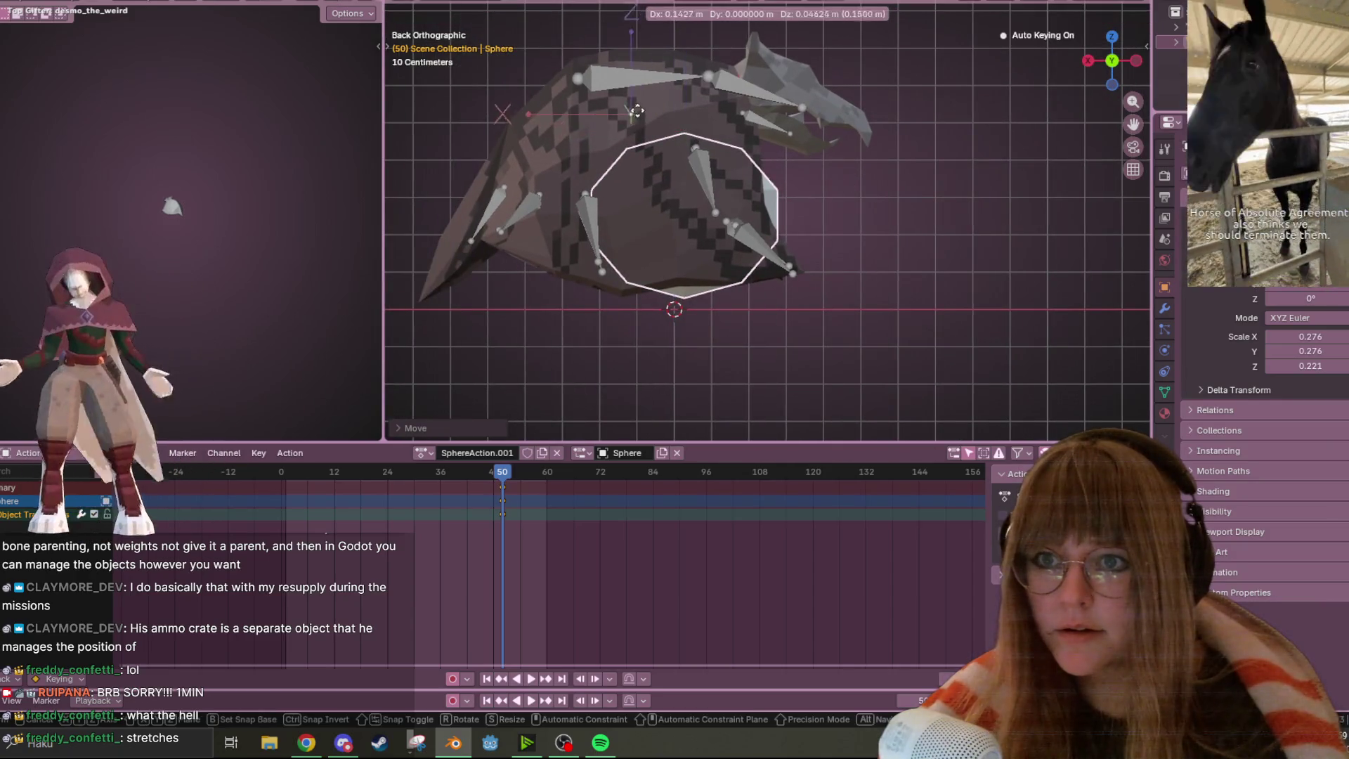
click(623, 145)
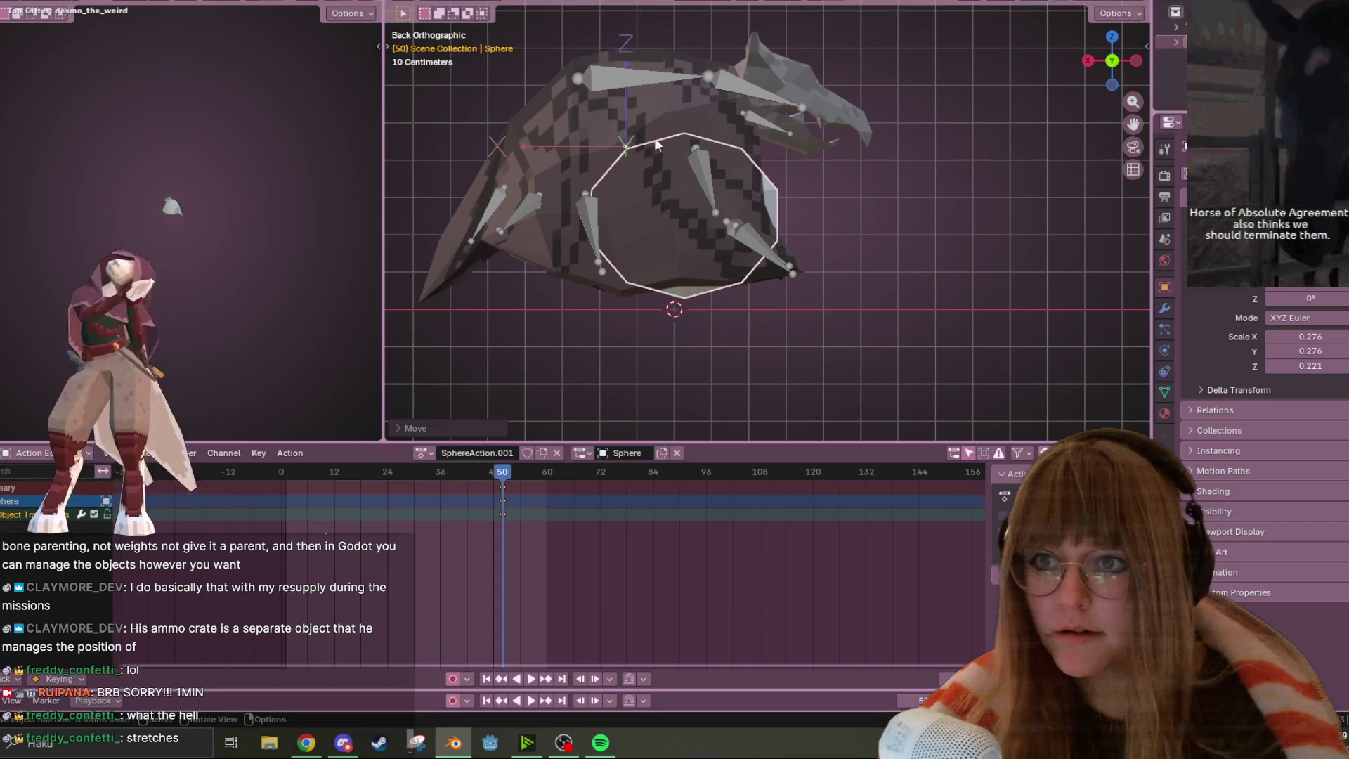
key(Tab)
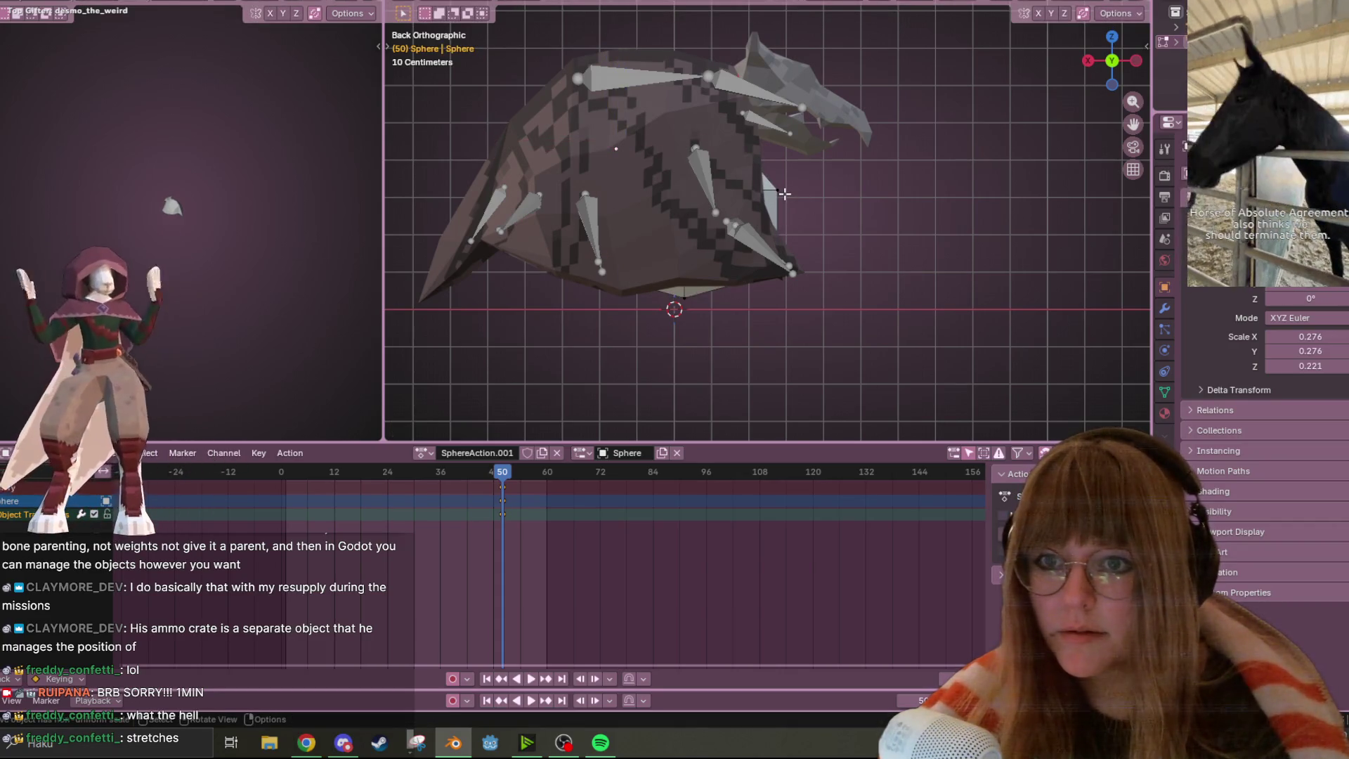
key(Tab)
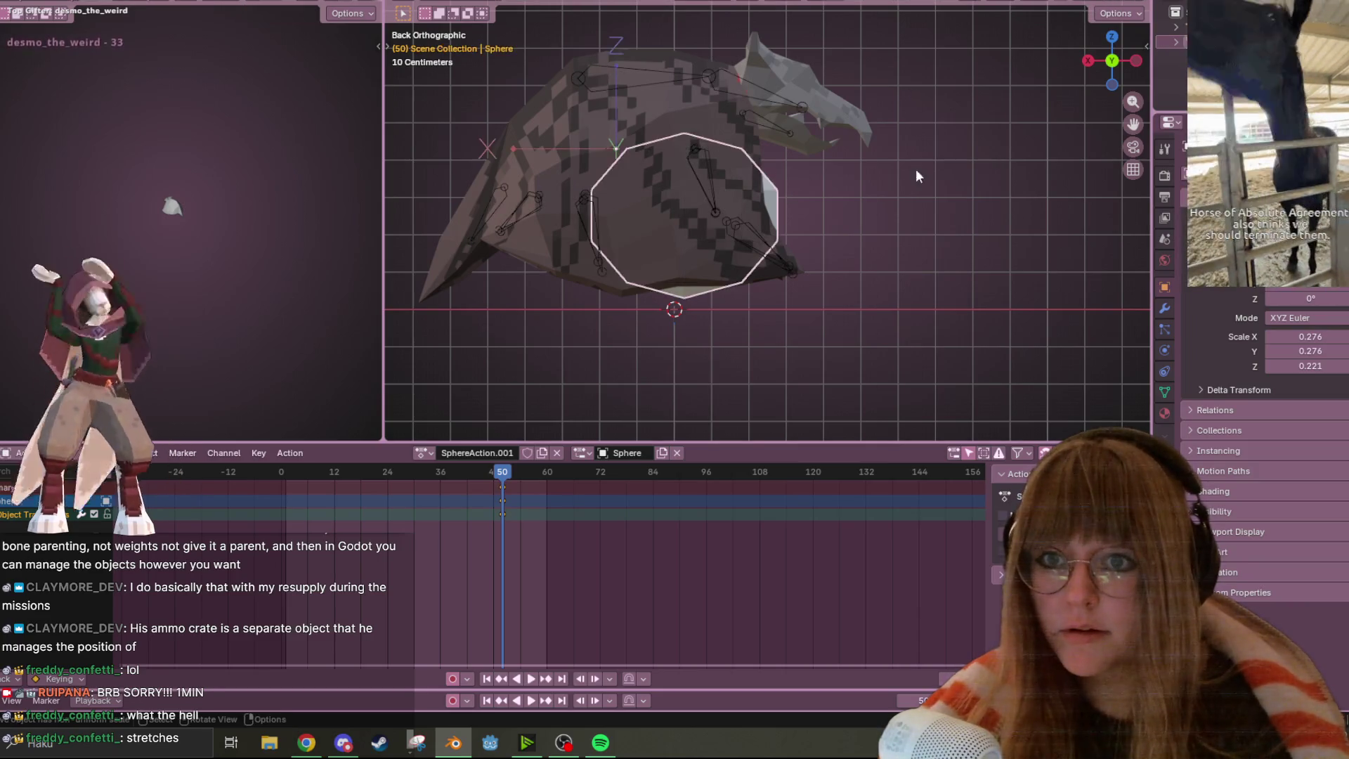
Move the Sphere up and left to key it at frame 50, then preview the playback
click(1122, 14)
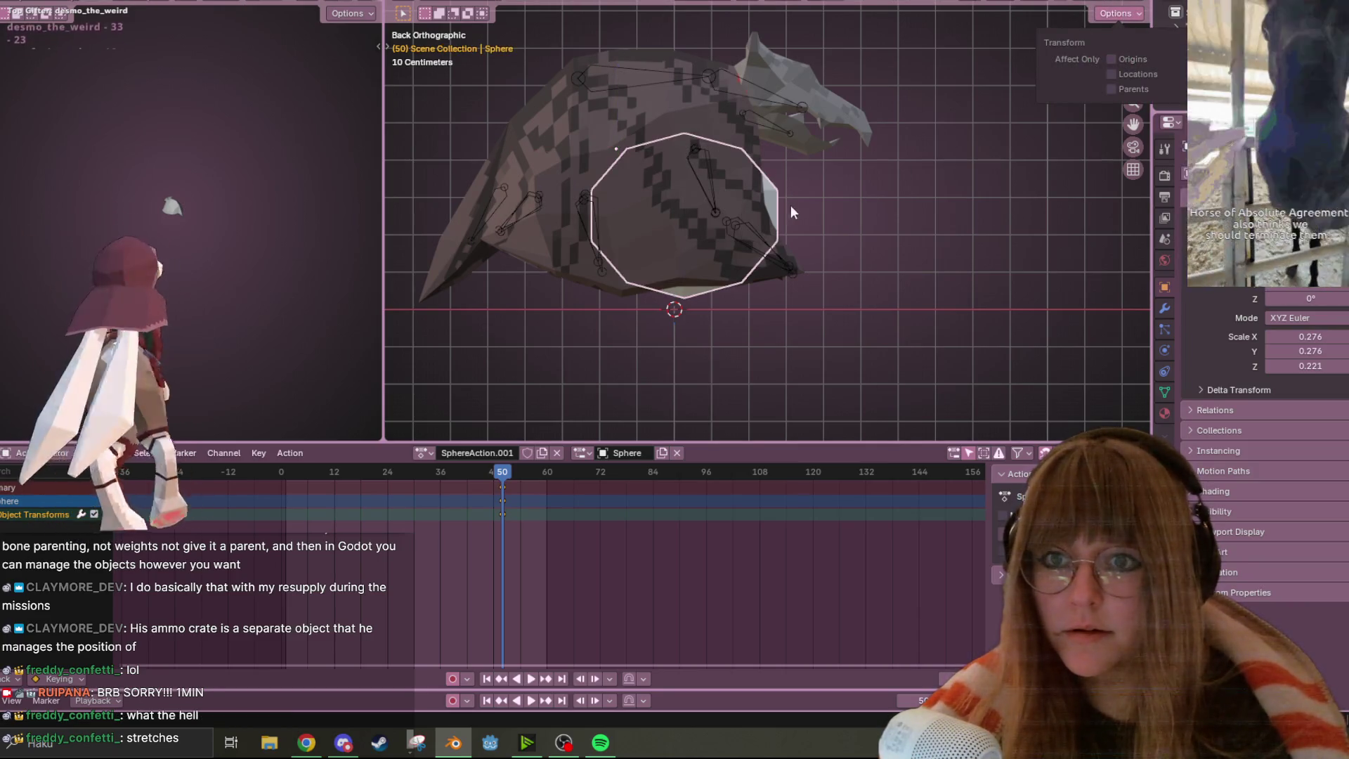
key(g)
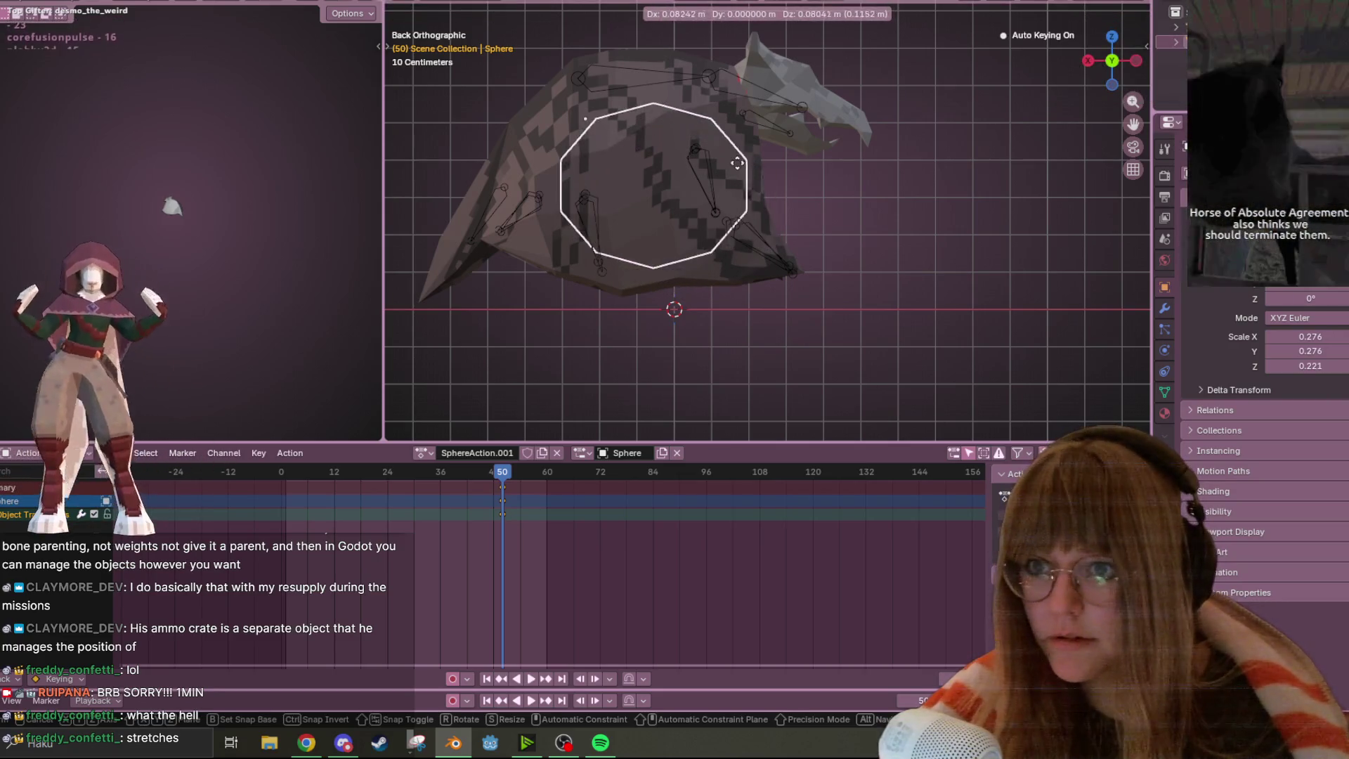
click(721, 149)
mouse_move(721, 148)
middle_down()
mouse_move(934, 153)
mouse_move(727, 133)
mouse_move(647, 196)
middle_up()
key(space)
key(Escape)
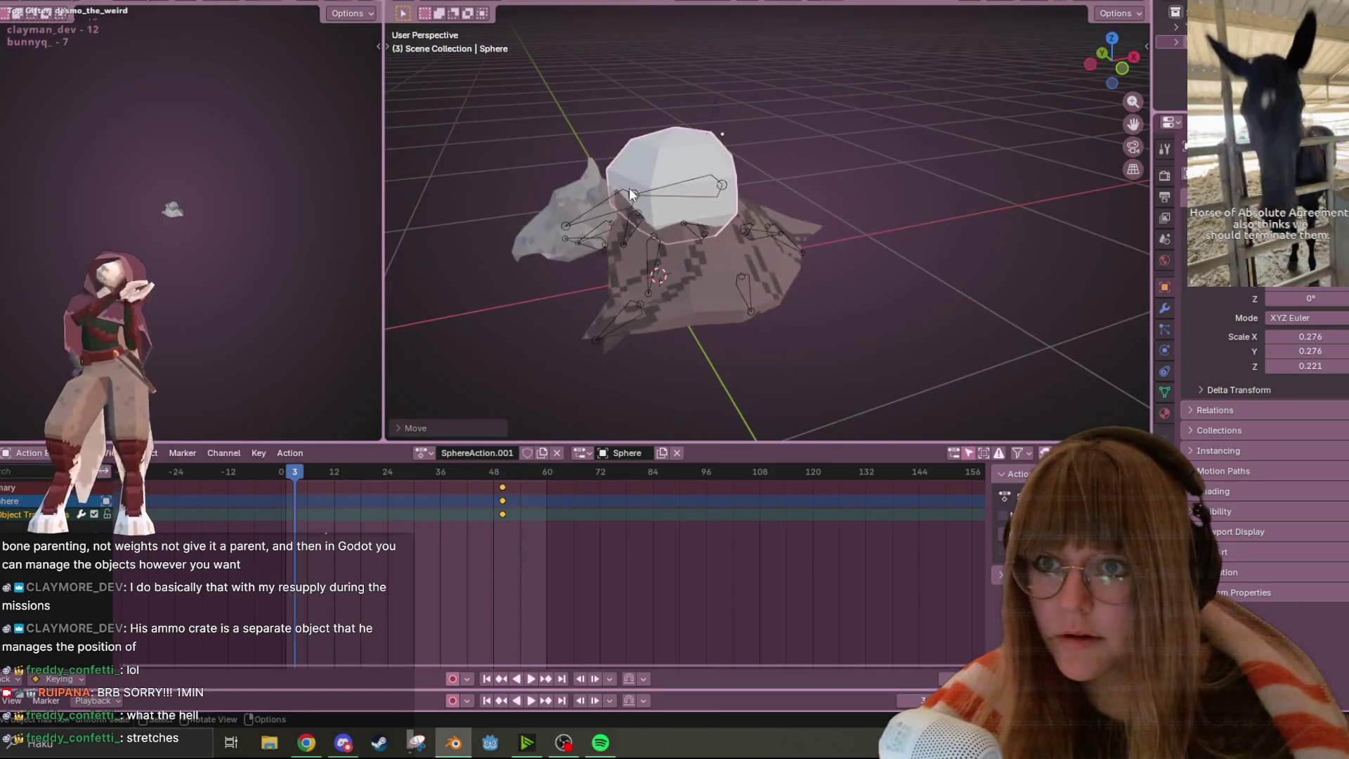
Assign the Fly action to the Sphere, then bring the Twitch dashboard browser window forward
click(422, 452)
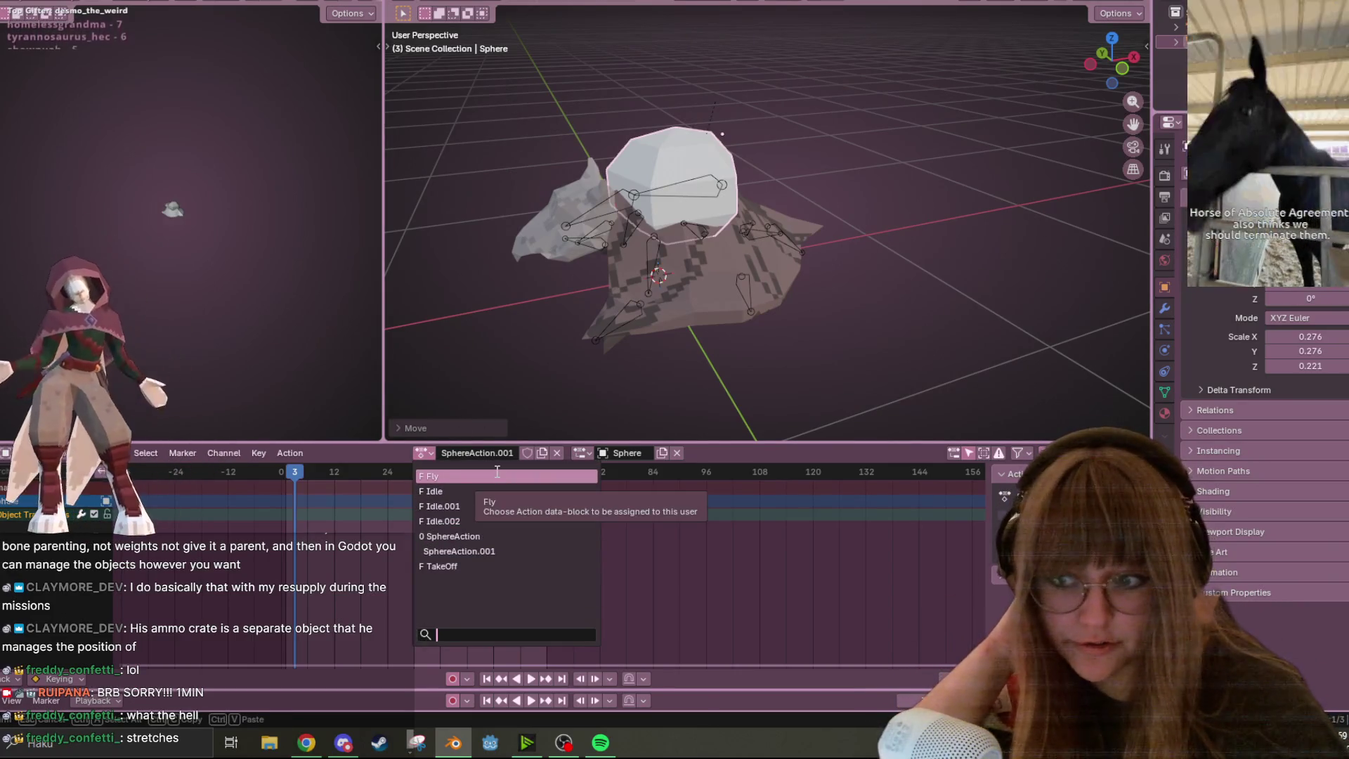
click(497, 475)
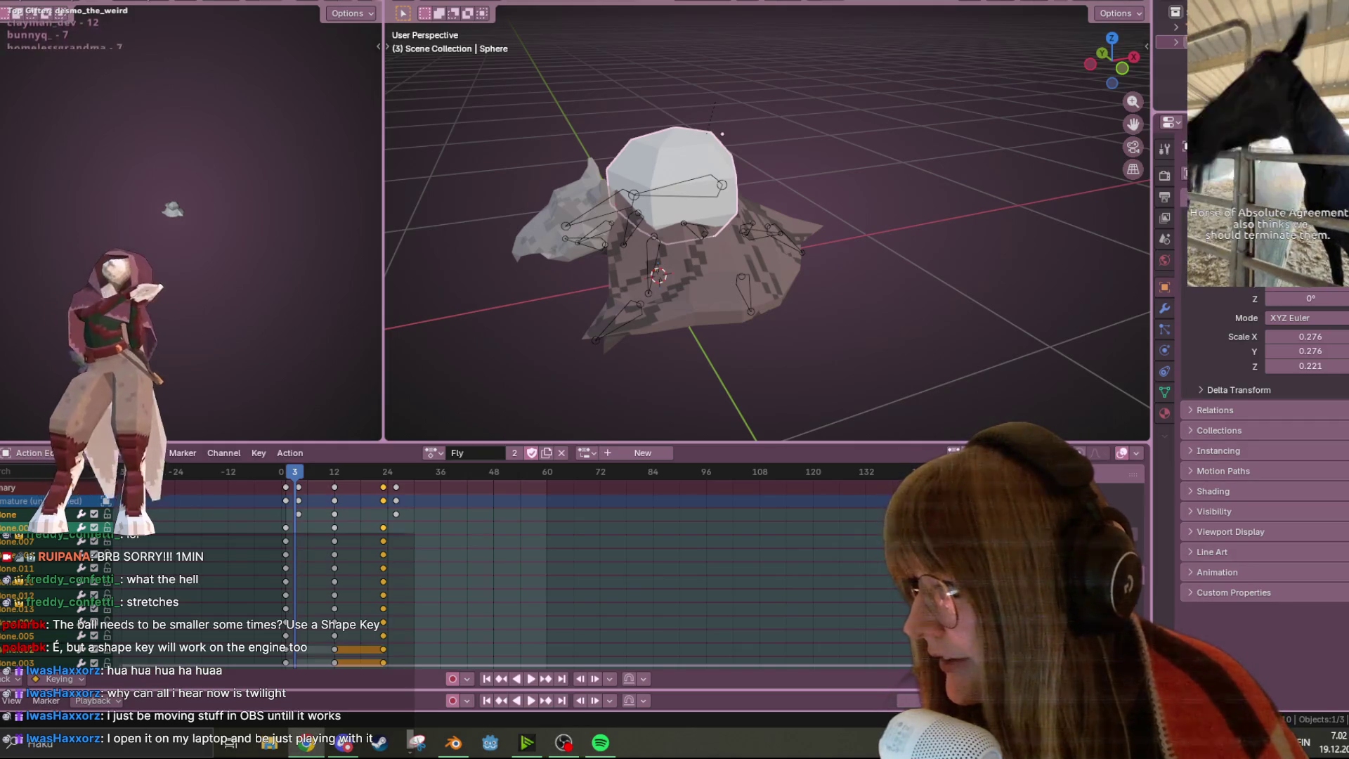
key(alt+Tab)
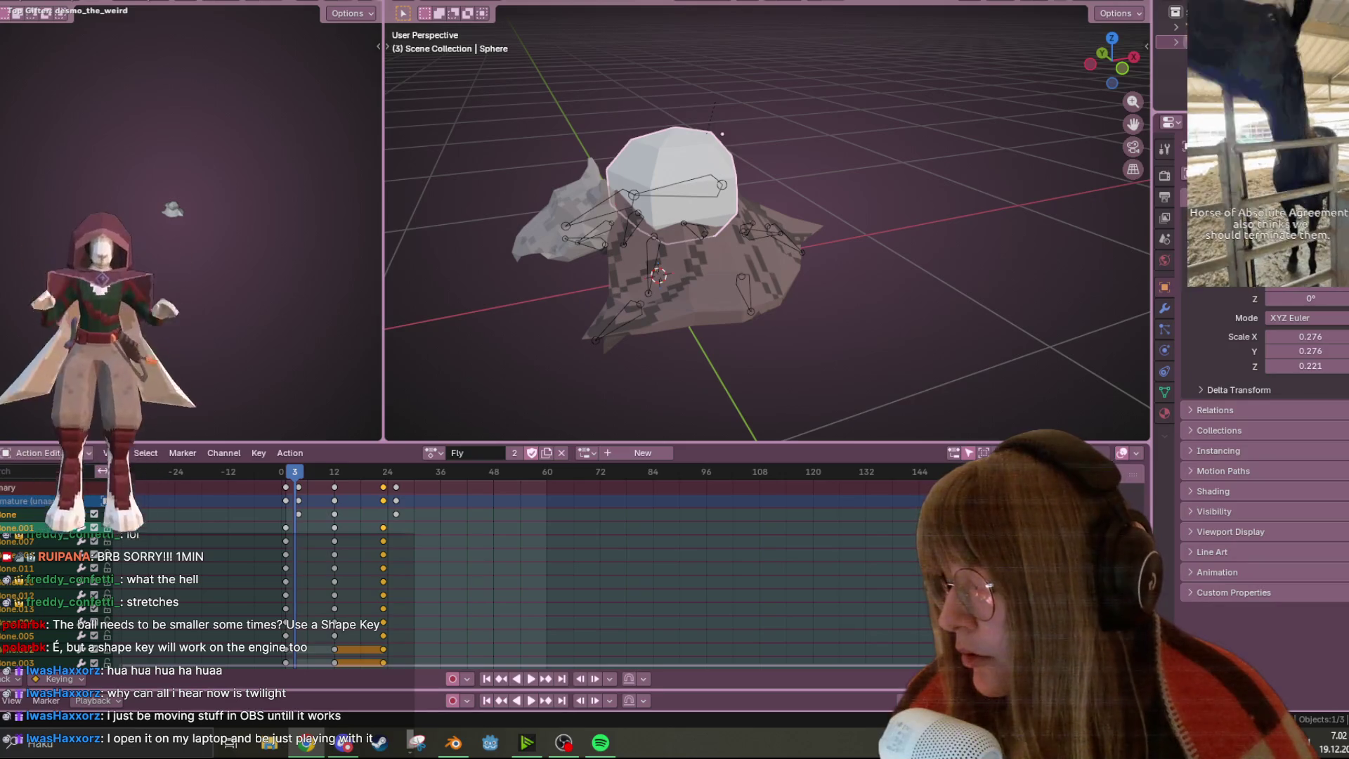
key(alt+Tab)
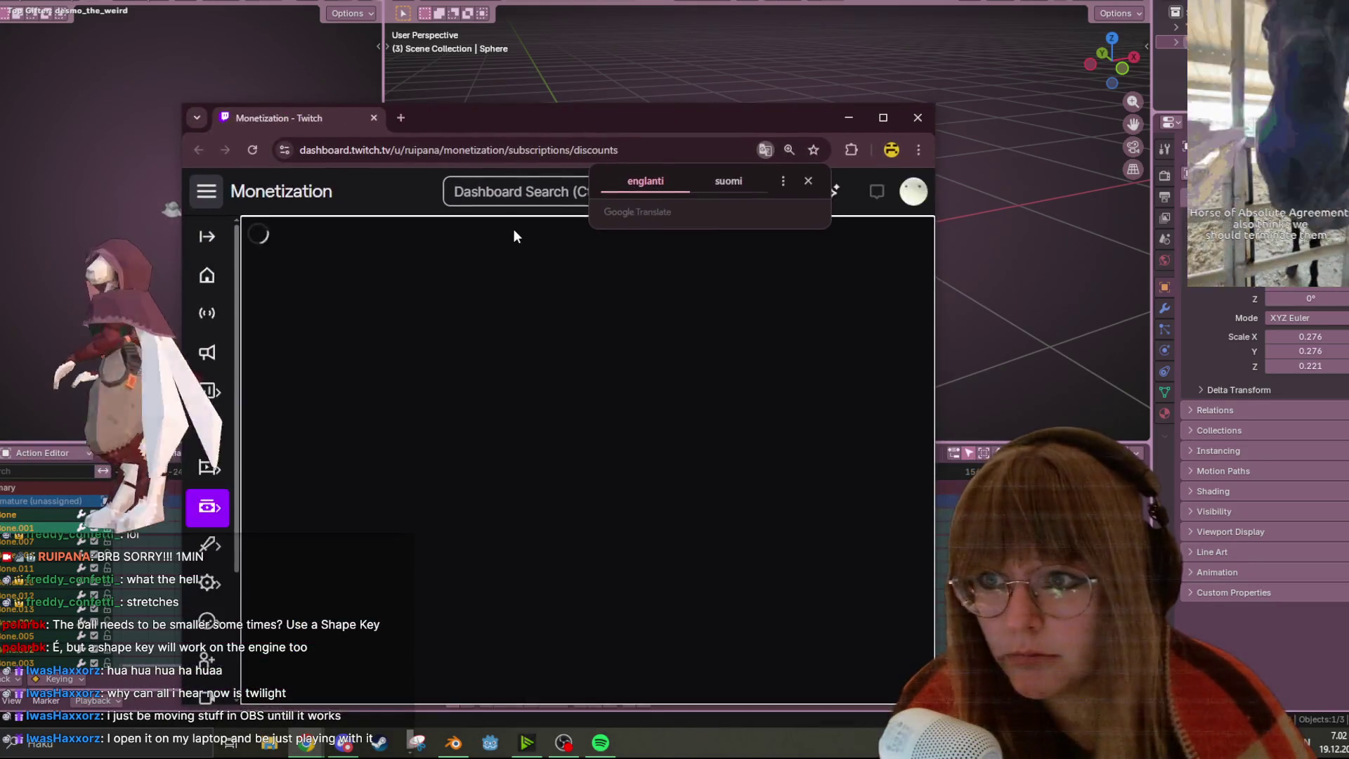
Close the Google Translate popup and scroll down the Monetization page
click(806, 183)
scroll(583, 421, down, 3)
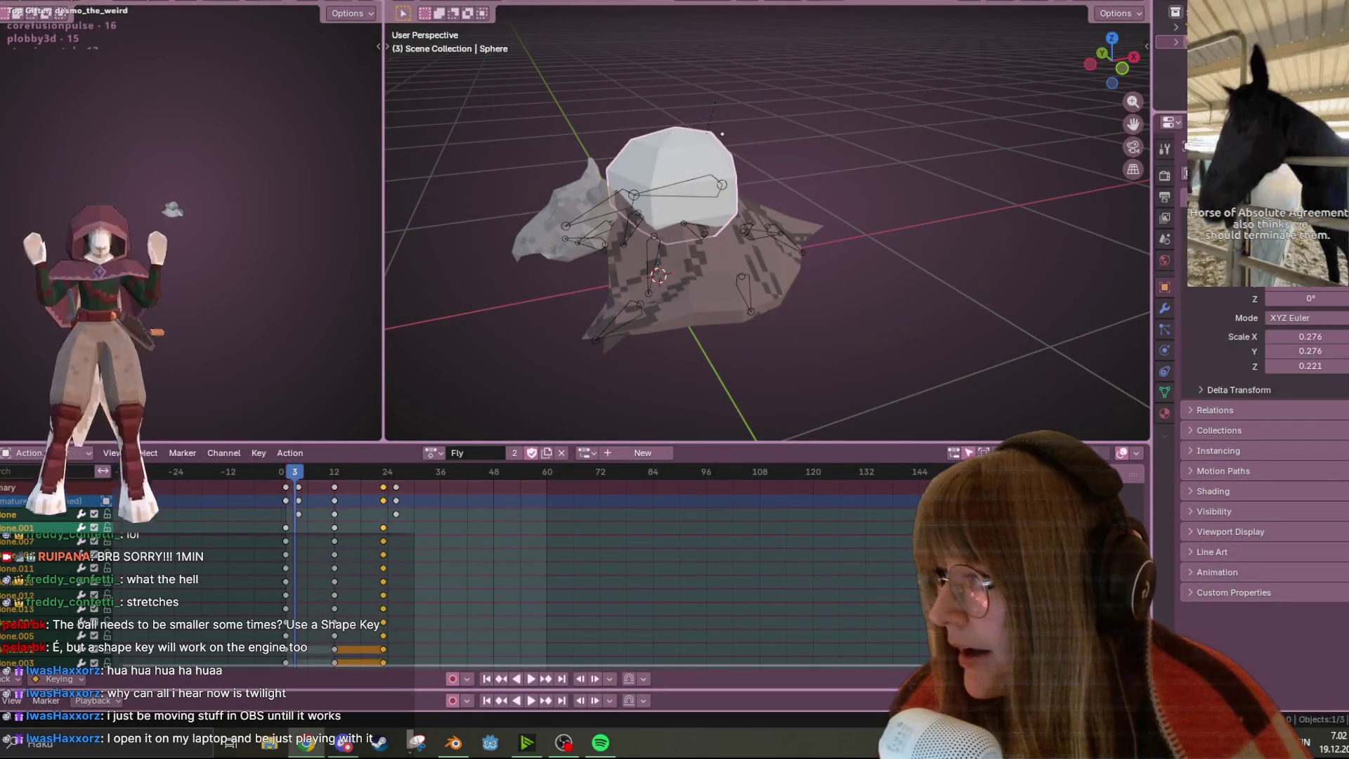
In the Layout workspace, delete the white Sphere and select the bat's Cube mesh
middle_drag(613, 157, 791, 141)
key(ctrl+Page_Up)
middle_drag(623, 175, 617, 184)
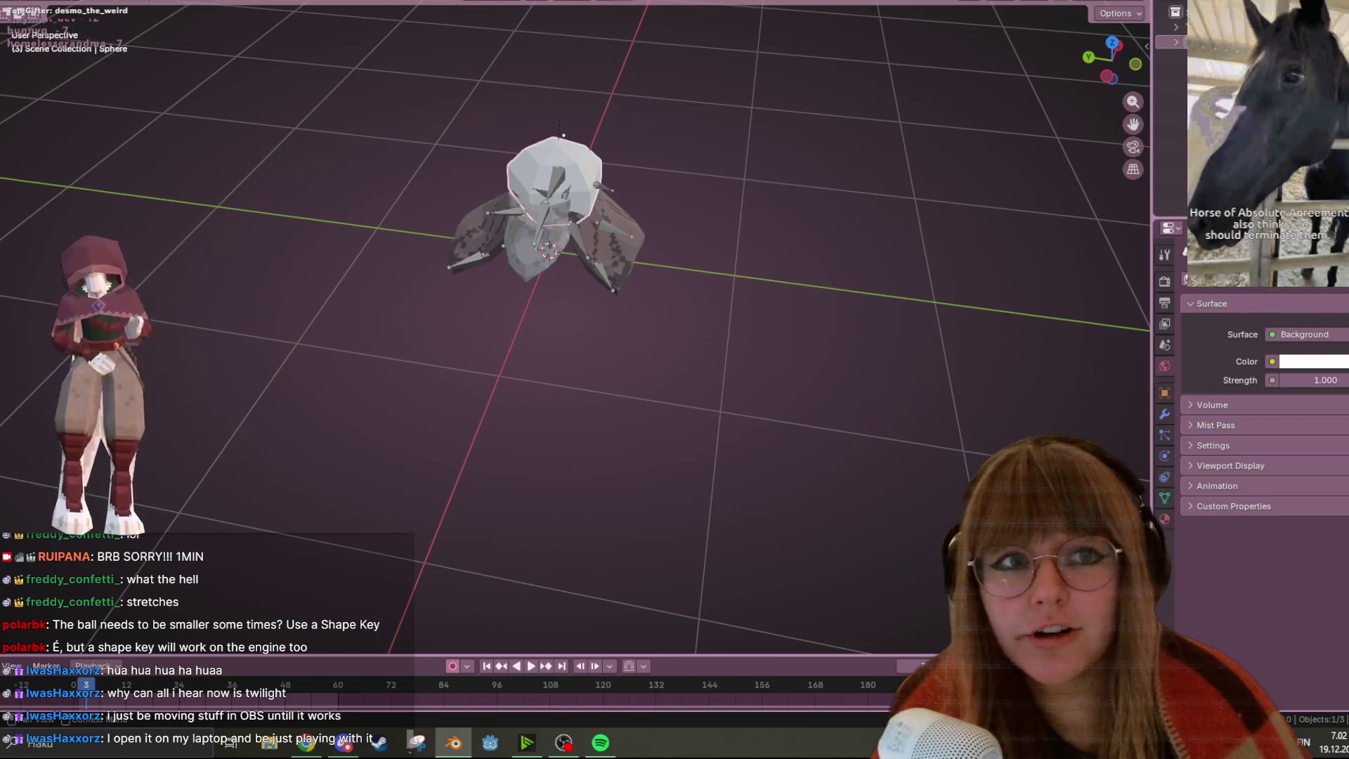
key(Delete)
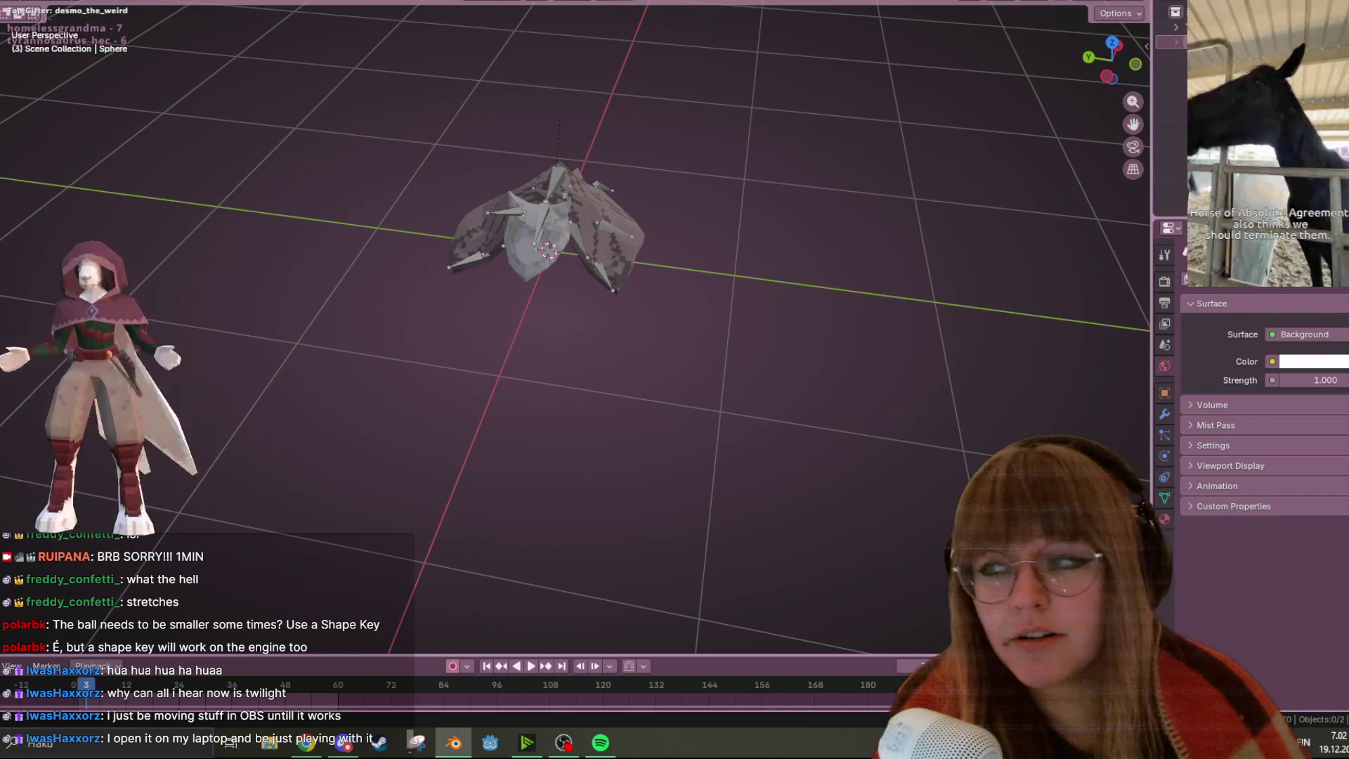
click(583, 192)
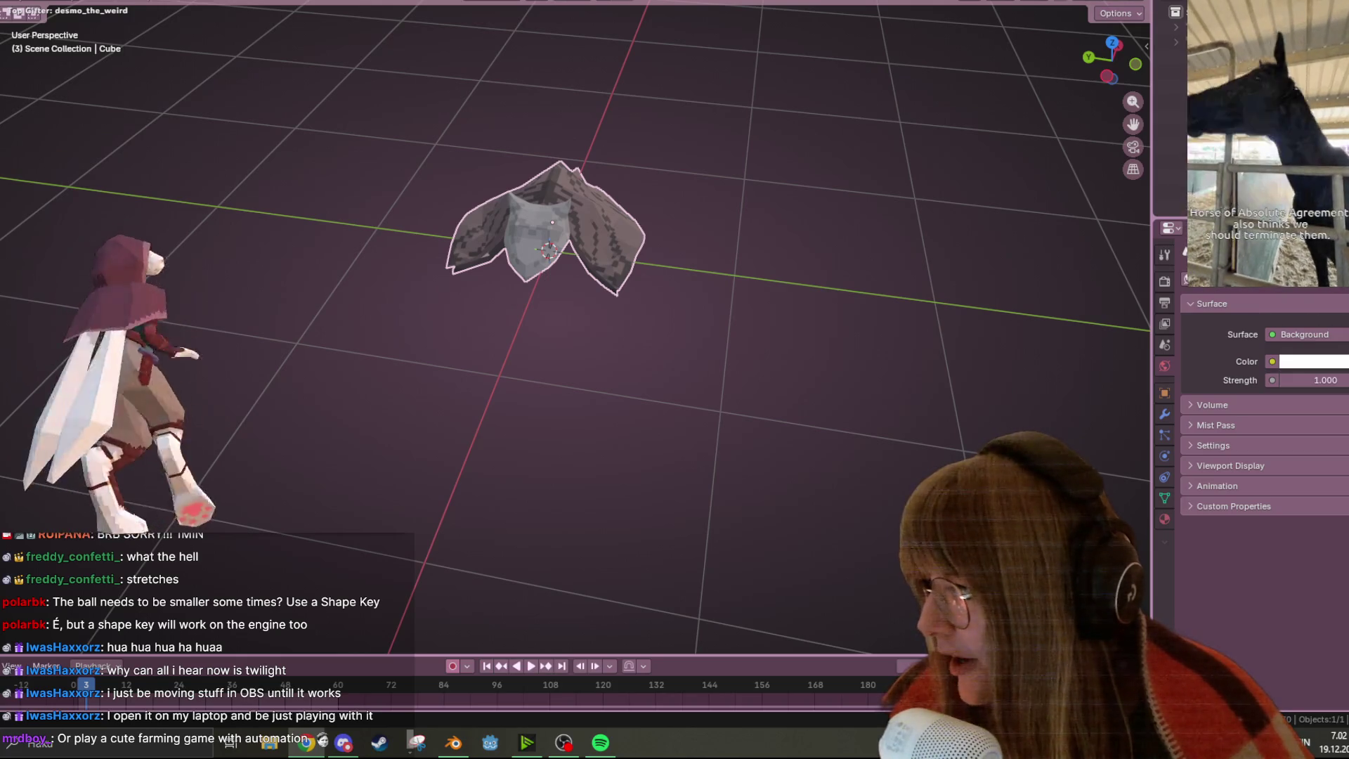
middle_drag(1013, 118, 762, 128)
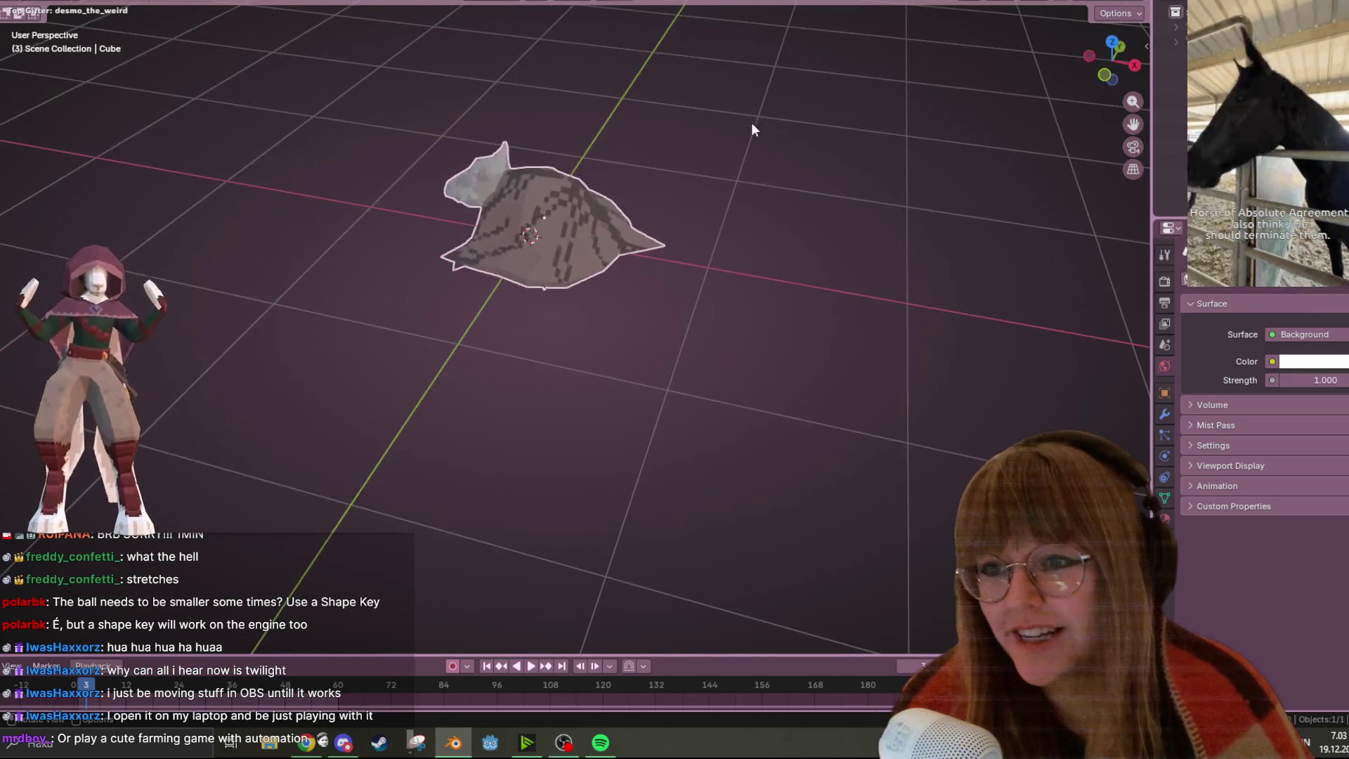
Move through UV Editing to the Texture Paint workspace for the bat mesh
key(ctrl+Page_Down)
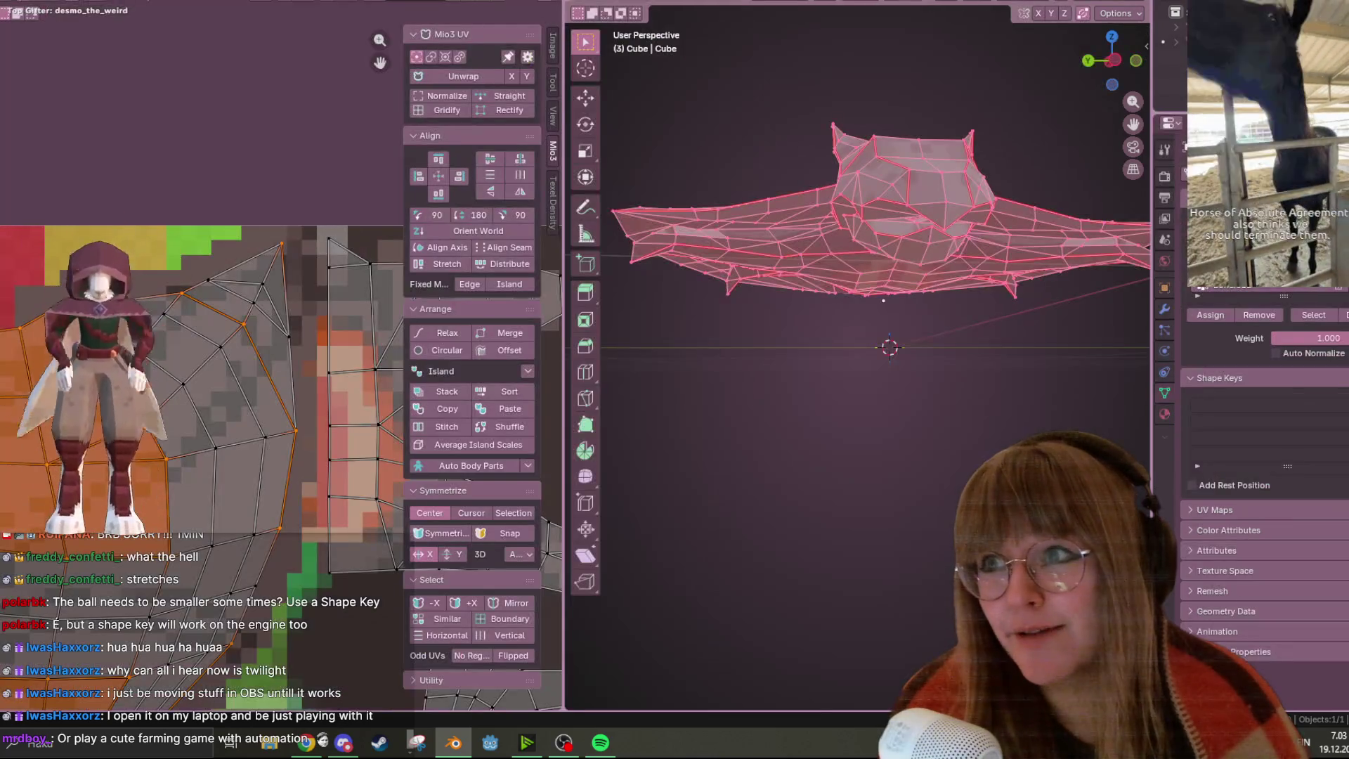
key(ctrl+Page_Down)
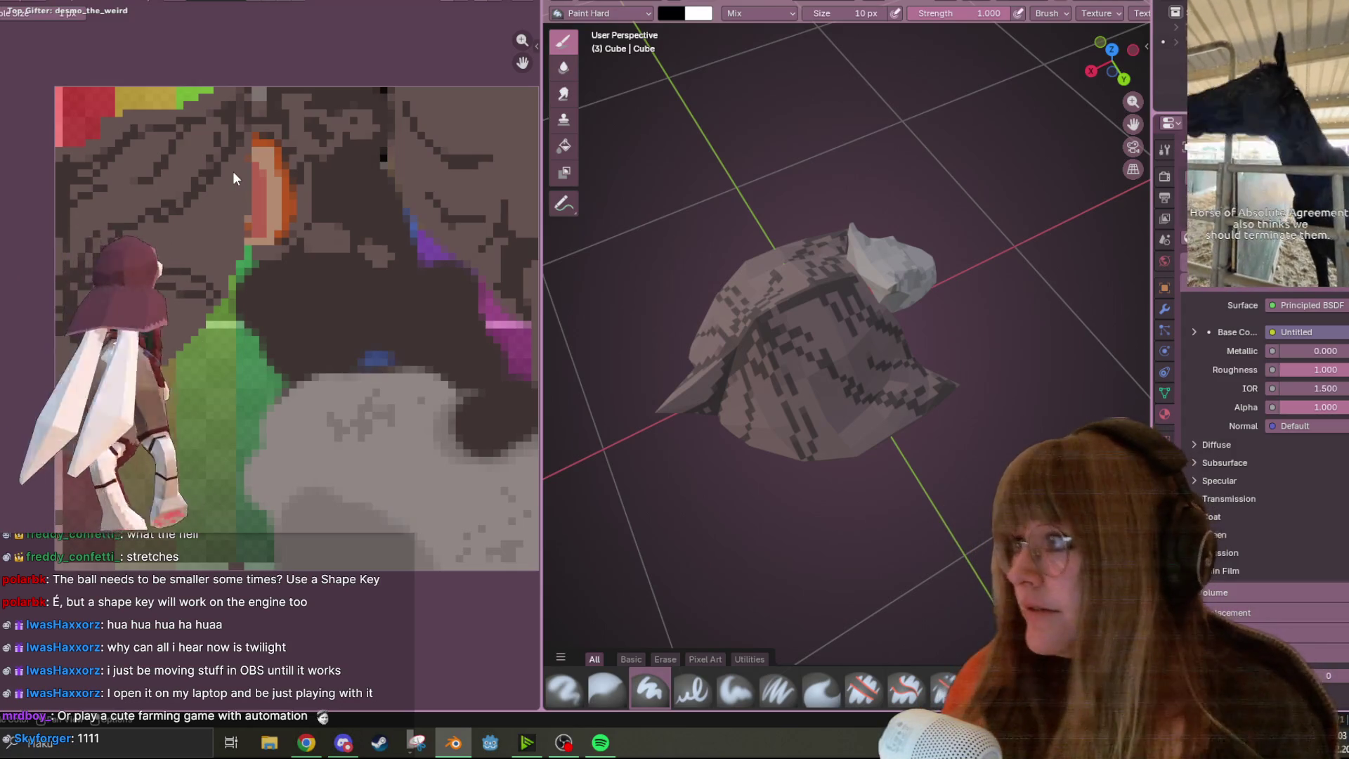
Widen the 3D view beside the texture and choose the Pixel Art brush
scroll(424, 453, up, 1)
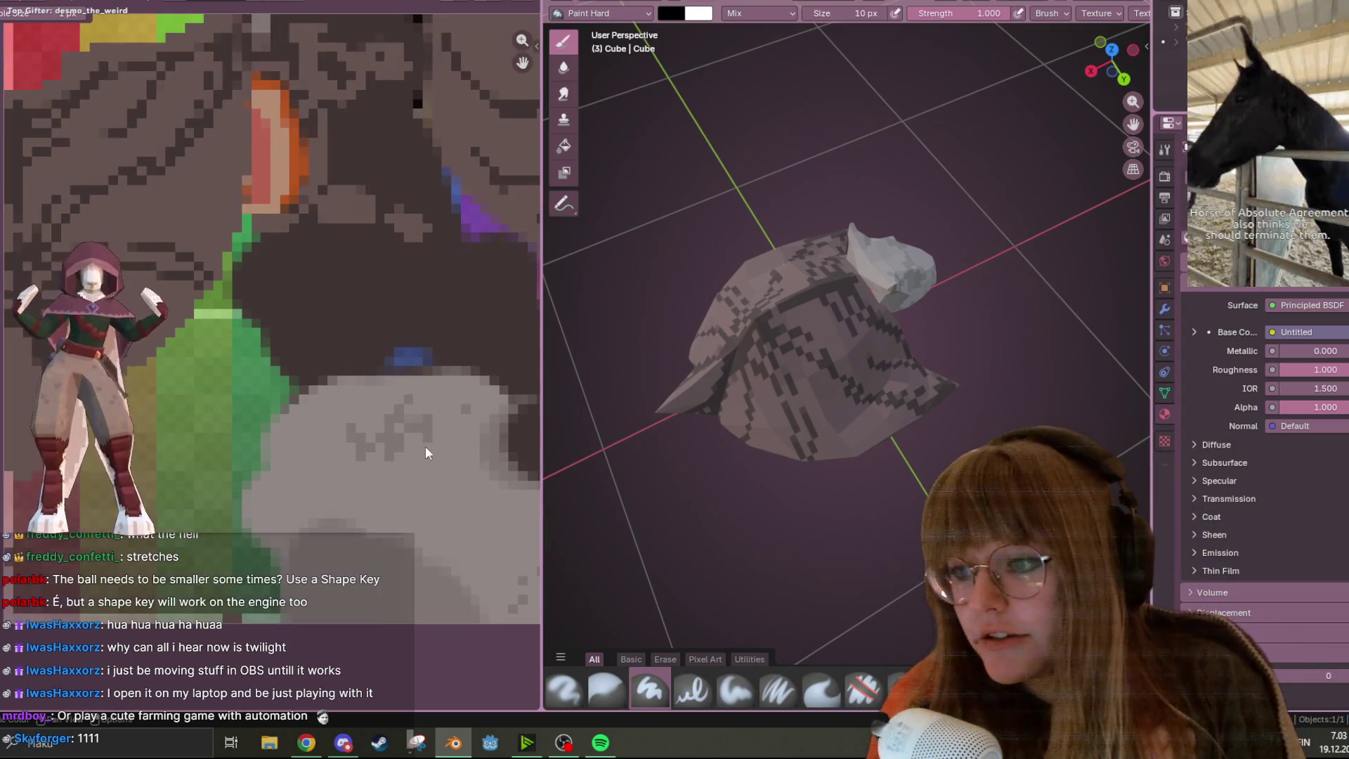
middle_drag(424, 453, 500, 242)
middle_drag(948, 281, 984, 231)
scroll(983, 232, up, 3)
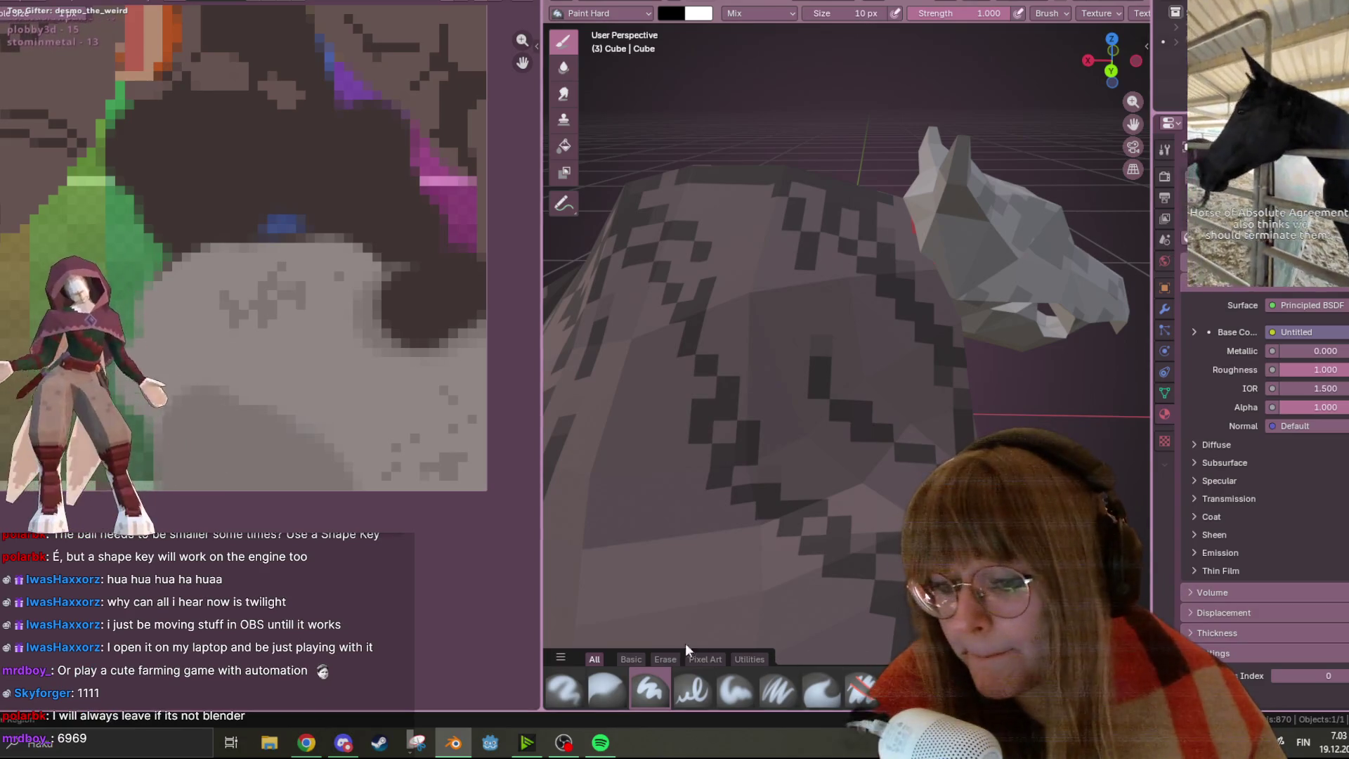
drag(516, 151, 461, 151)
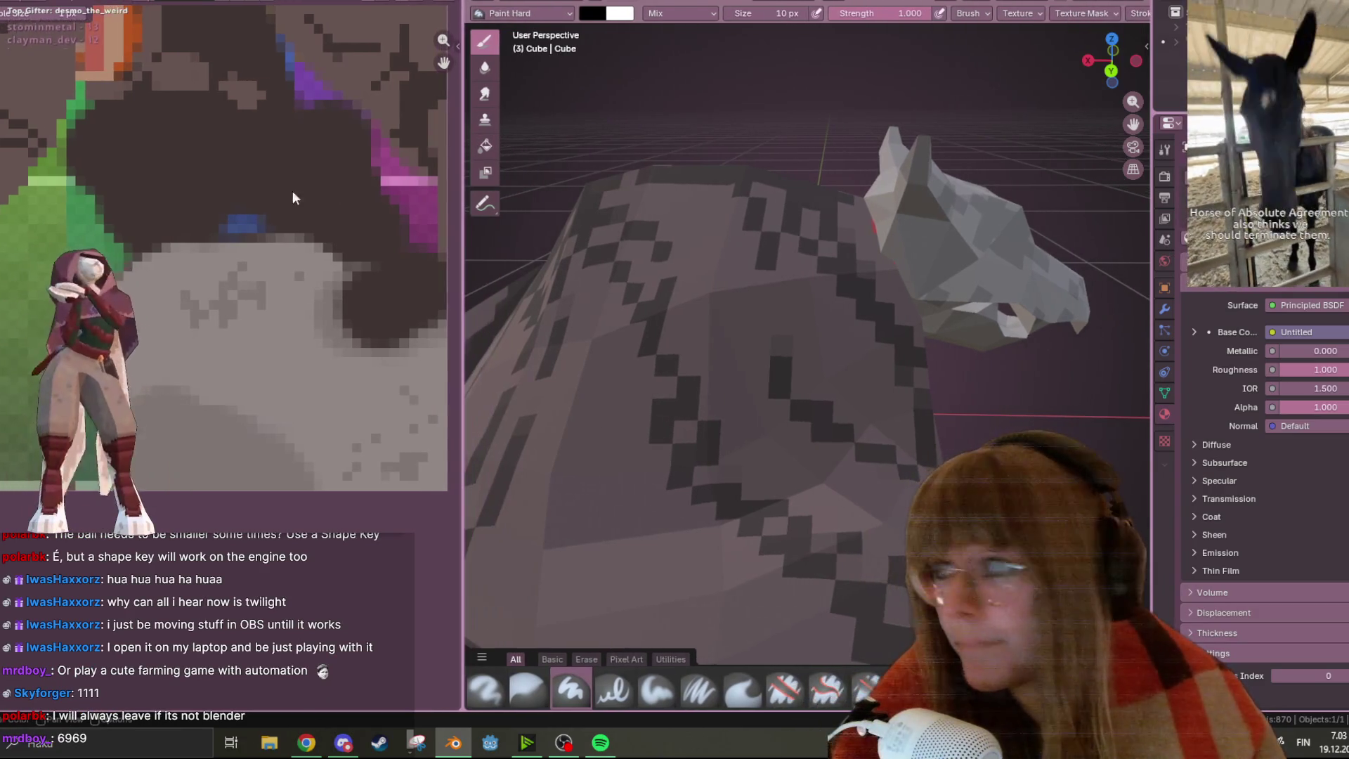
middle_drag(335, 187, 274, 260)
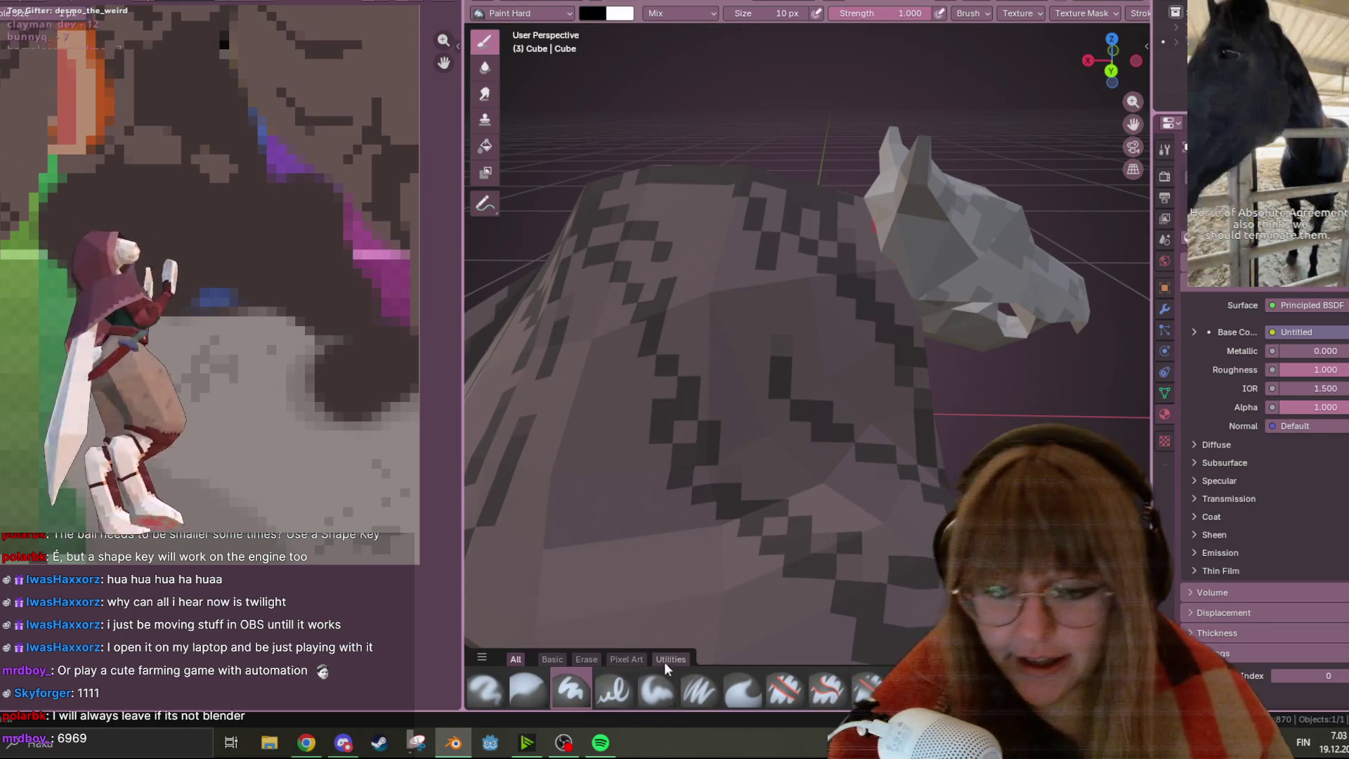
click(637, 660)
click(529, 693)
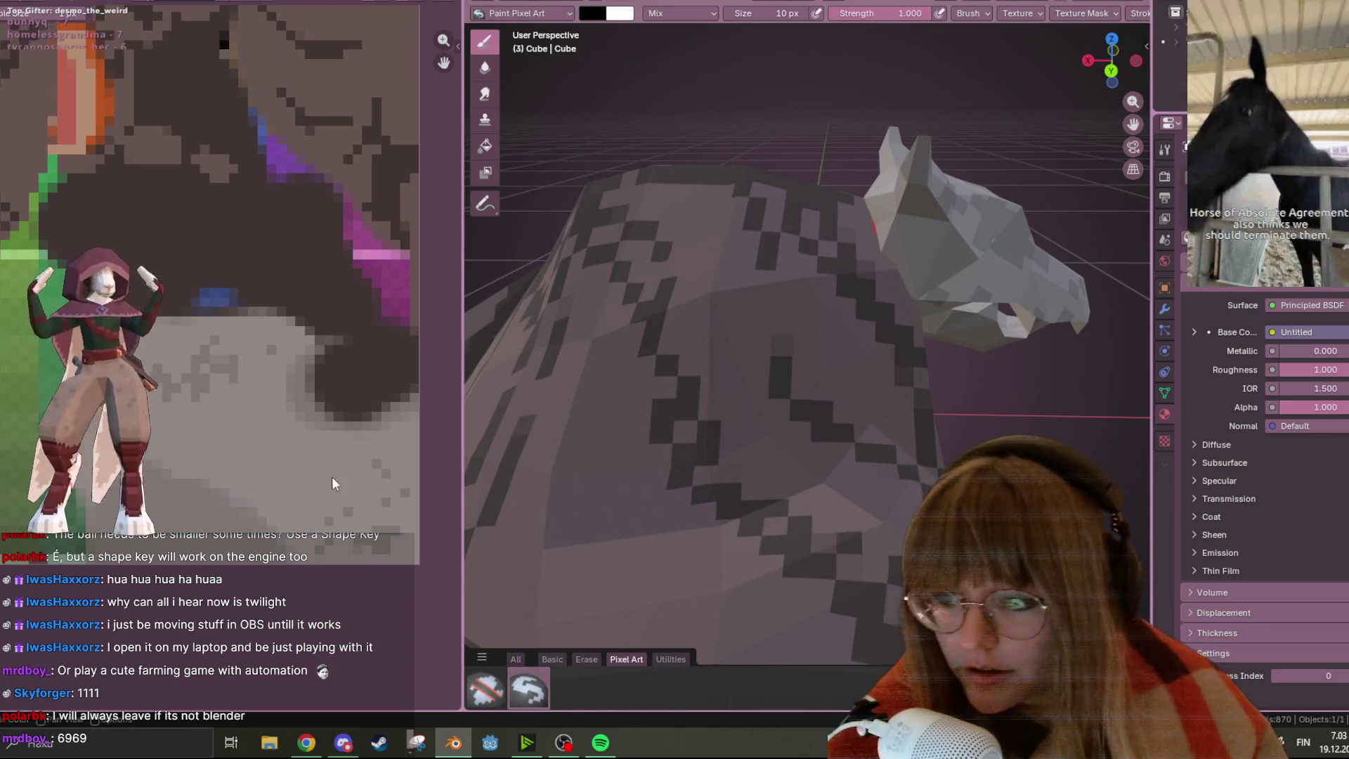
mouse_move(184, 169)
mouse_down()
mouse_move(223, 268)
mouse_move(195, 327)
mouse_up()
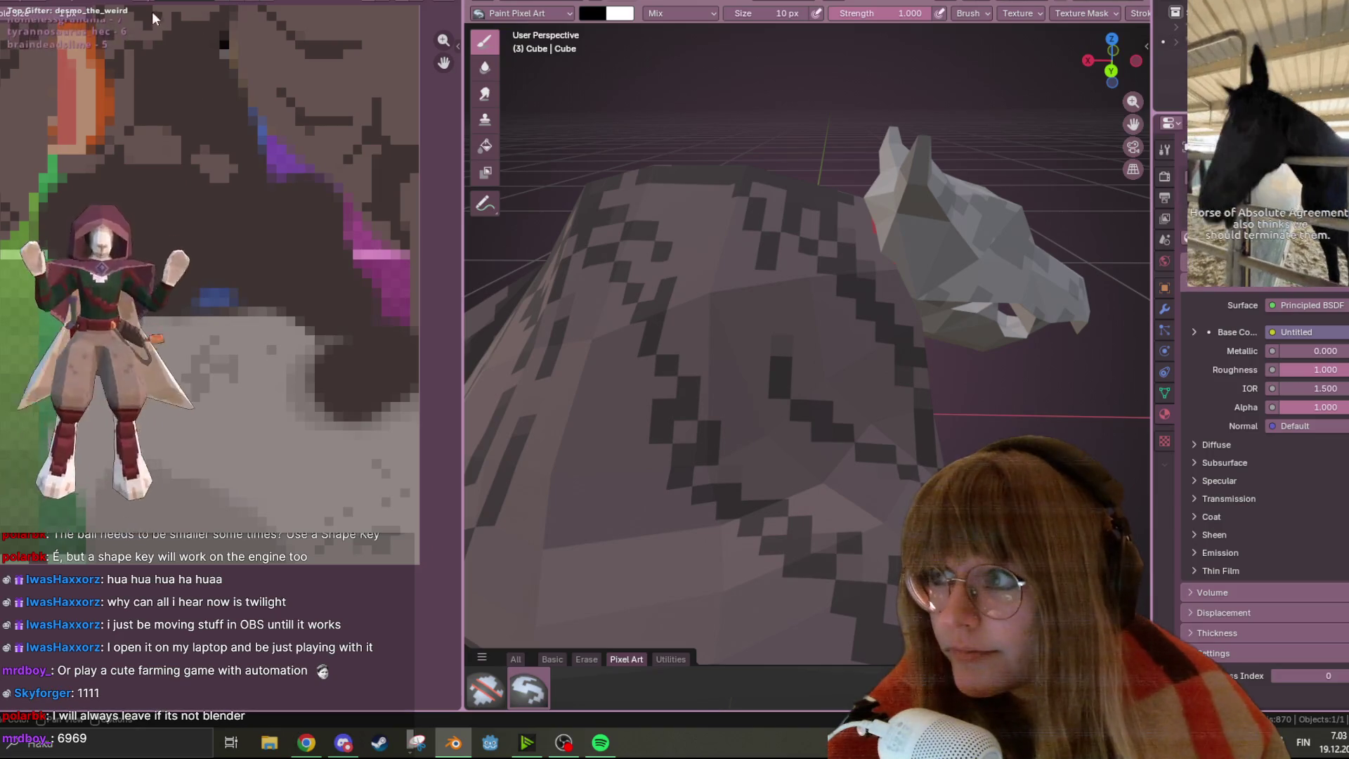
Switch the image editor to Paint mode and set the brush size to 1 px
click(28, 13)
click(21, 49)
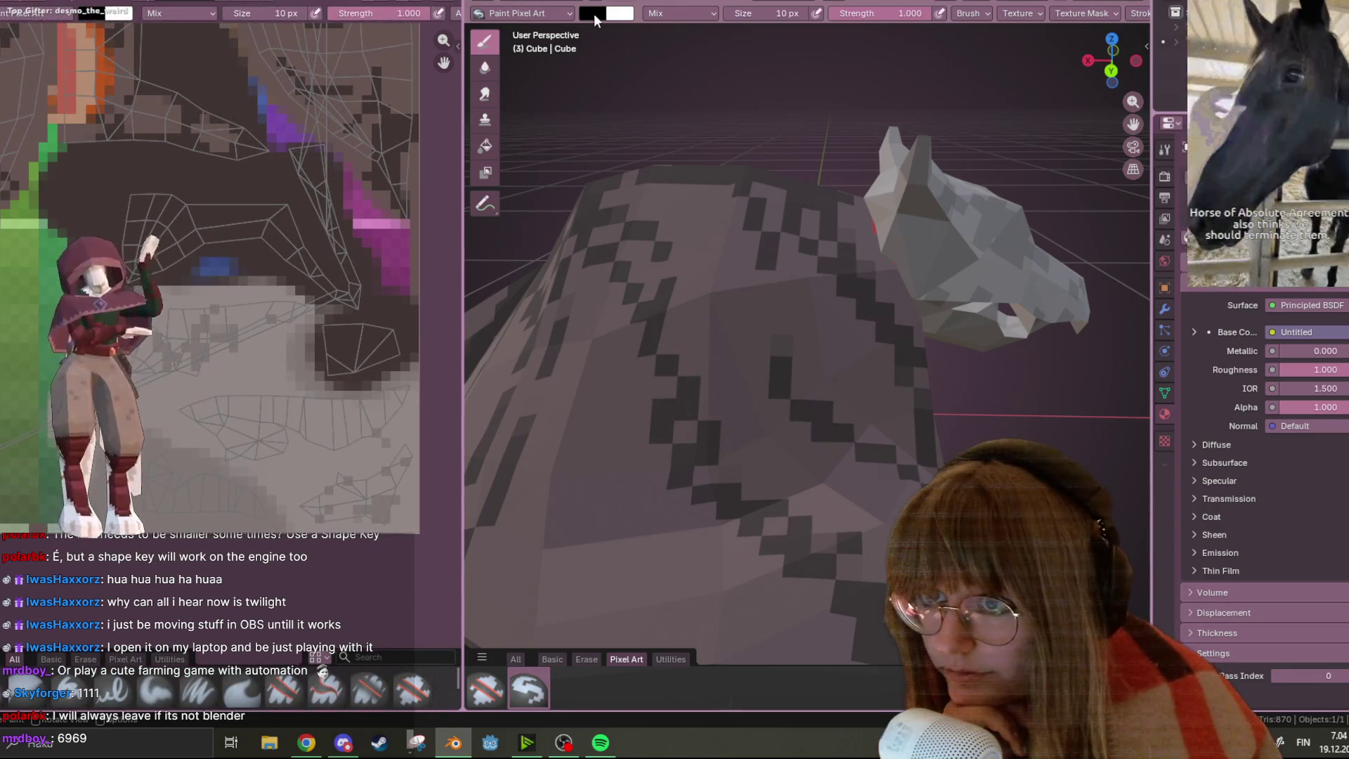
click(765, 13)
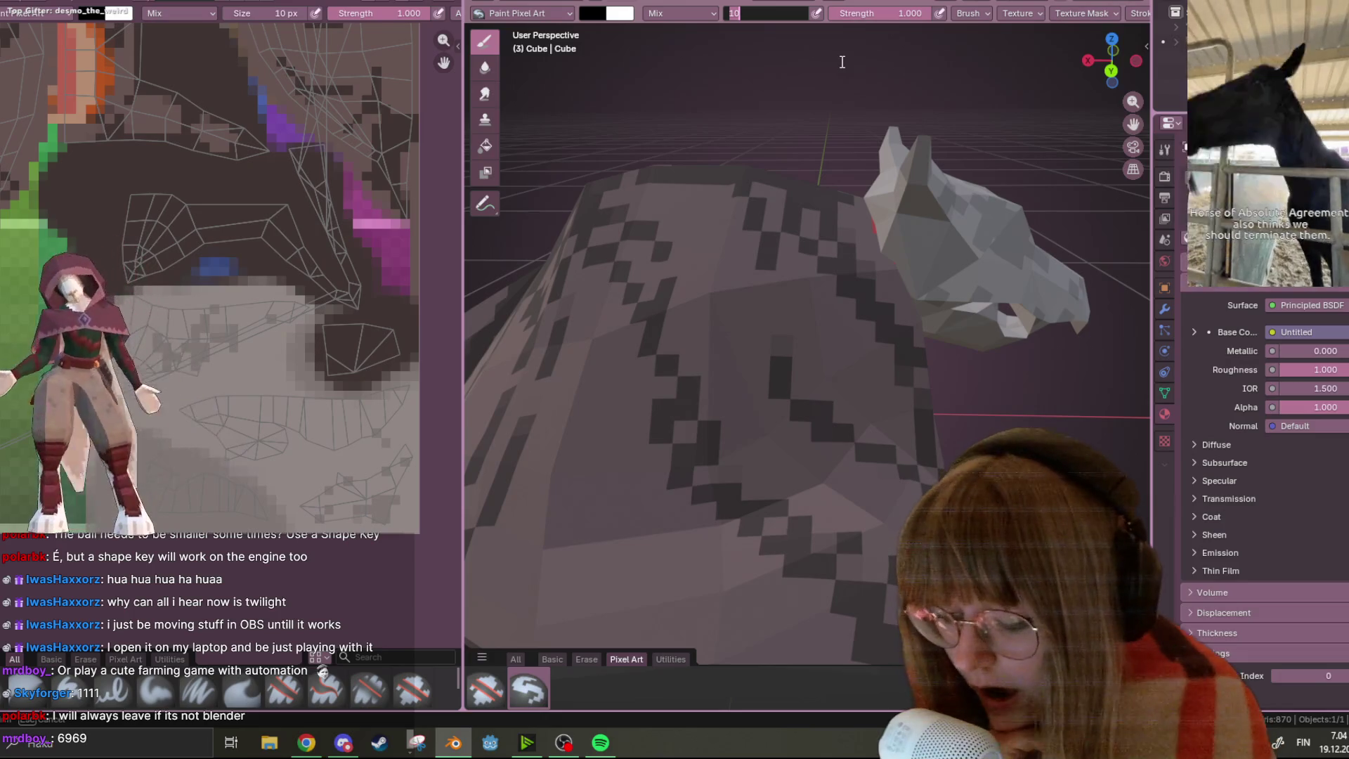
text(1)
key(Return)
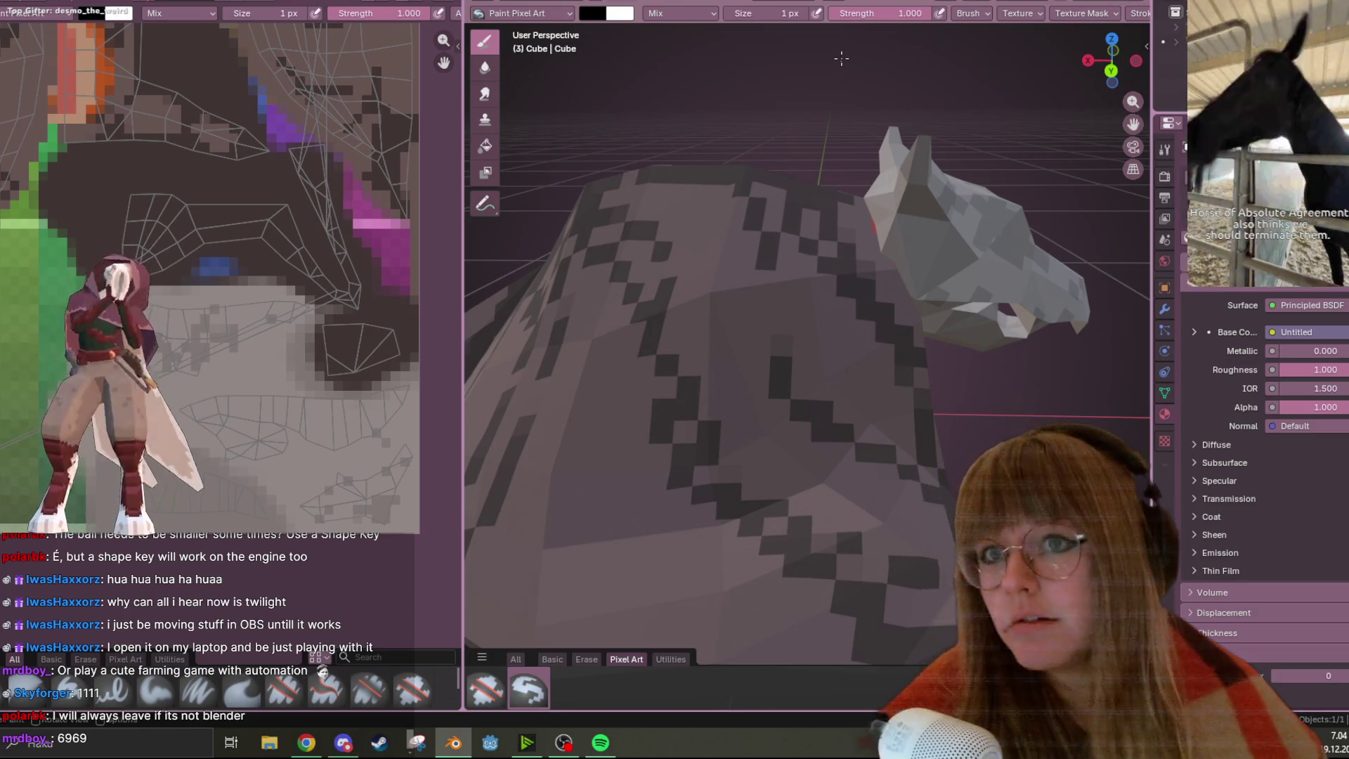
Test-paint black pixels near the head on the texture, undo them, then go to UV Editing
scroll(232, 281, up, 3)
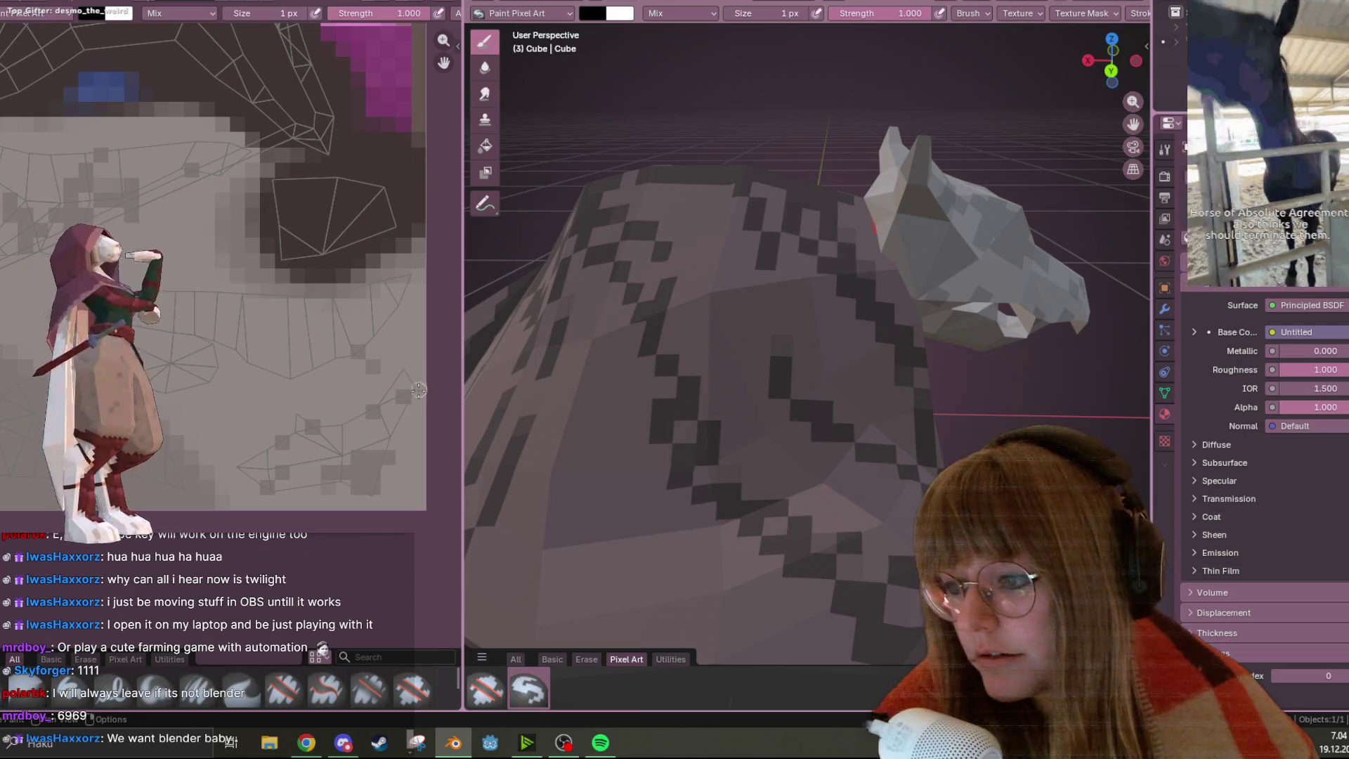
middle_drag(333, 376, 225, 251)
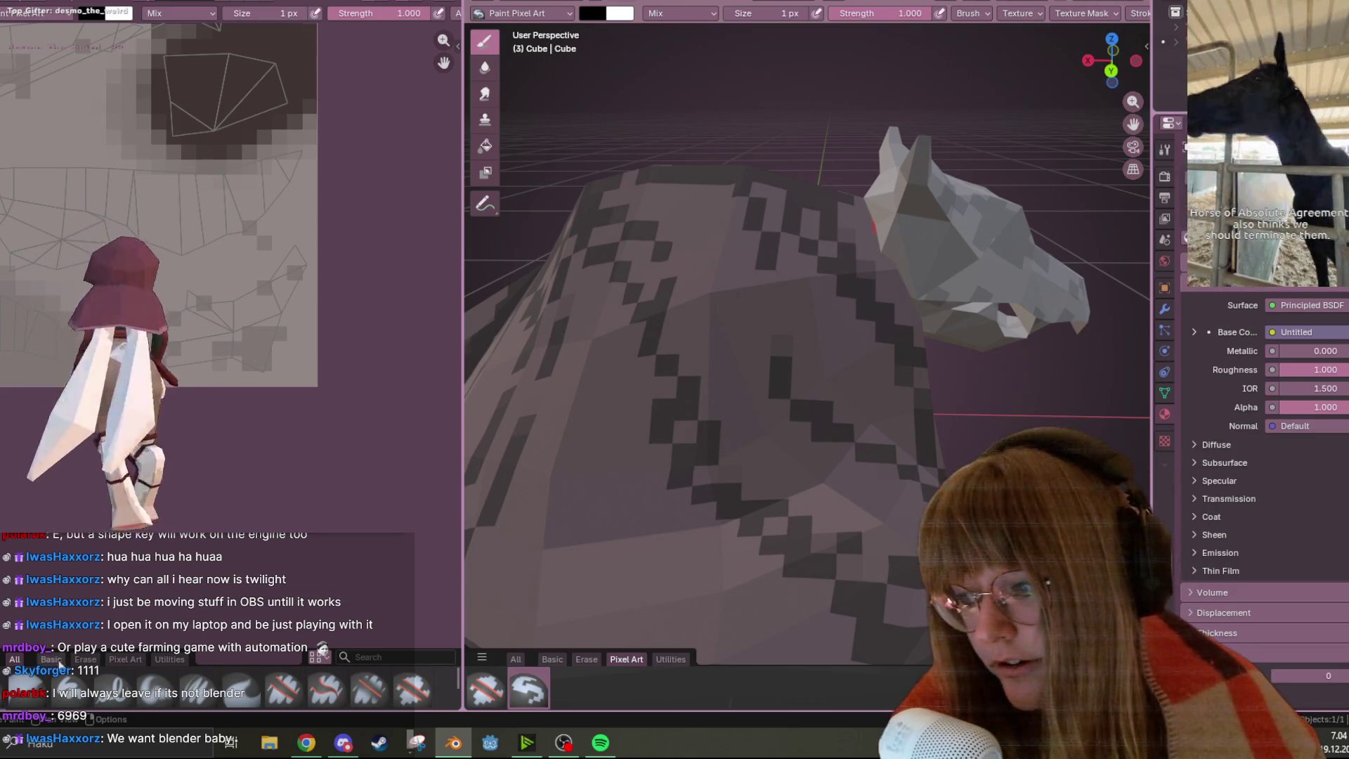
scroll(303, 351, up, 2)
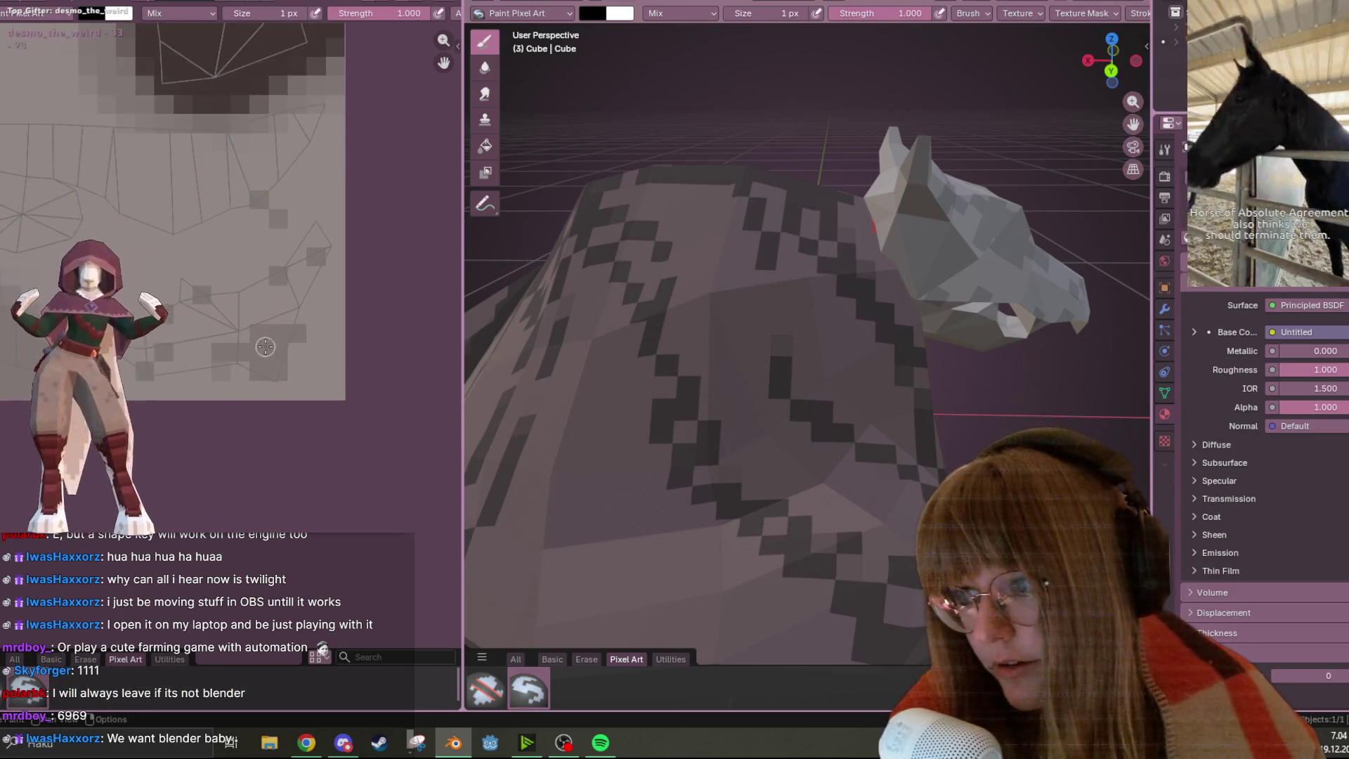
click(272, 331)
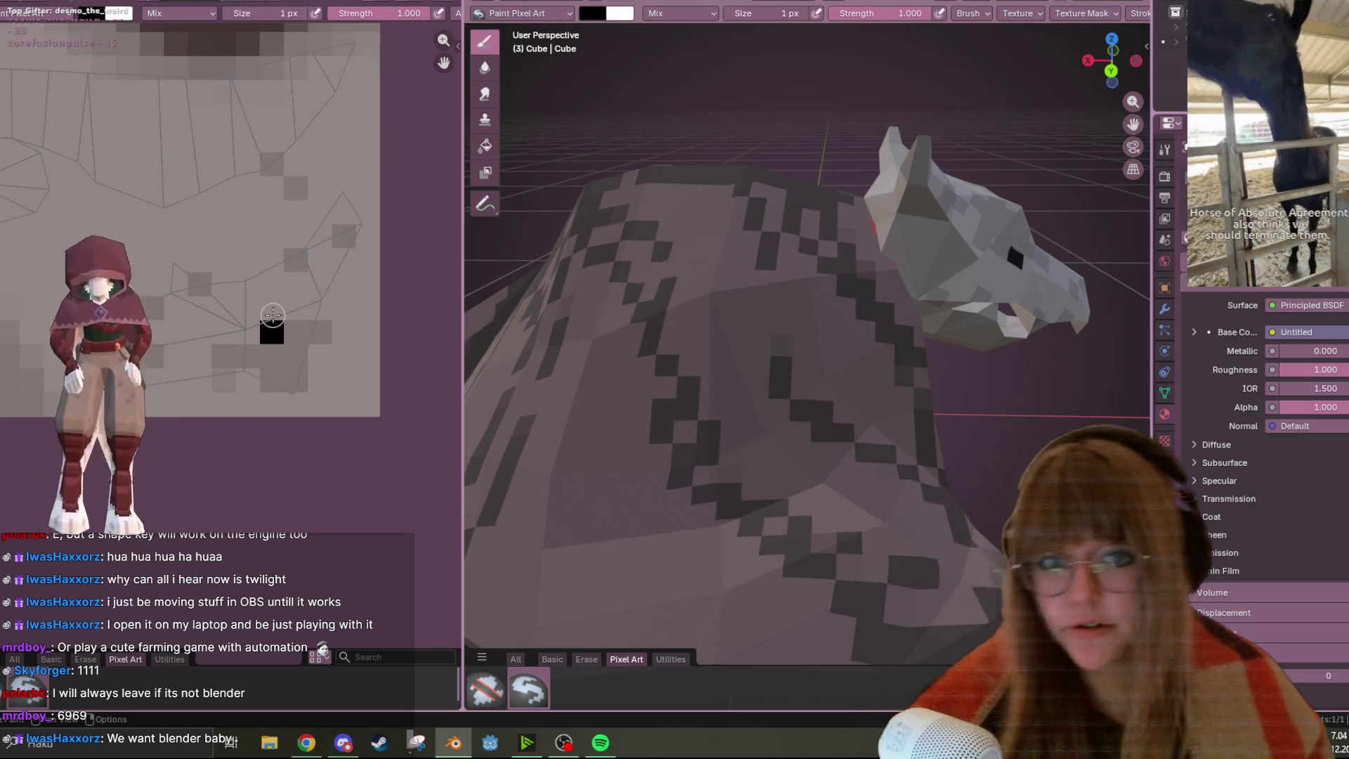
key(ctrl+z)
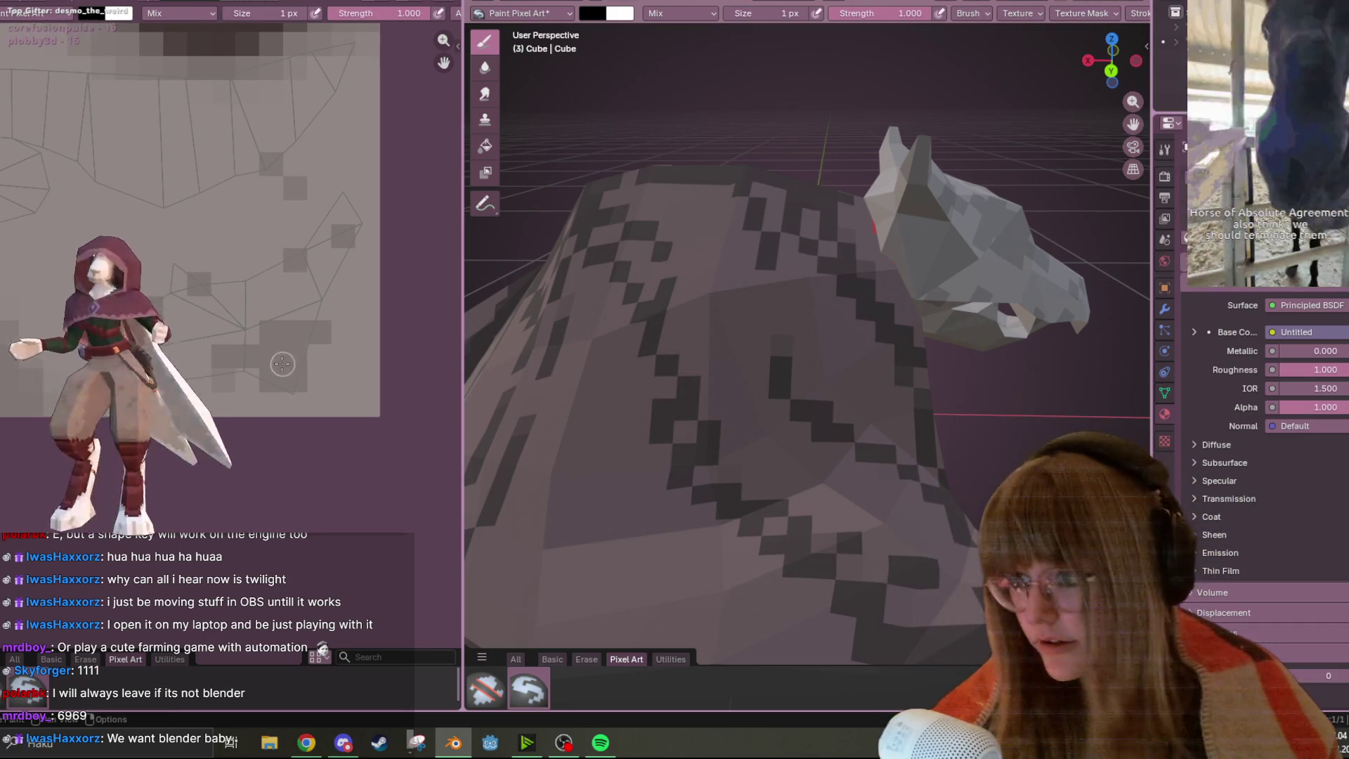
drag(219, 355, 265, 354)
key(ctrl+z)
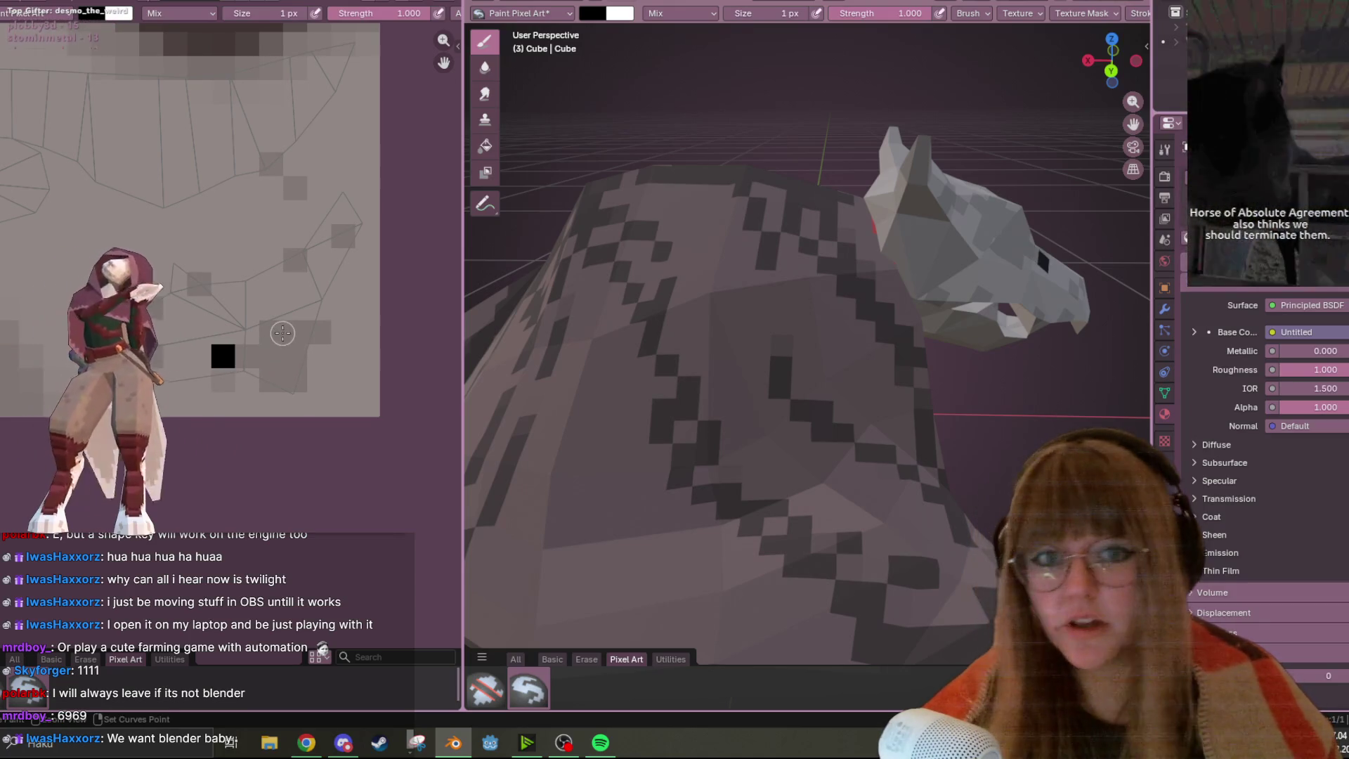
key(ctrl+z)
key(ctrl+Page_Up)
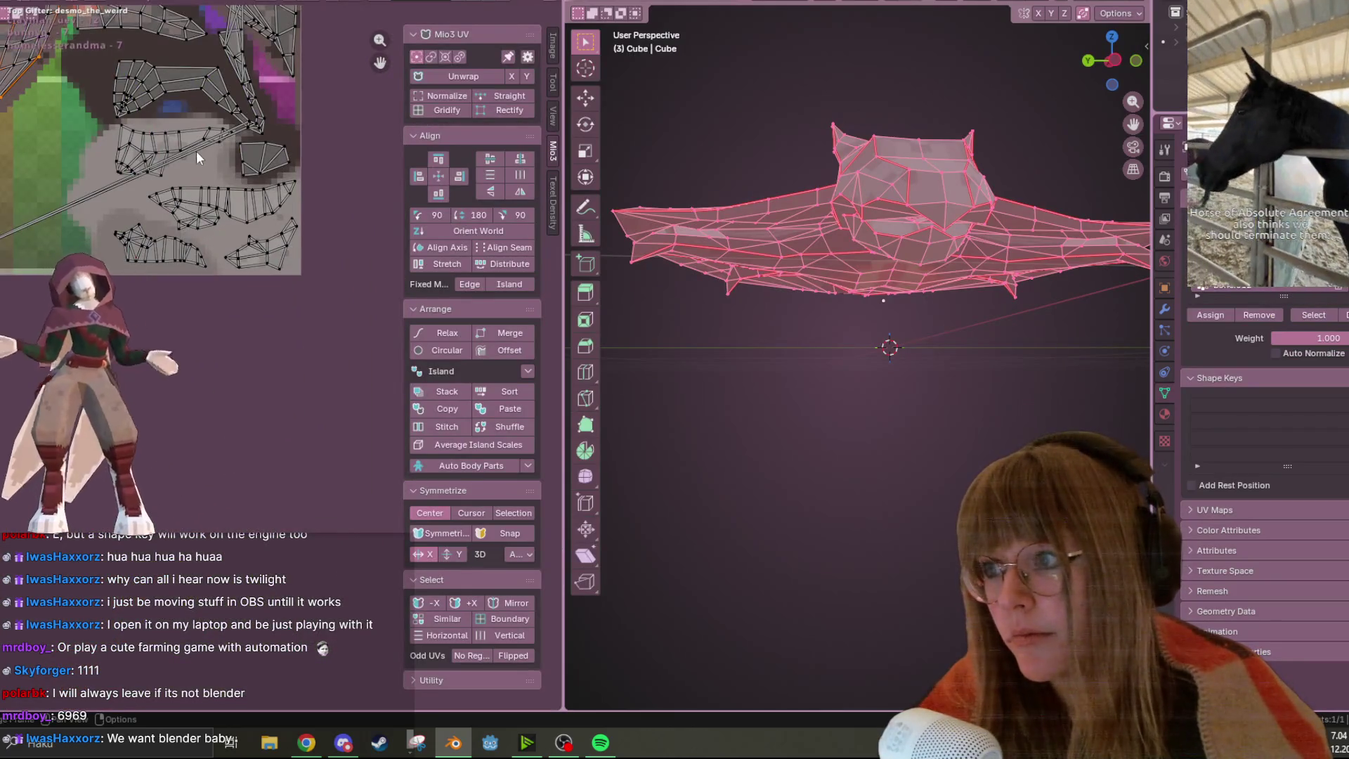
Select the lower-middle UV island and frame it in the UV view
key(l)
middle_drag(216, 142, 271, 231)
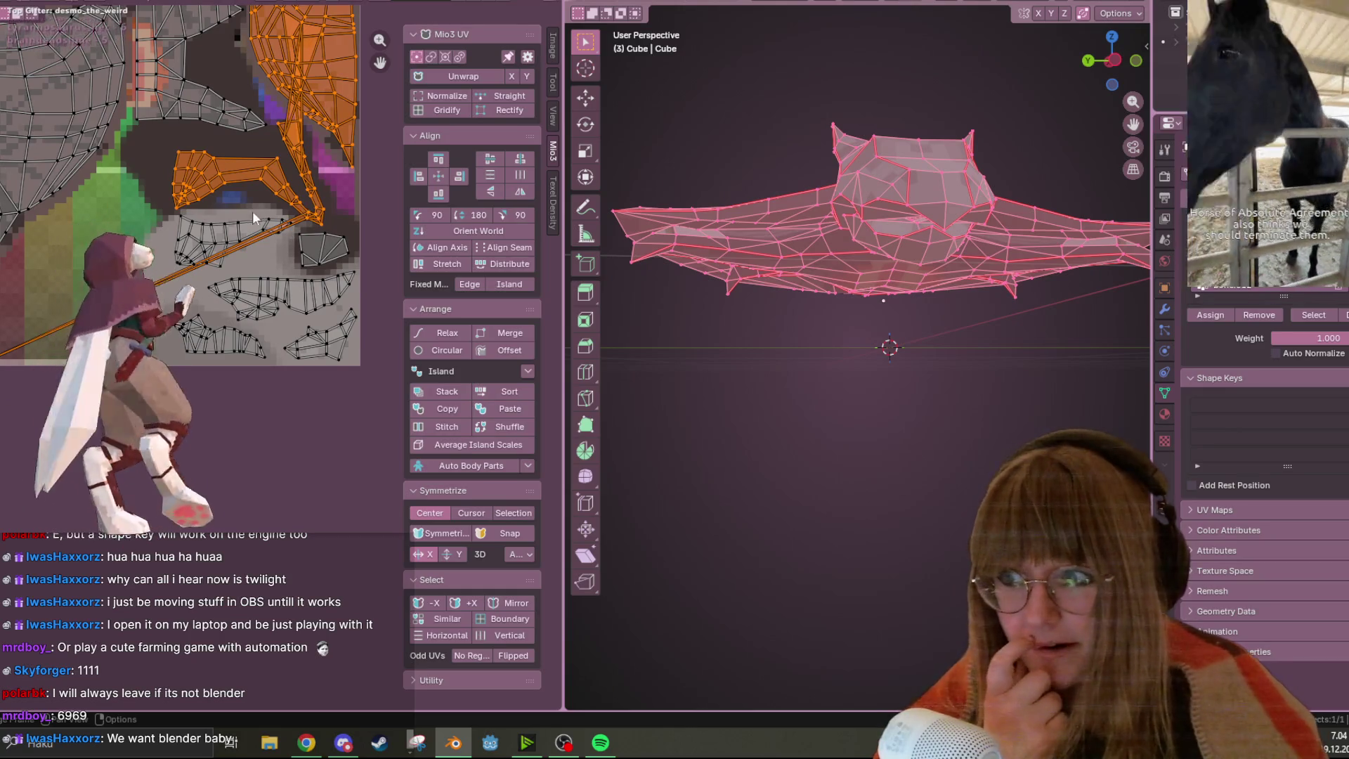
click(219, 229)
key(KP_Decimal)
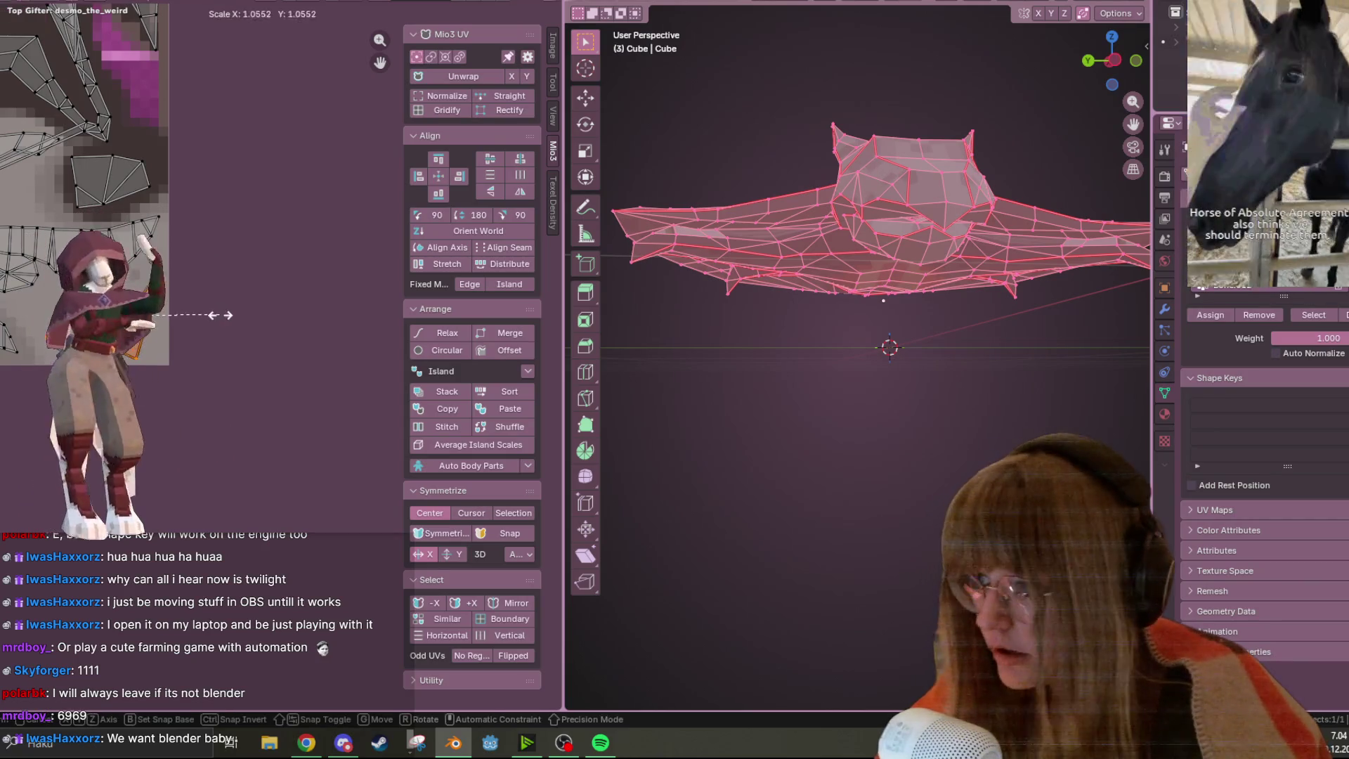
Move the head faces' UV island to a free texture area and return to Texture Paint
click(244, 310)
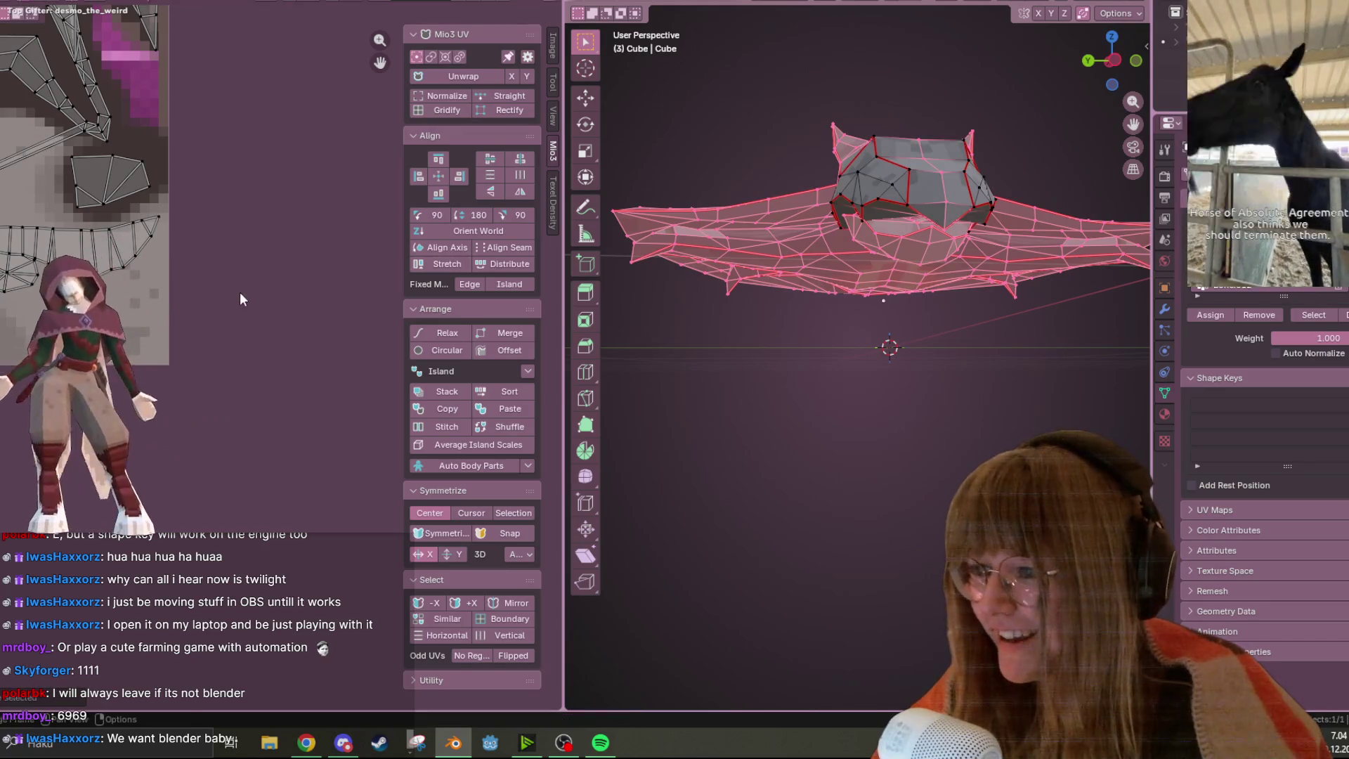
key(ctrl+z)
middle_drag(220, 275, 372, 377)
key(g)
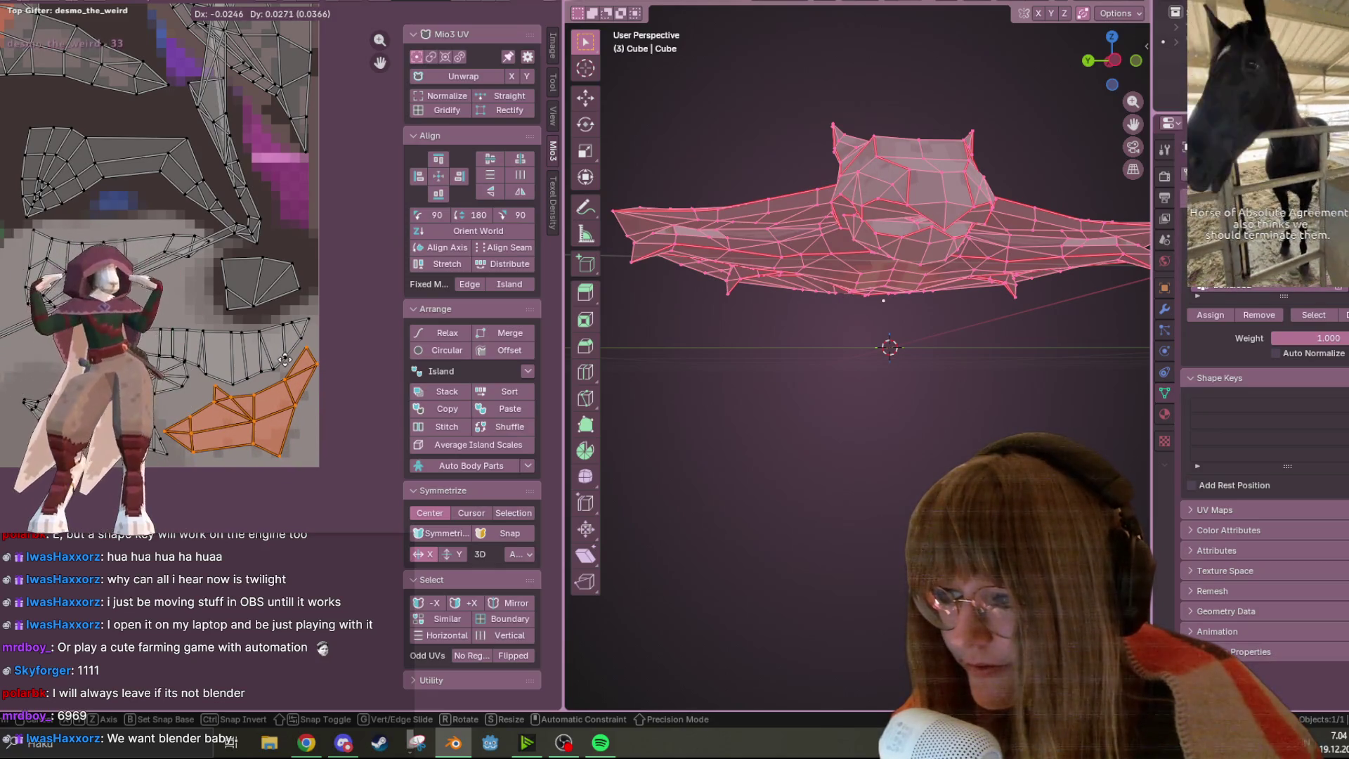
click(285, 362)
scroll(286, 359, down, 2)
scroll(271, 263, up, 3)
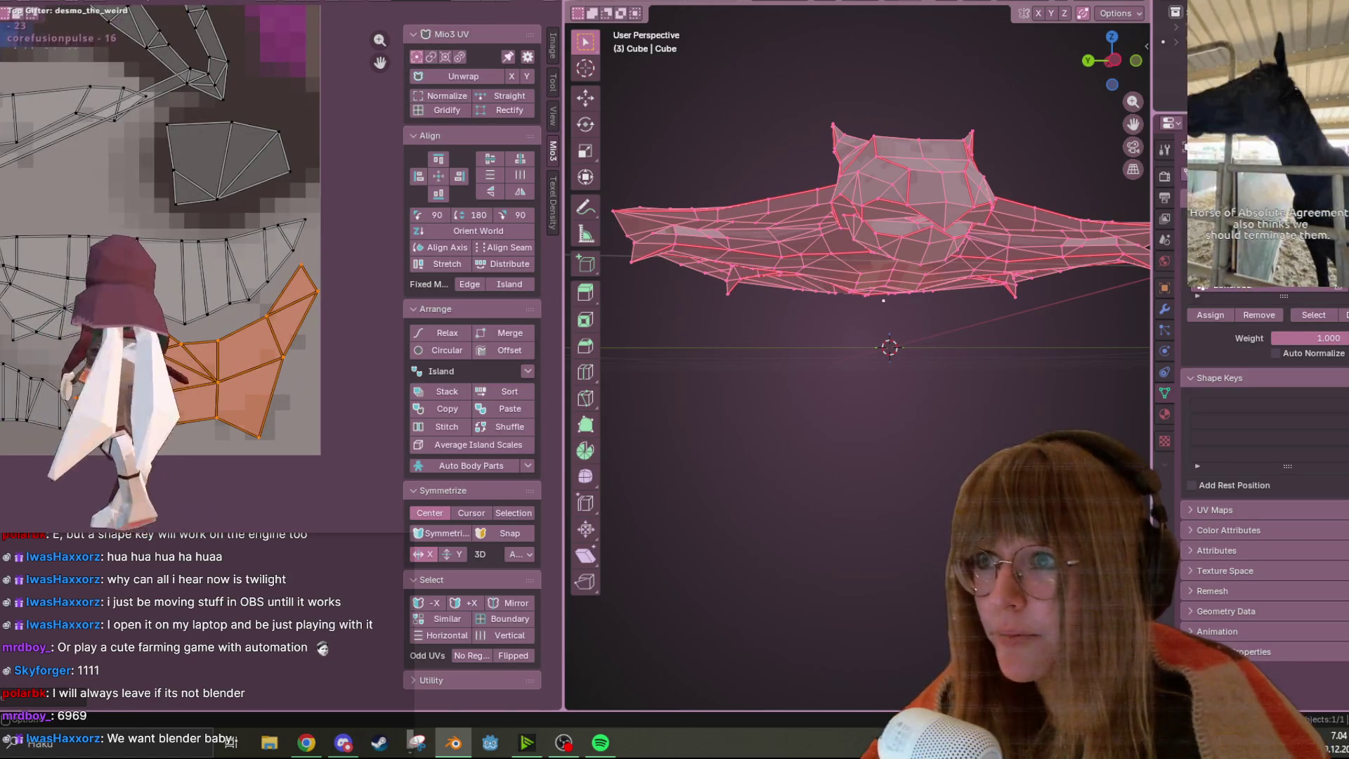
click(432, 5)
scroll(328, 374, up, 3)
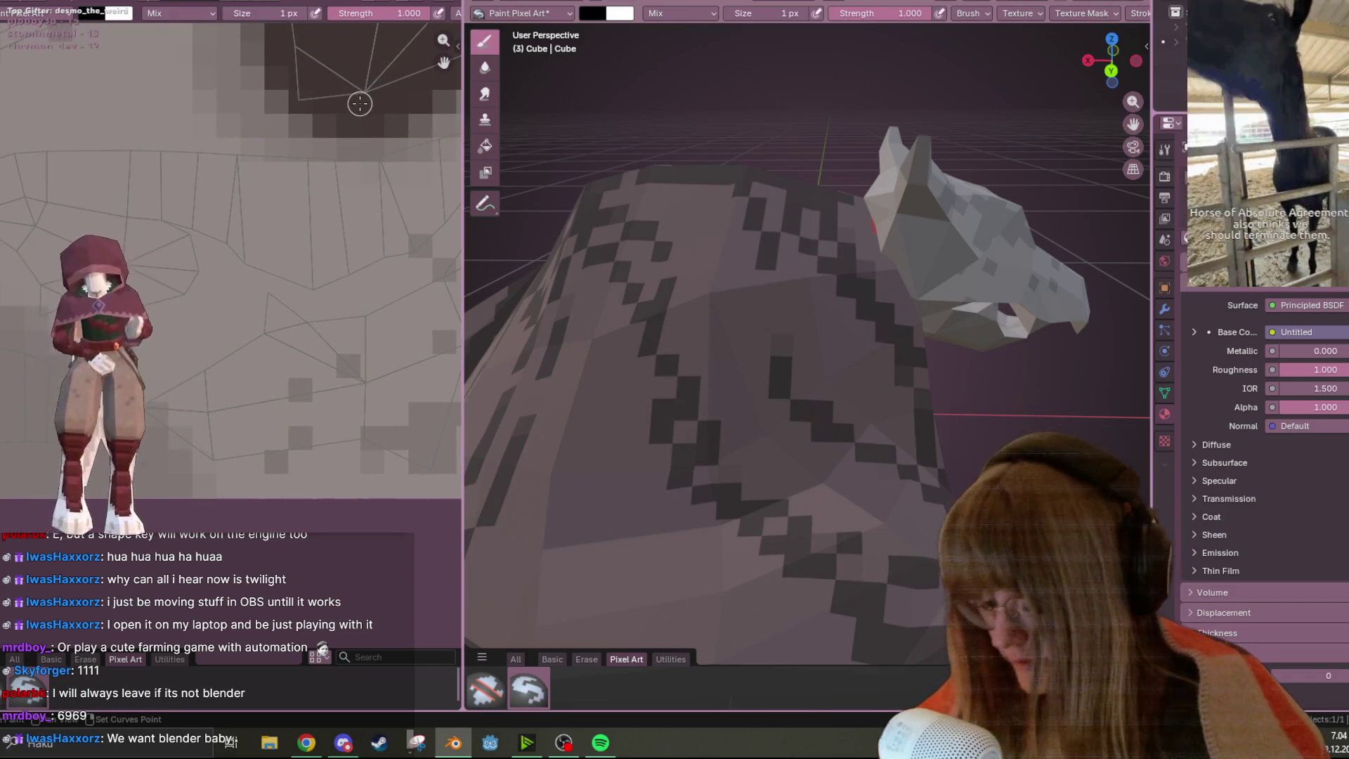
middle_drag(403, 265, 293, 233)
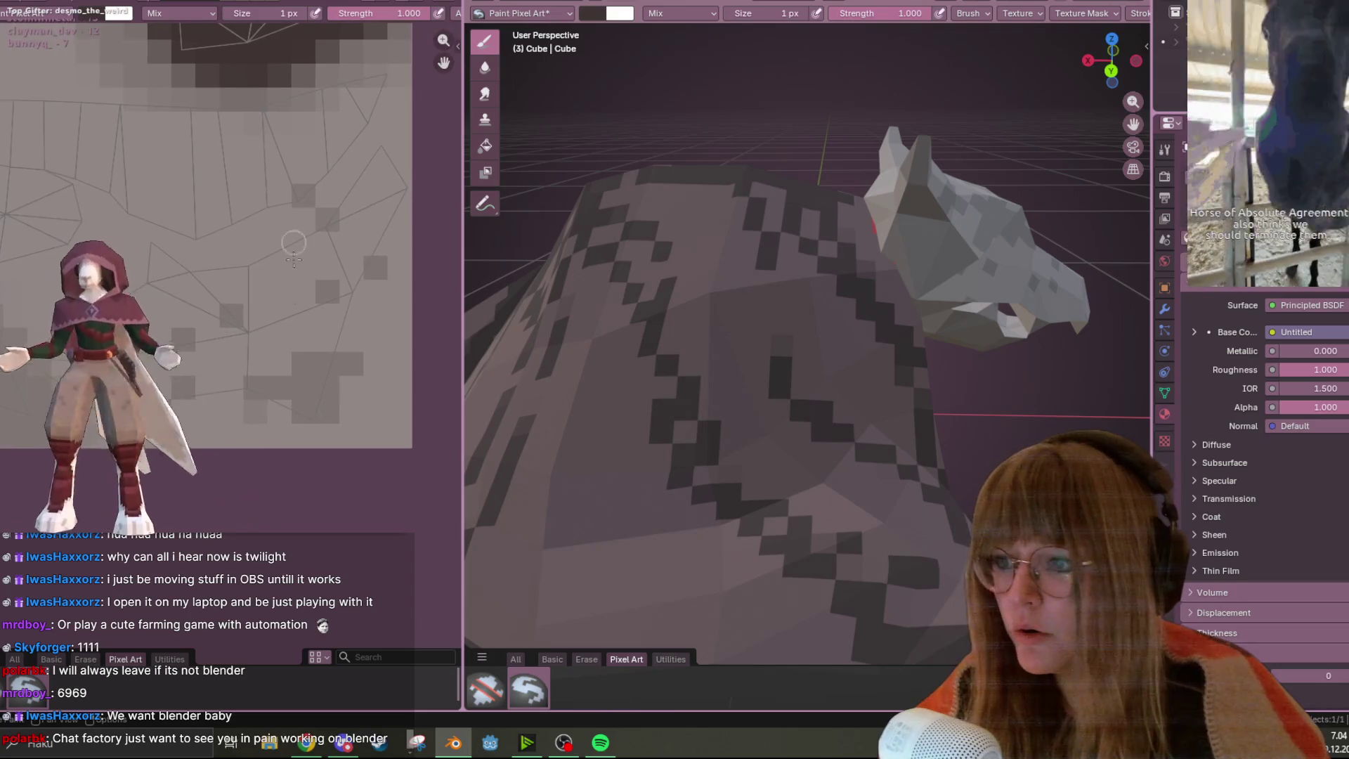
middle_drag(224, 316, 272, 325)
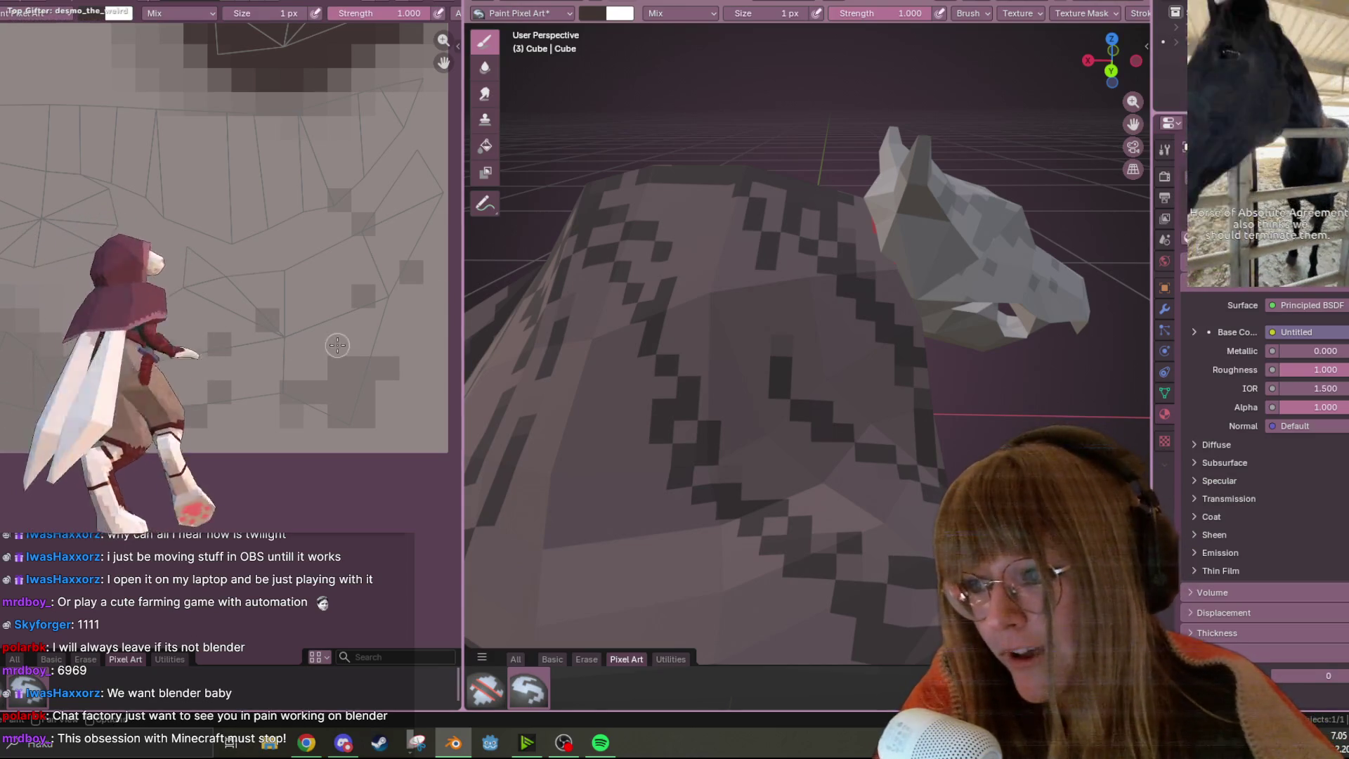
middle_drag(284, 351, 258, 354)
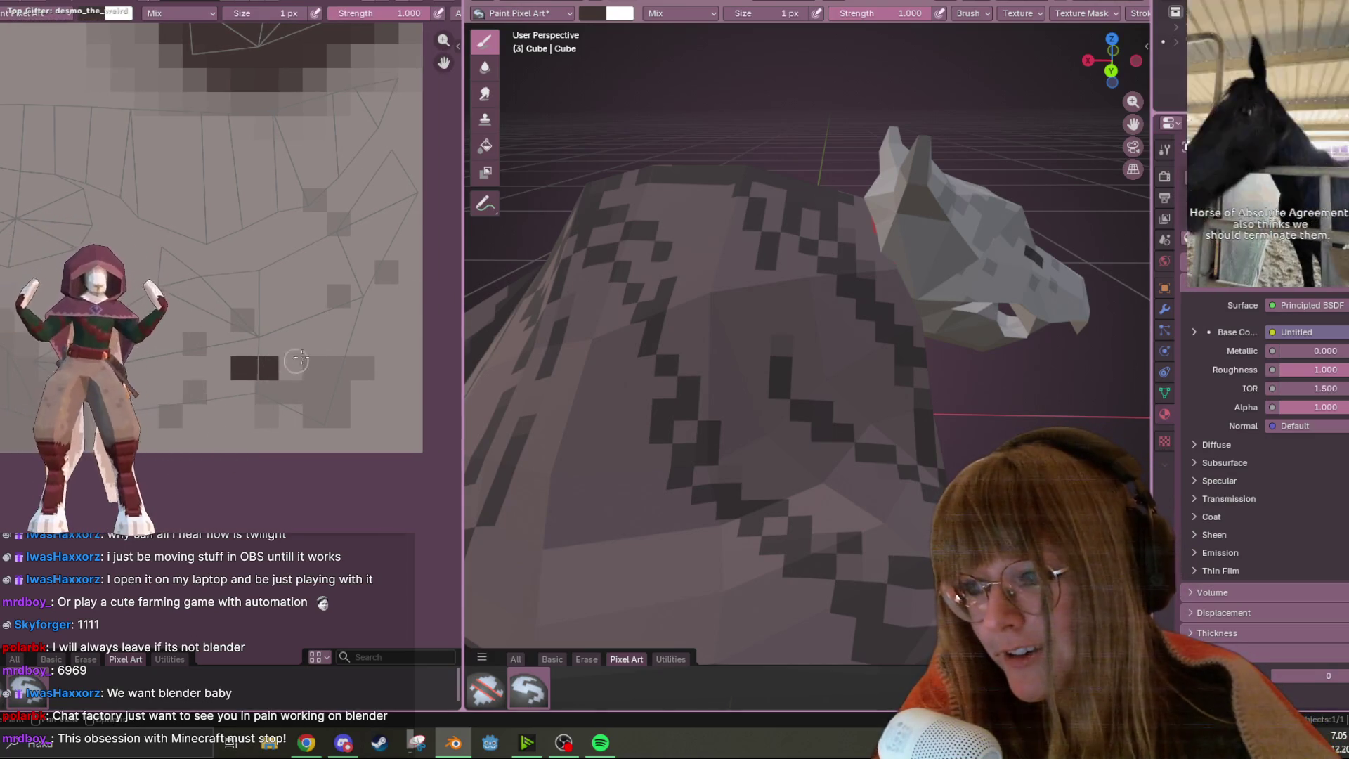
middle_drag(616, 295, 857, 244)
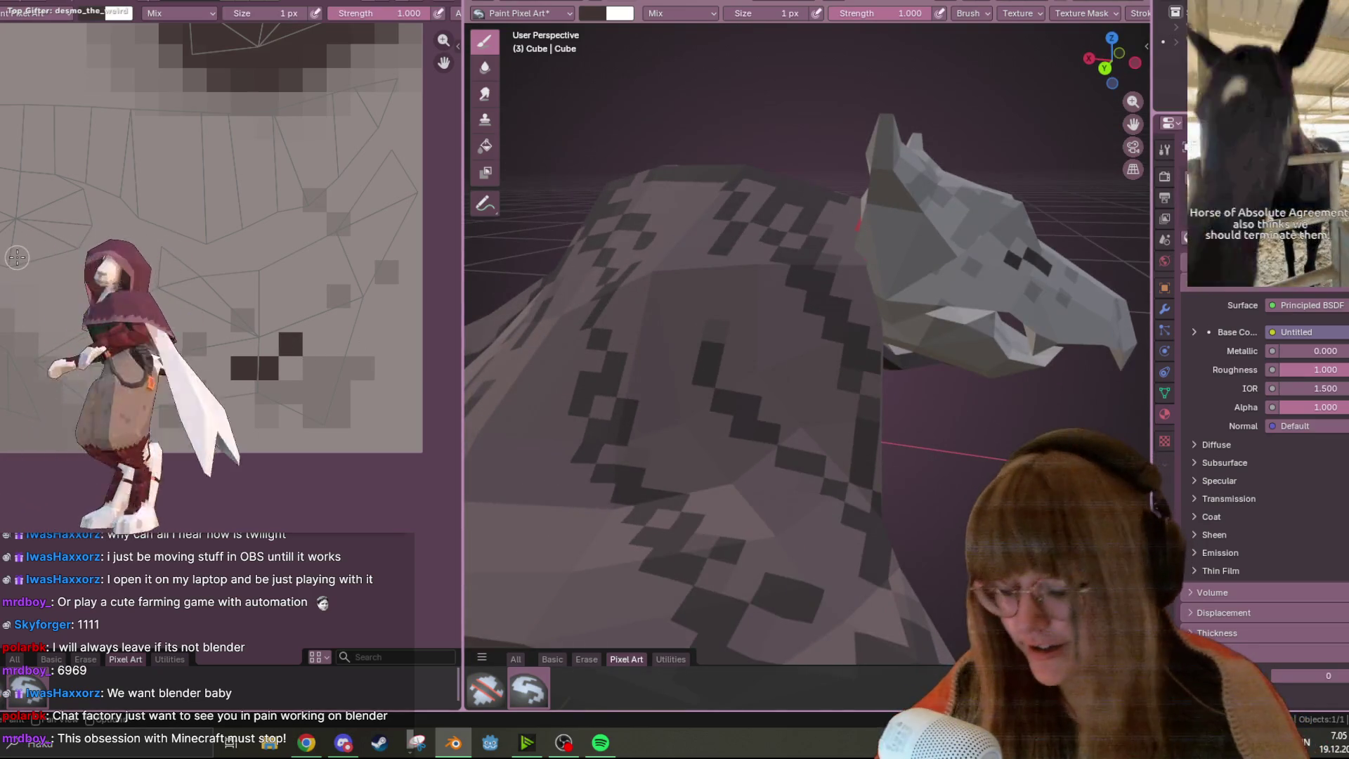
key(ctrl+z)
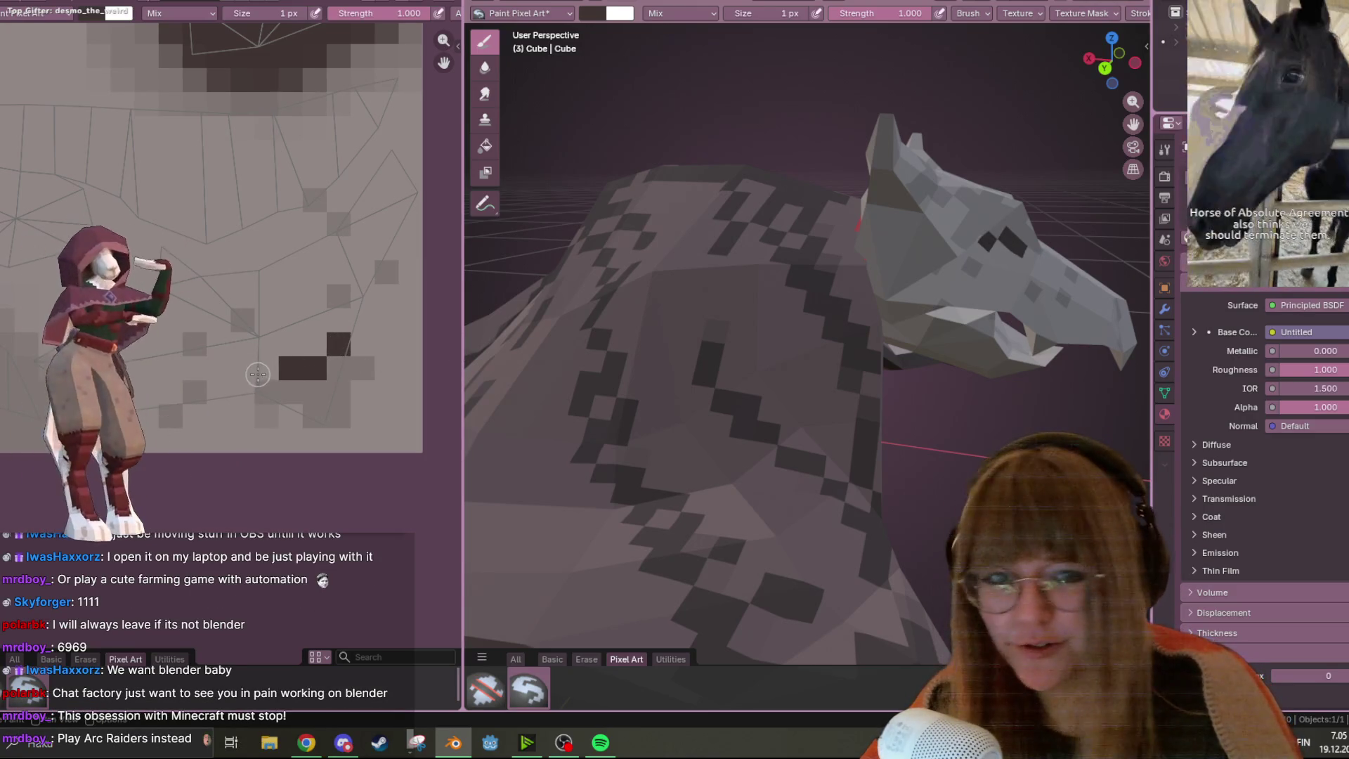
middle_drag(765, 295, 703, 362)
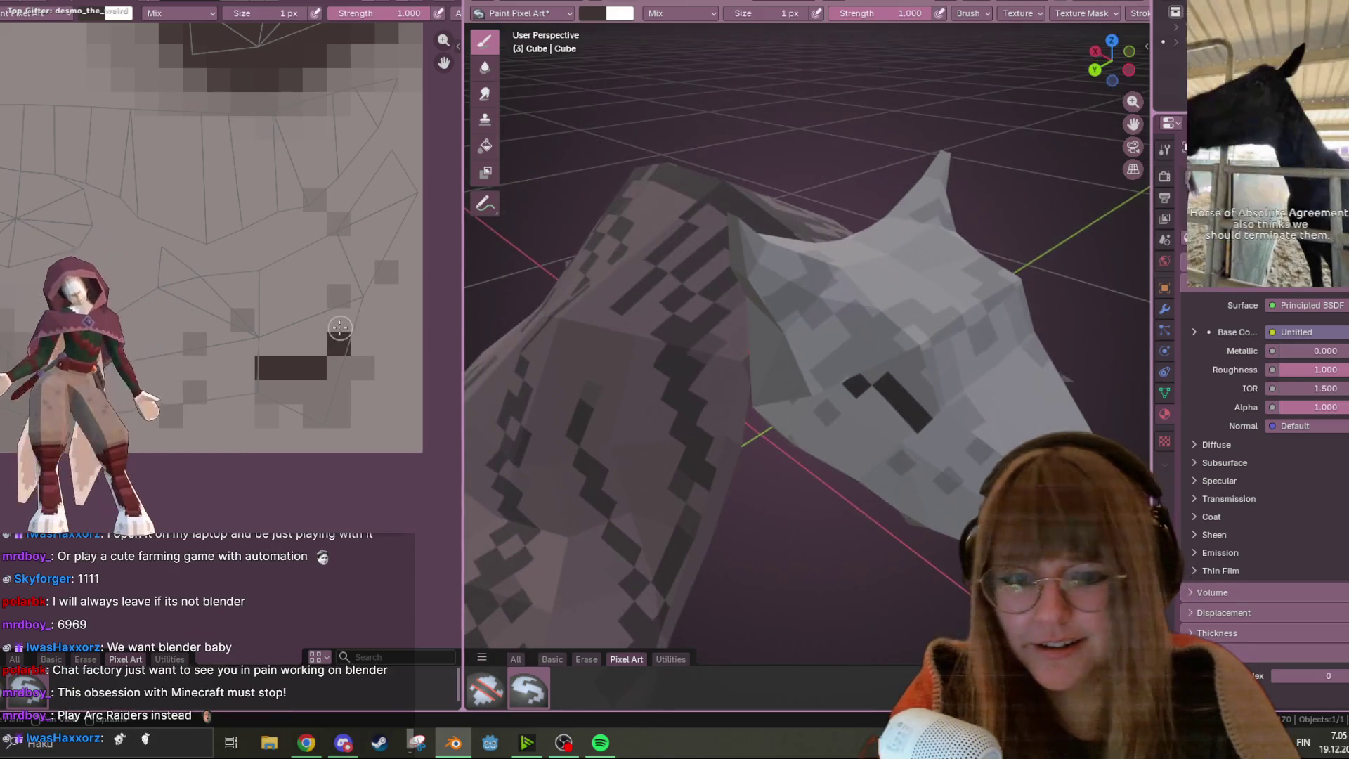
scroll(342, 360, down, 3)
mouse_move(830, 330)
middle_down()
mouse_move(904, 303)
mouse_move(934, 309)
mouse_move(892, 324)
middle_up()
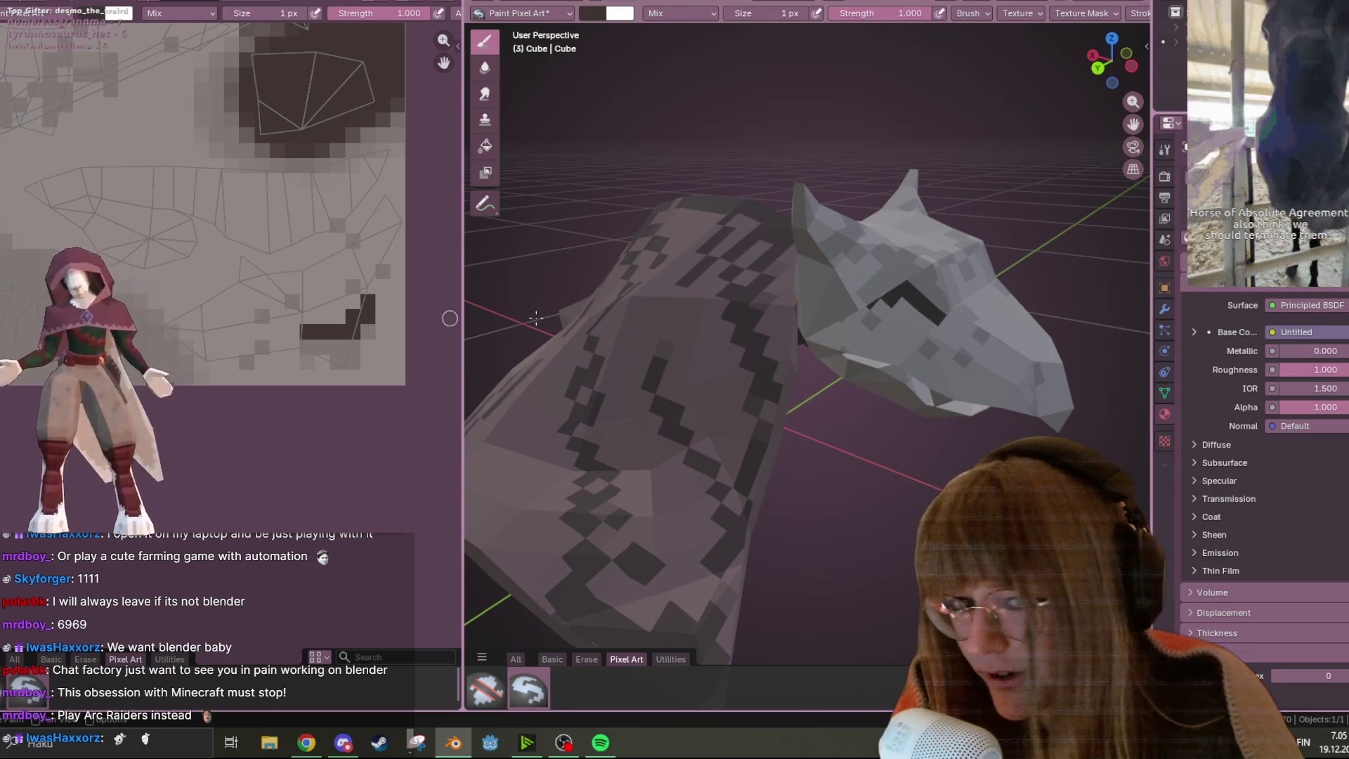
middle_drag(843, 320, 1018, 322)
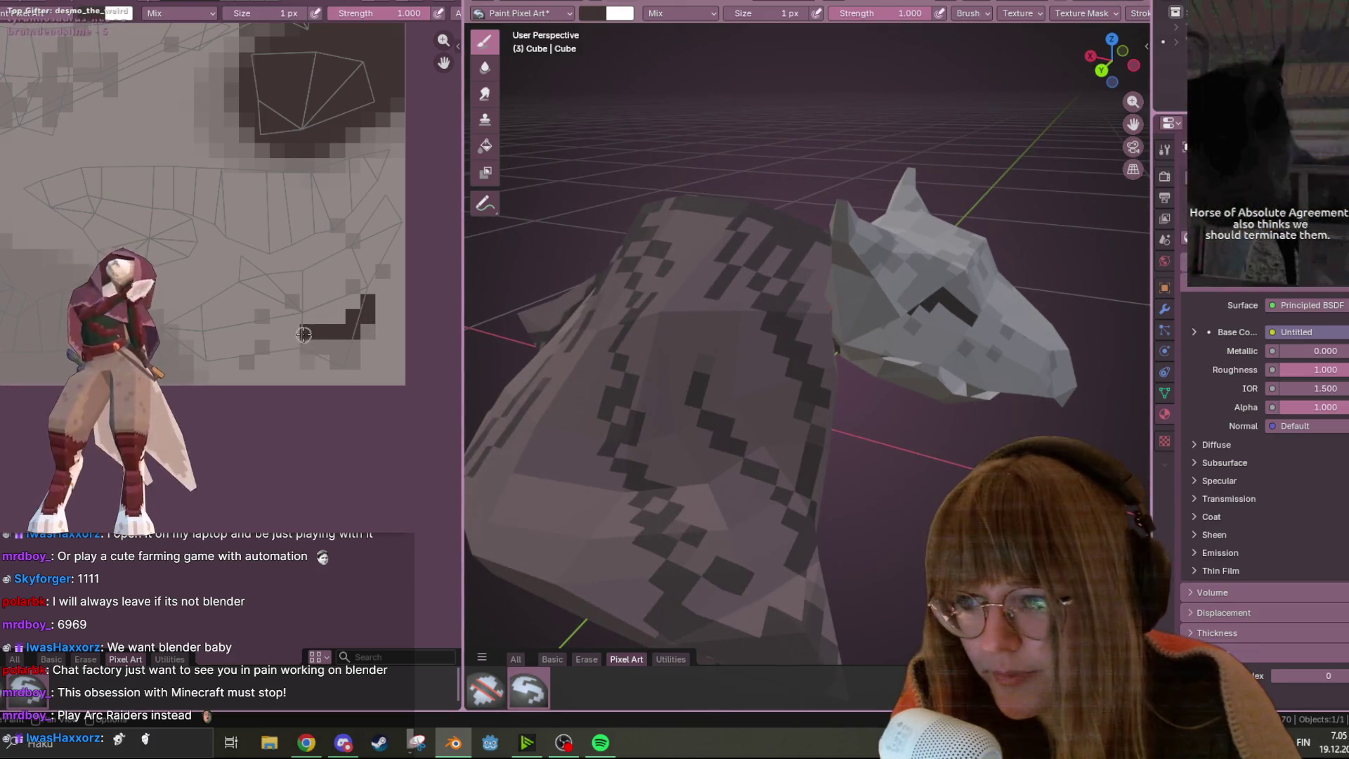
mouse_move(906, 295)
middle_down()
mouse_move(844, 233)
mouse_move(626, 313)
middle_up()
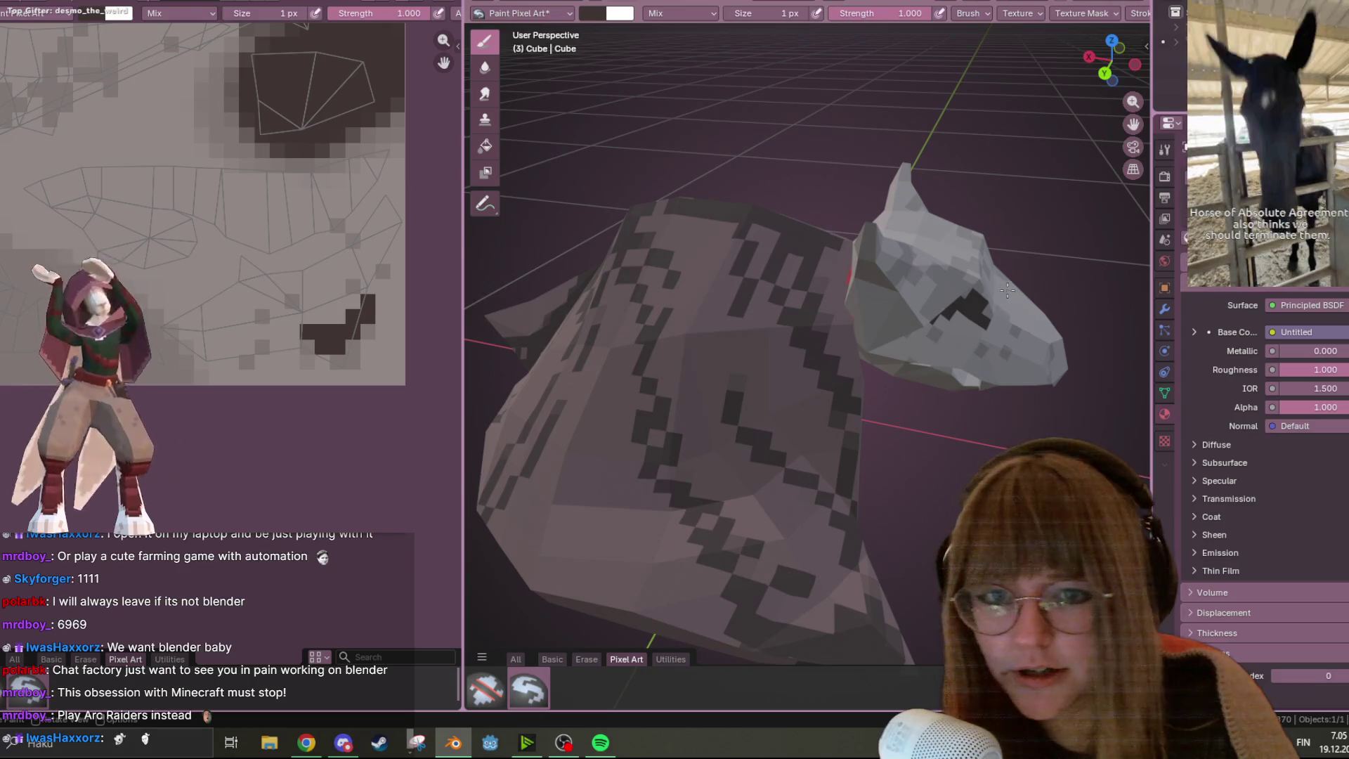
middle_drag(956, 304, 924, 255)
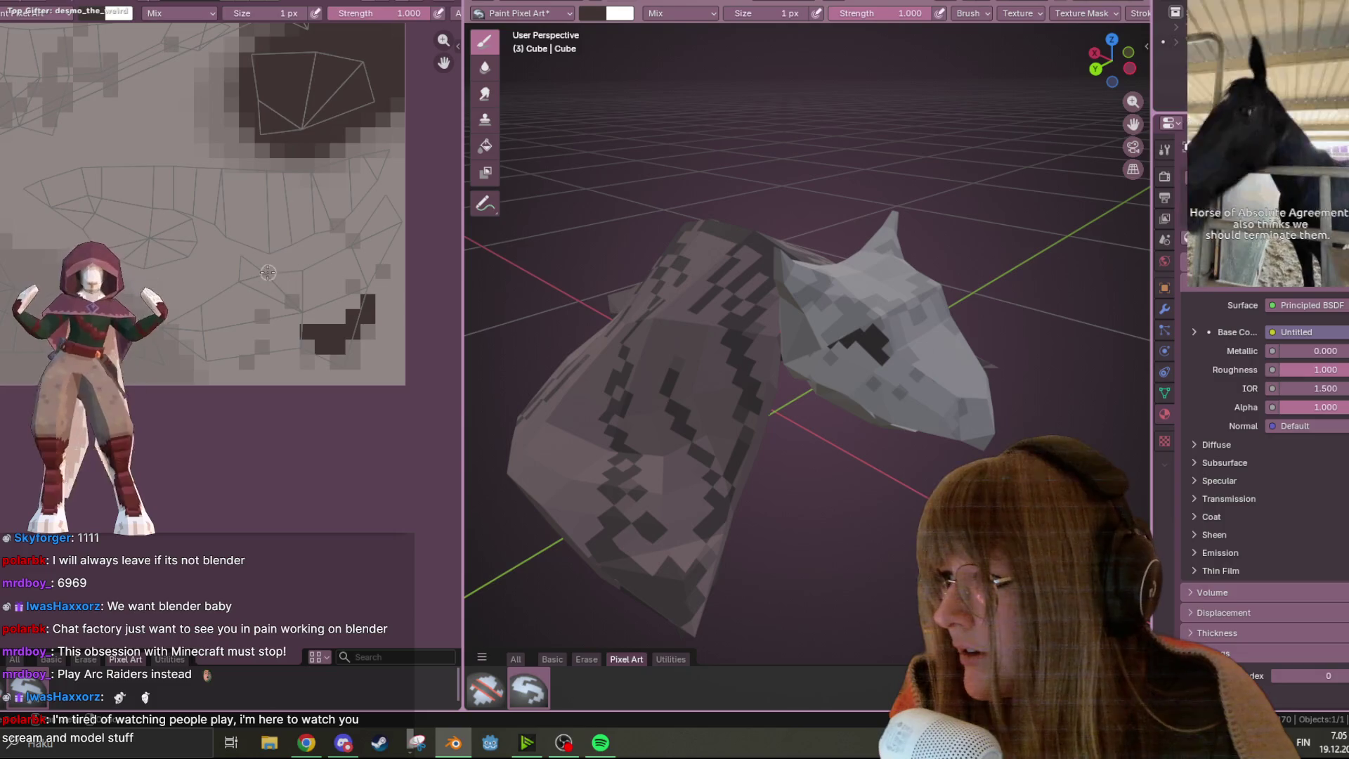
scroll(268, 271, down, 1)
scroll(284, 264, up, 1)
scroll(368, 208, down, 3)
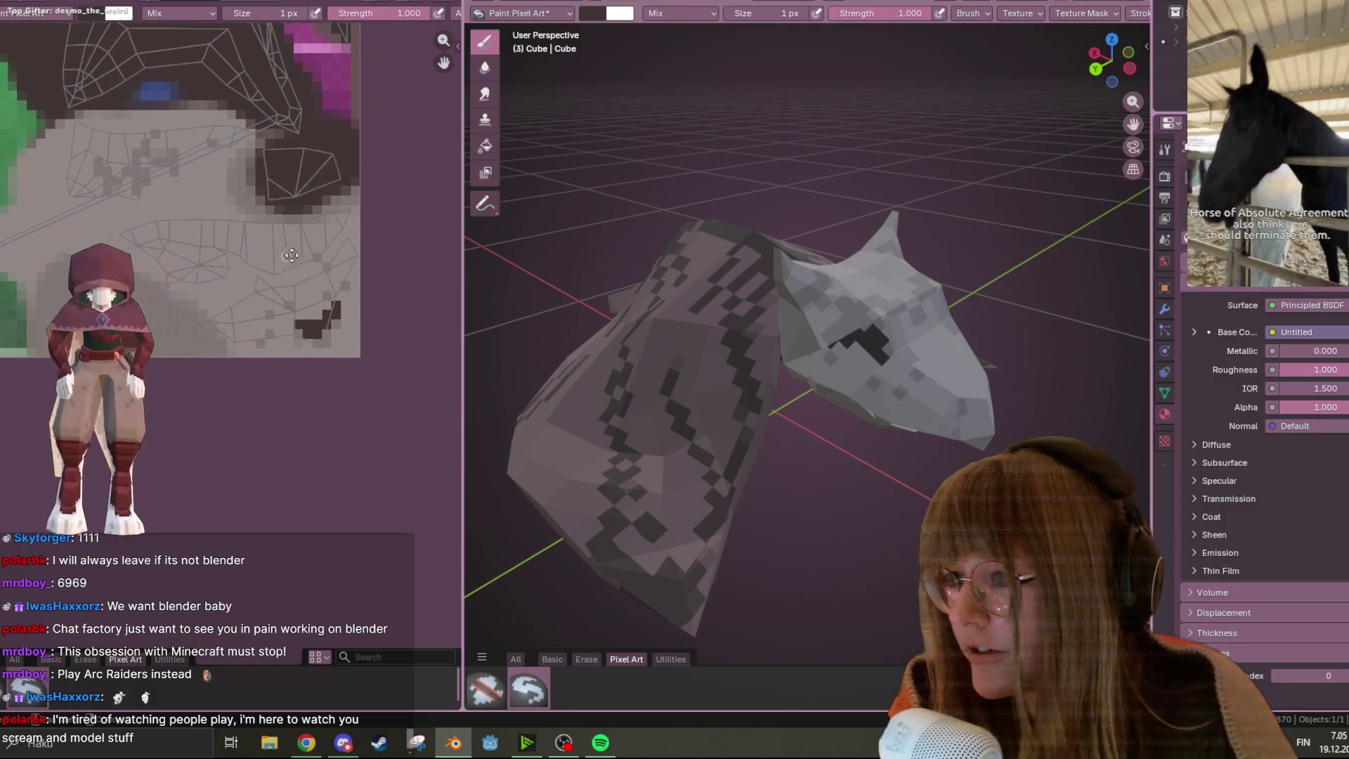
Zoom the texture view onto the dark patches near the eye area and check the paint colour
scroll(367, 208, down, 3)
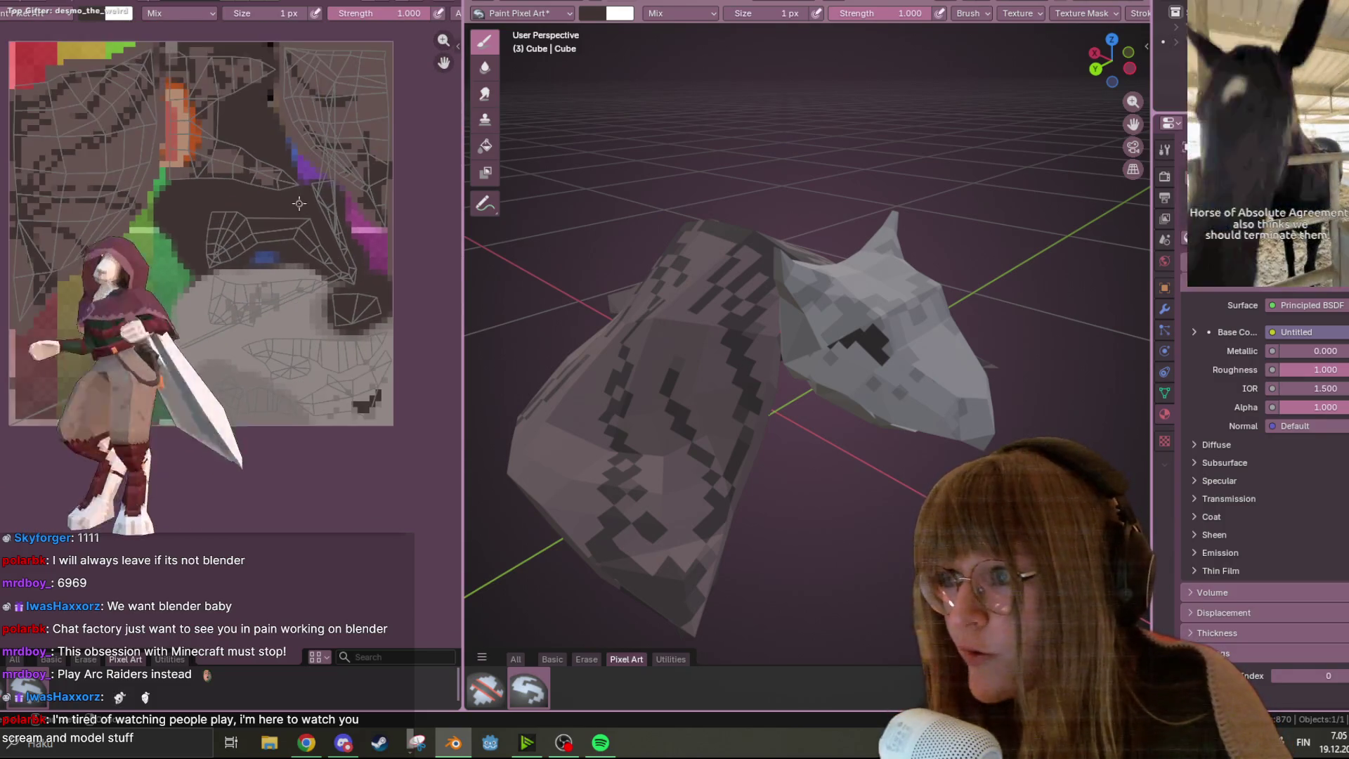
scroll(330, 303, up, 1)
middle_drag(330, 304, 339, 209)
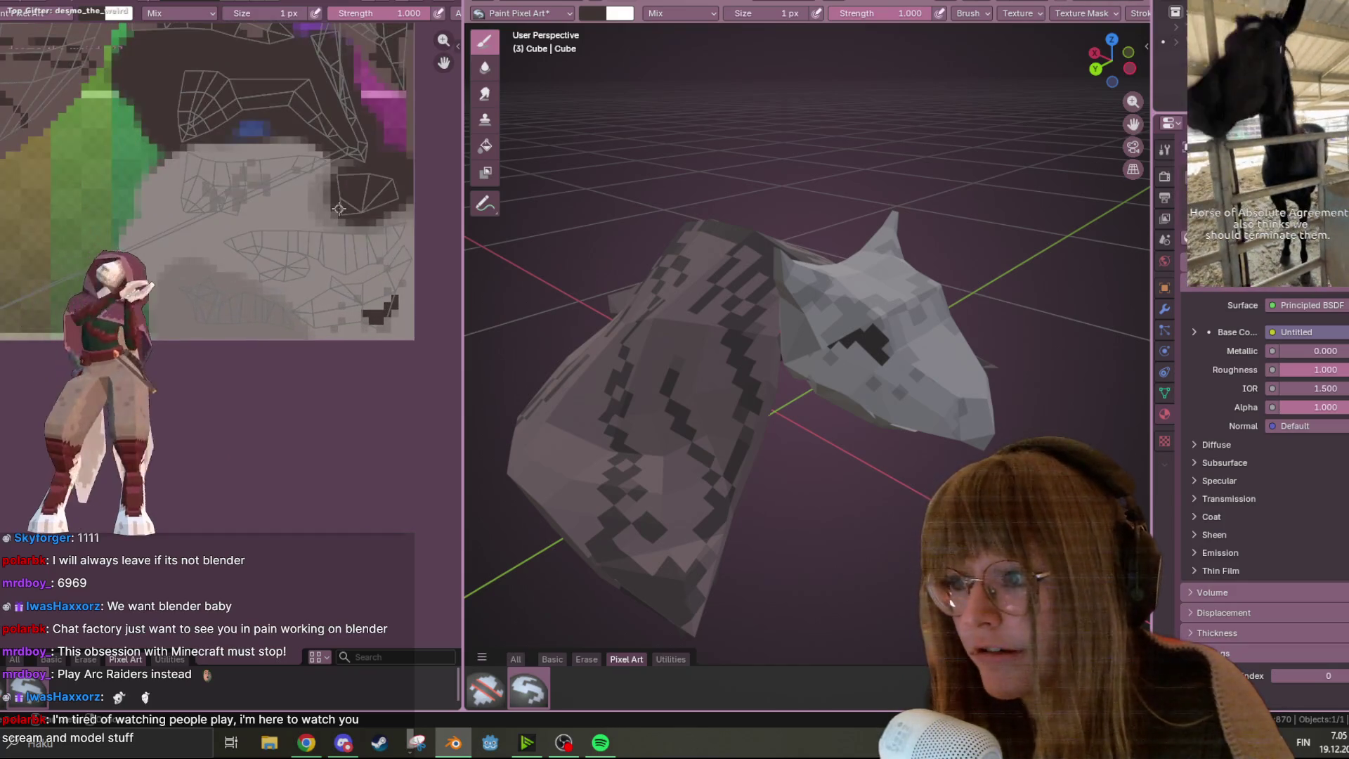
scroll(318, 274, up, 1)
middle_drag(317, 274, 205, 276)
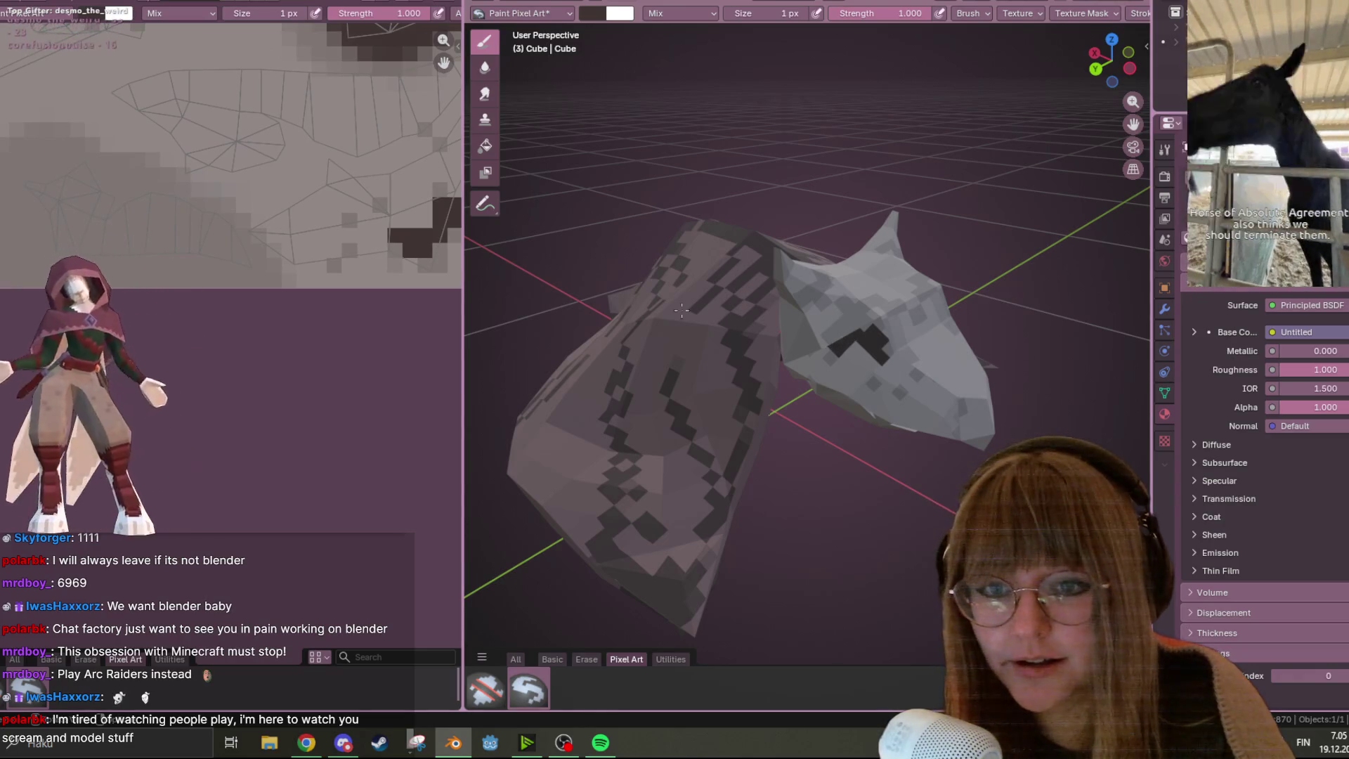
middle_drag(380, 275, 365, 378)
middle_drag(230, 102, 263, 226)
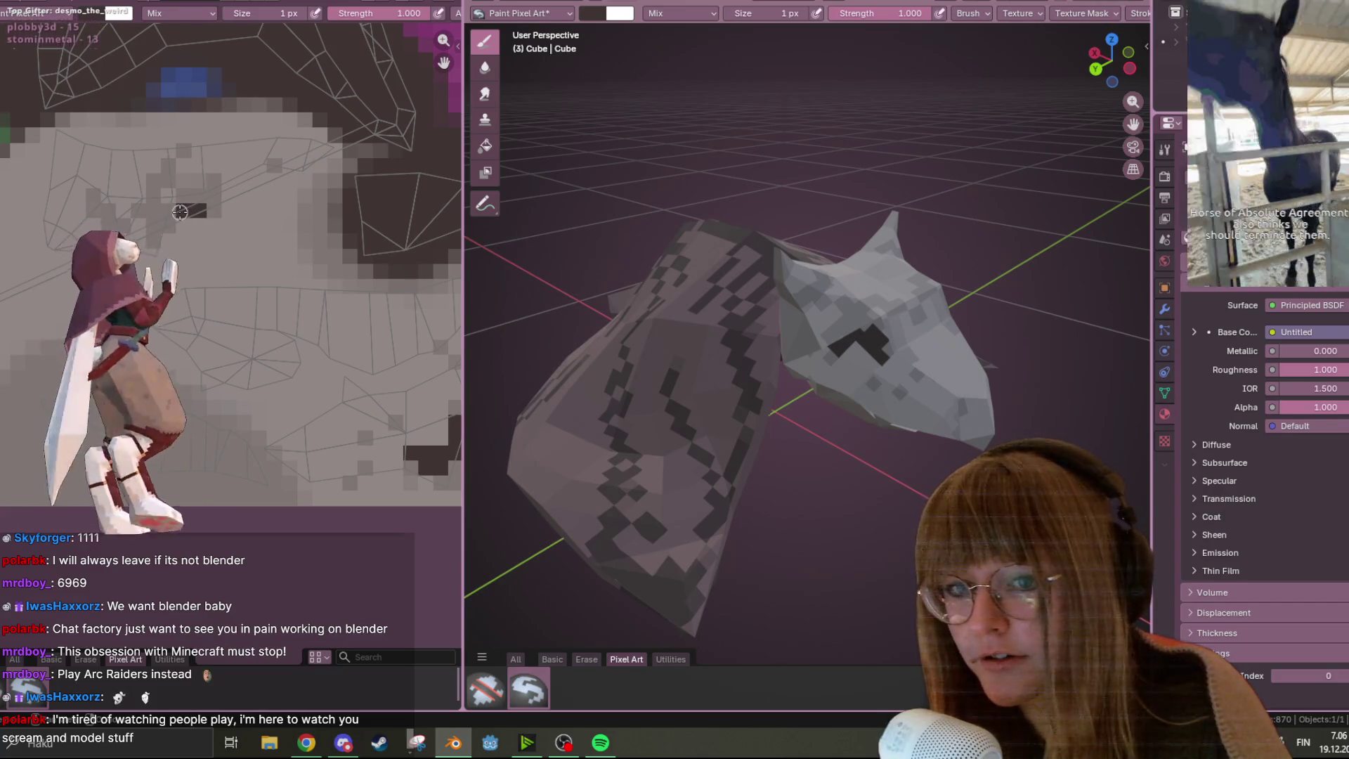
scroll(197, 205, down, 1)
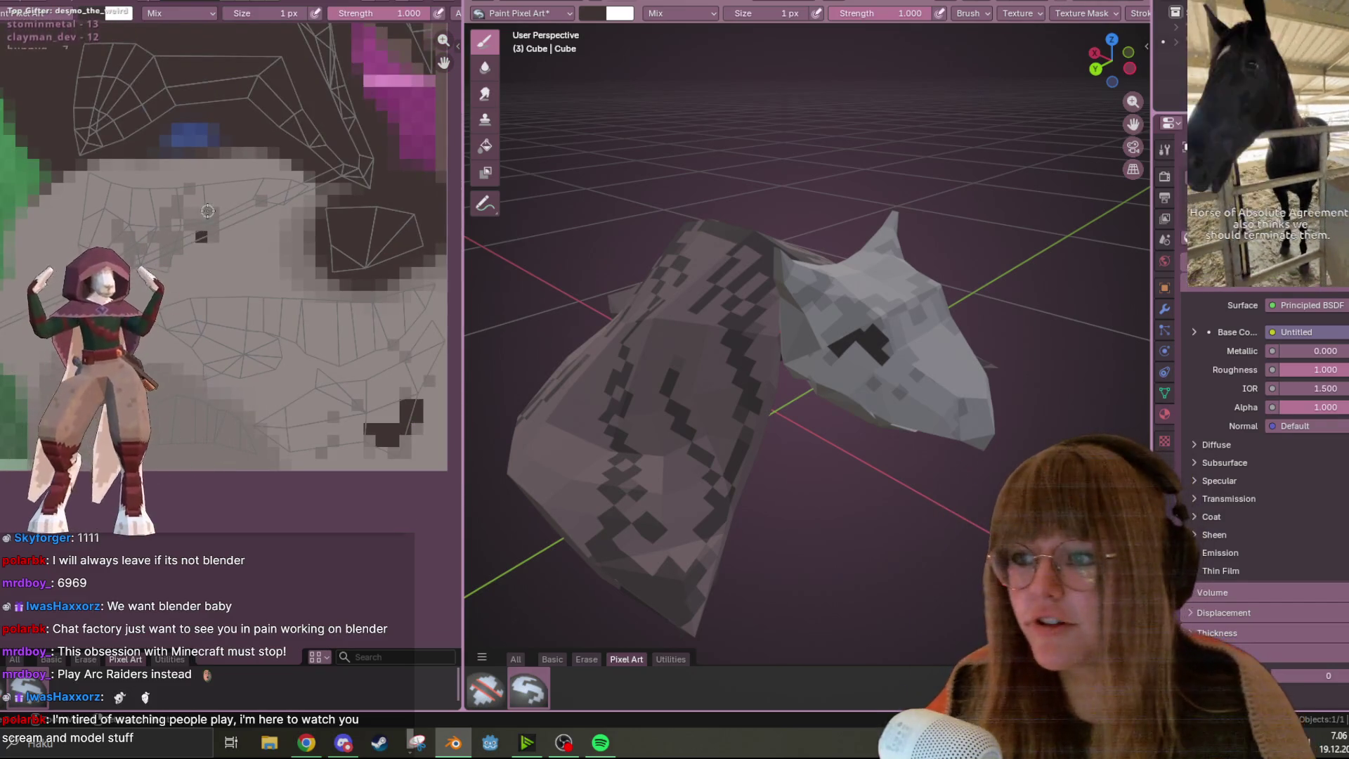
scroll(306, 356, up, 2)
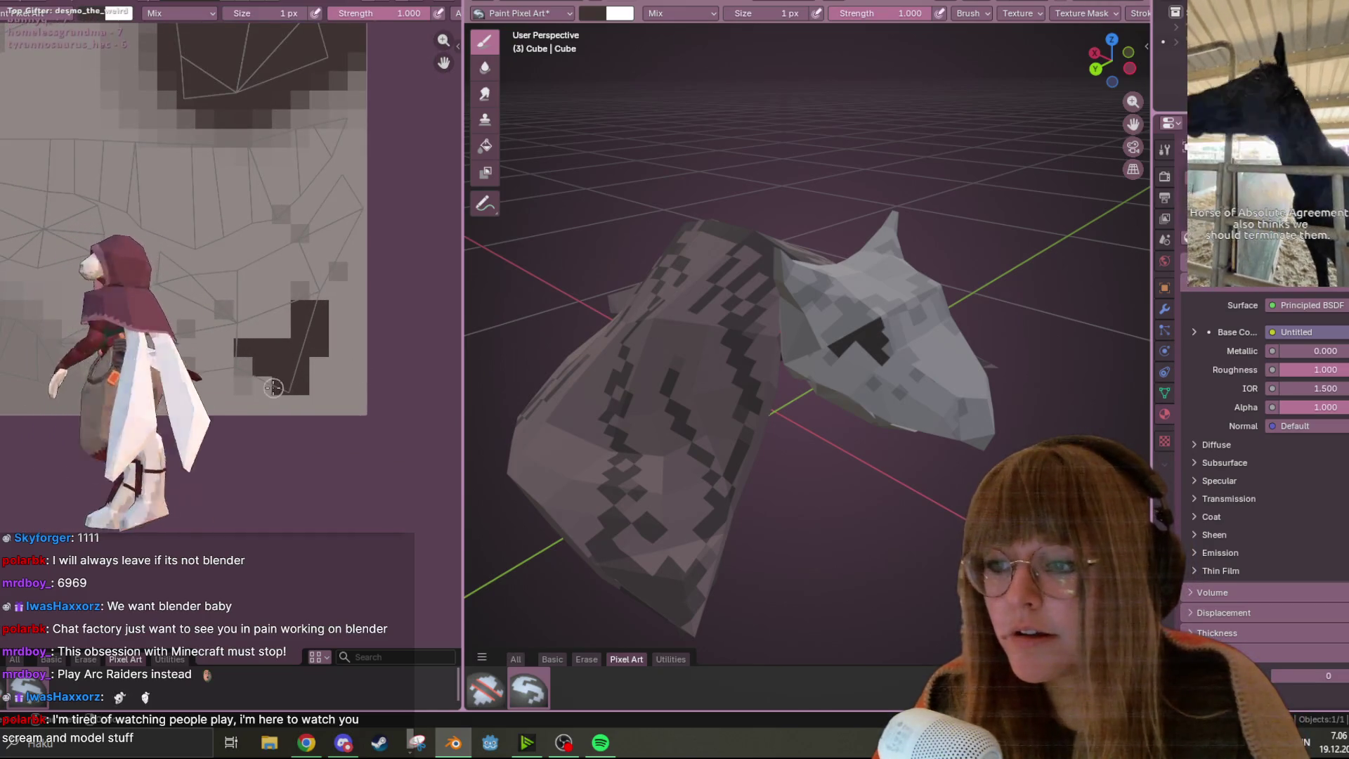
middle_drag(703, 310, 770, 291)
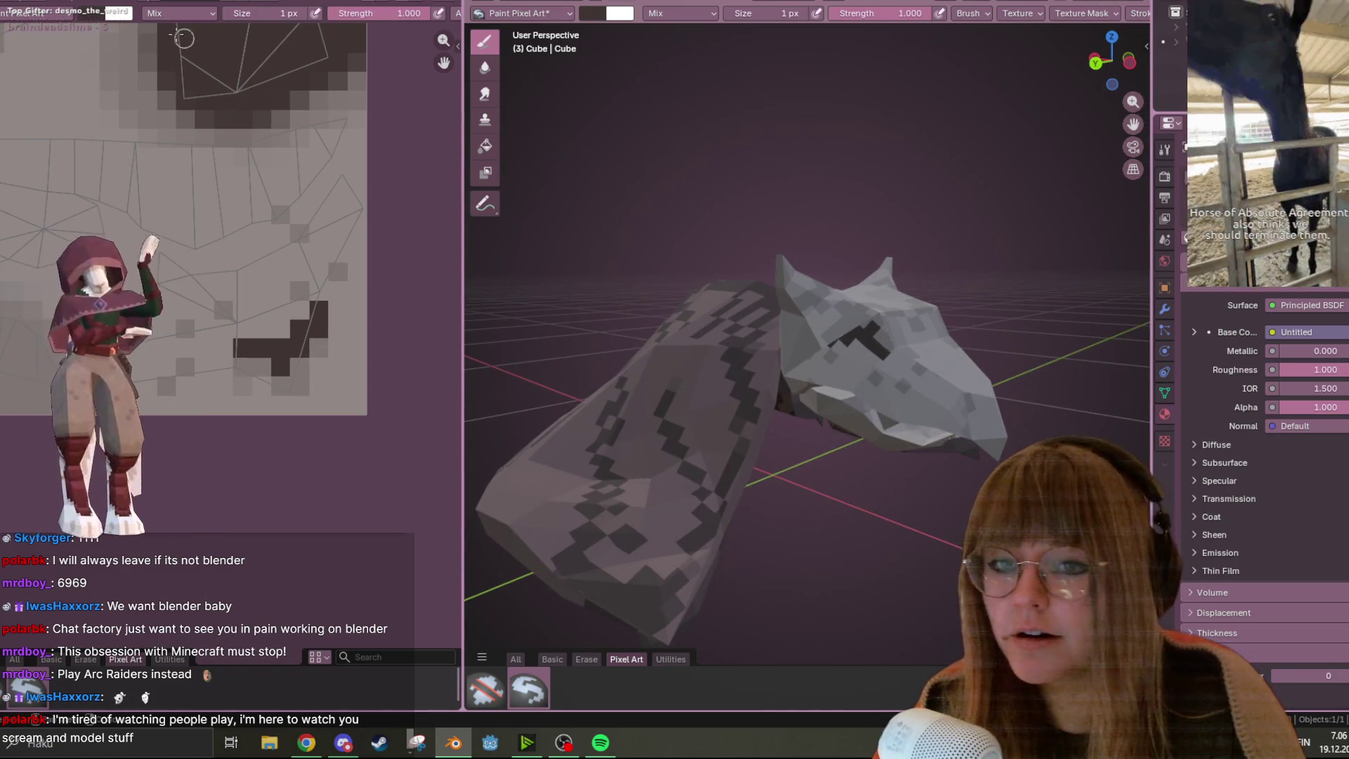
click(92, 17)
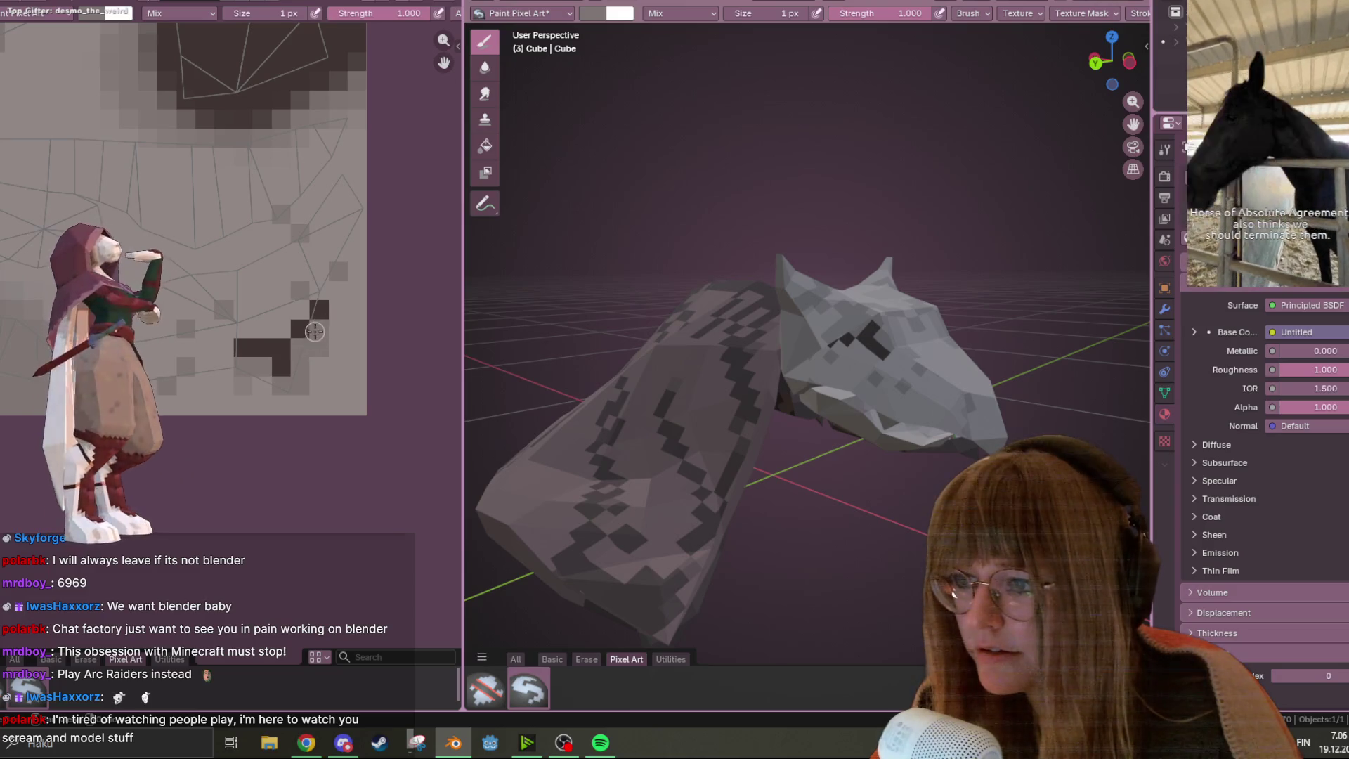
Paint over three stray dark pixels with light fur colour, then sample the dark colour
click(300, 329)
click(319, 310)
click(281, 366)
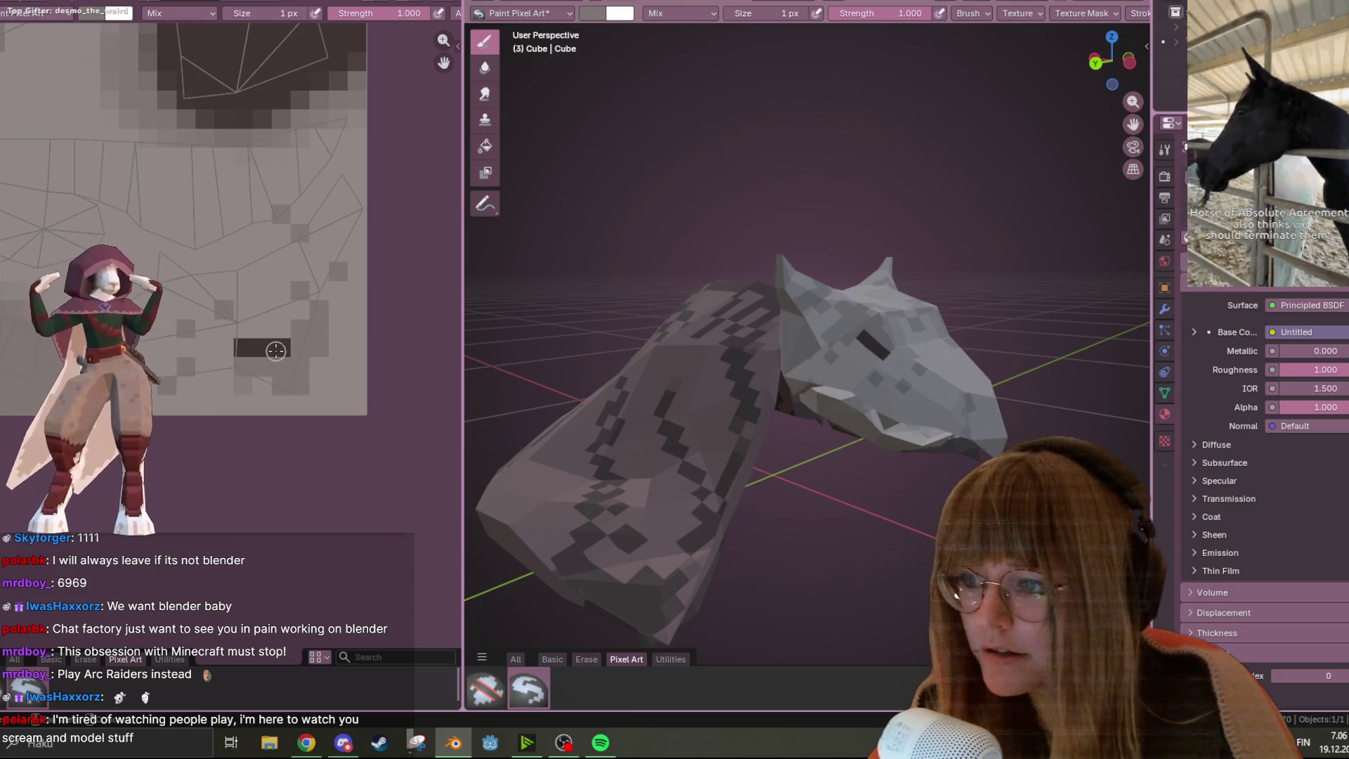
key(s)
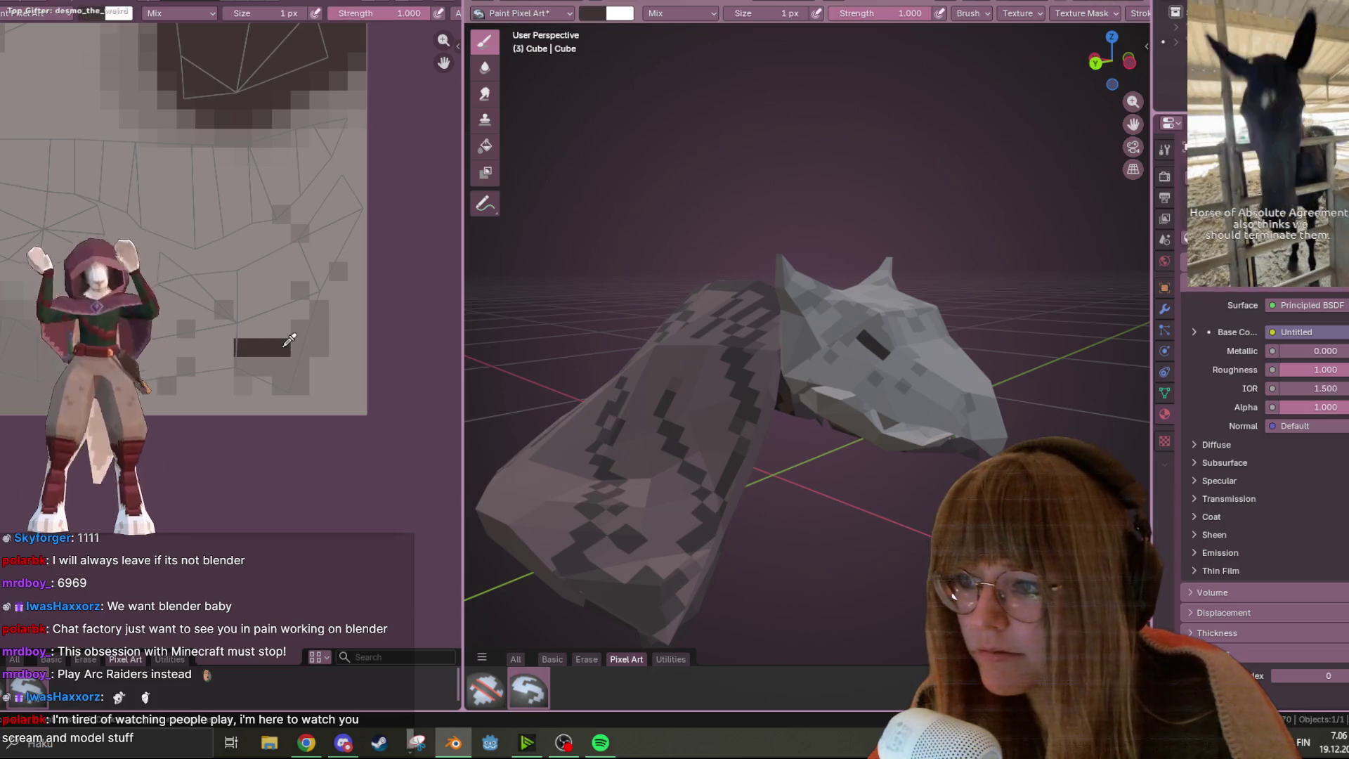
mouse_move(859, 311)
middle_down()
mouse_move(892, 312)
mouse_move(858, 311)
middle_up()
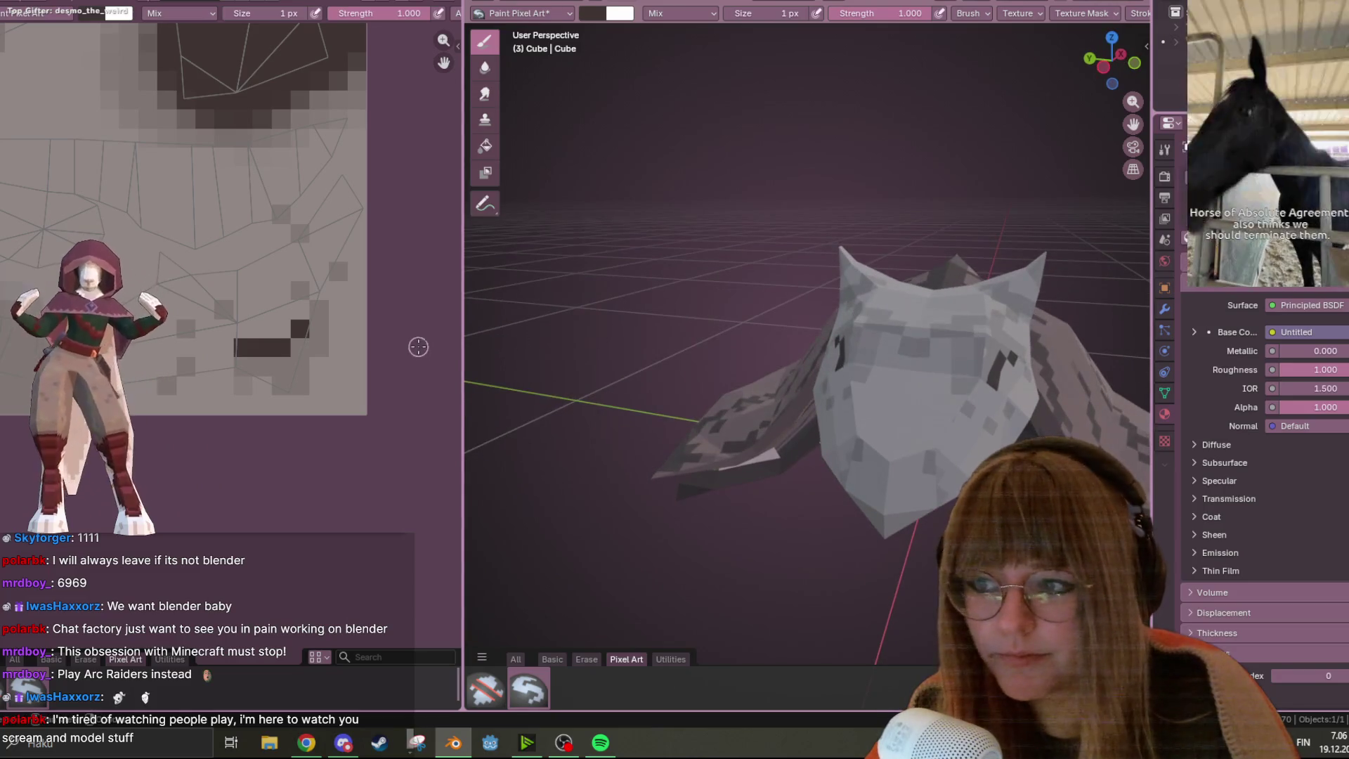
Nudge the selected UV island slightly on the pixel texture, then return to Texture Paint
key(ctrl+Page_Up)
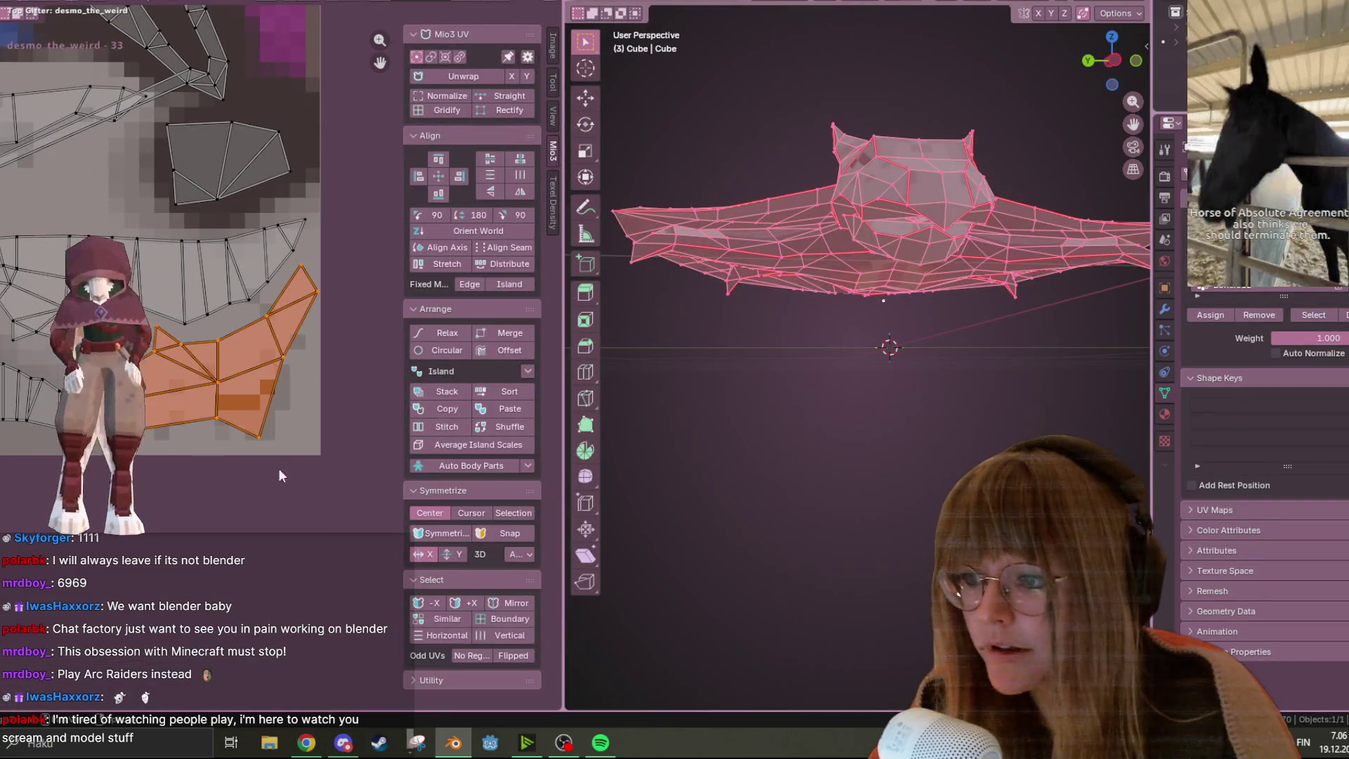
key(g)
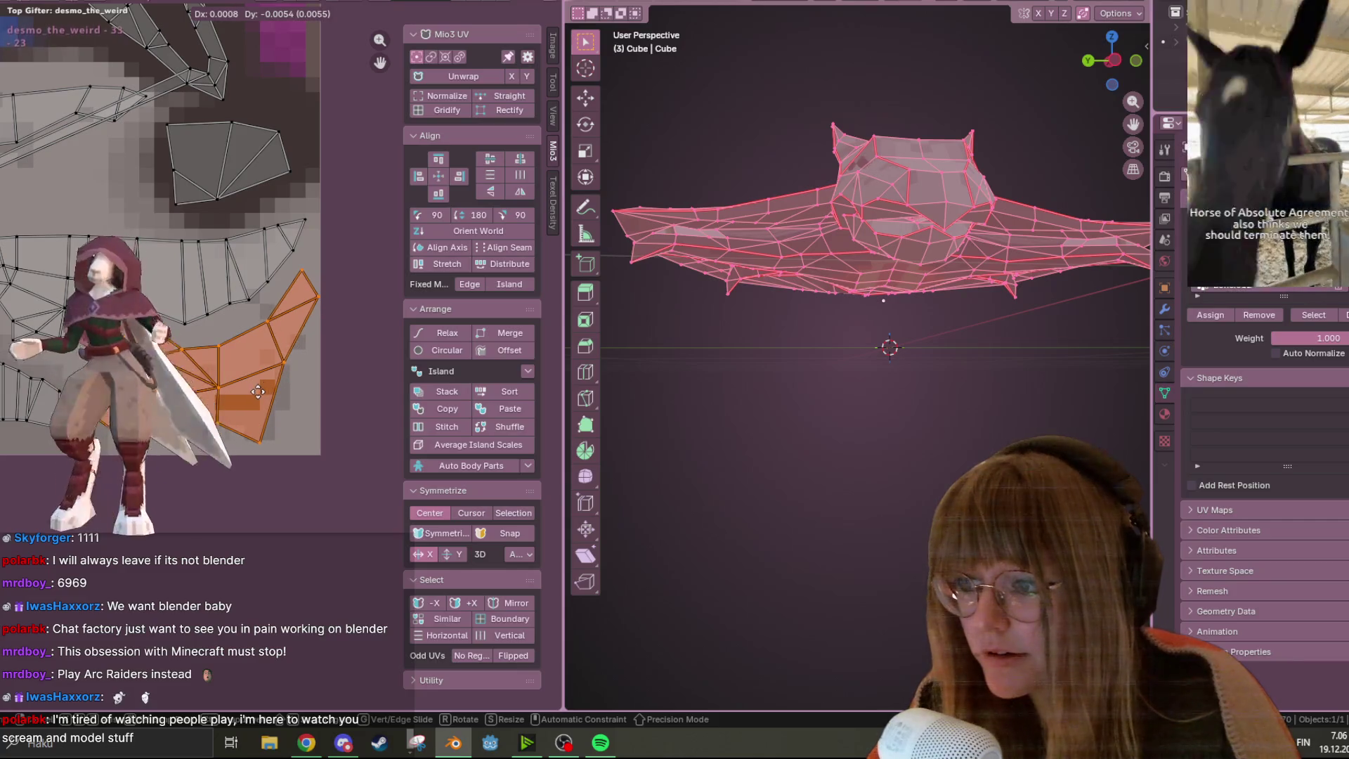
click(262, 391)
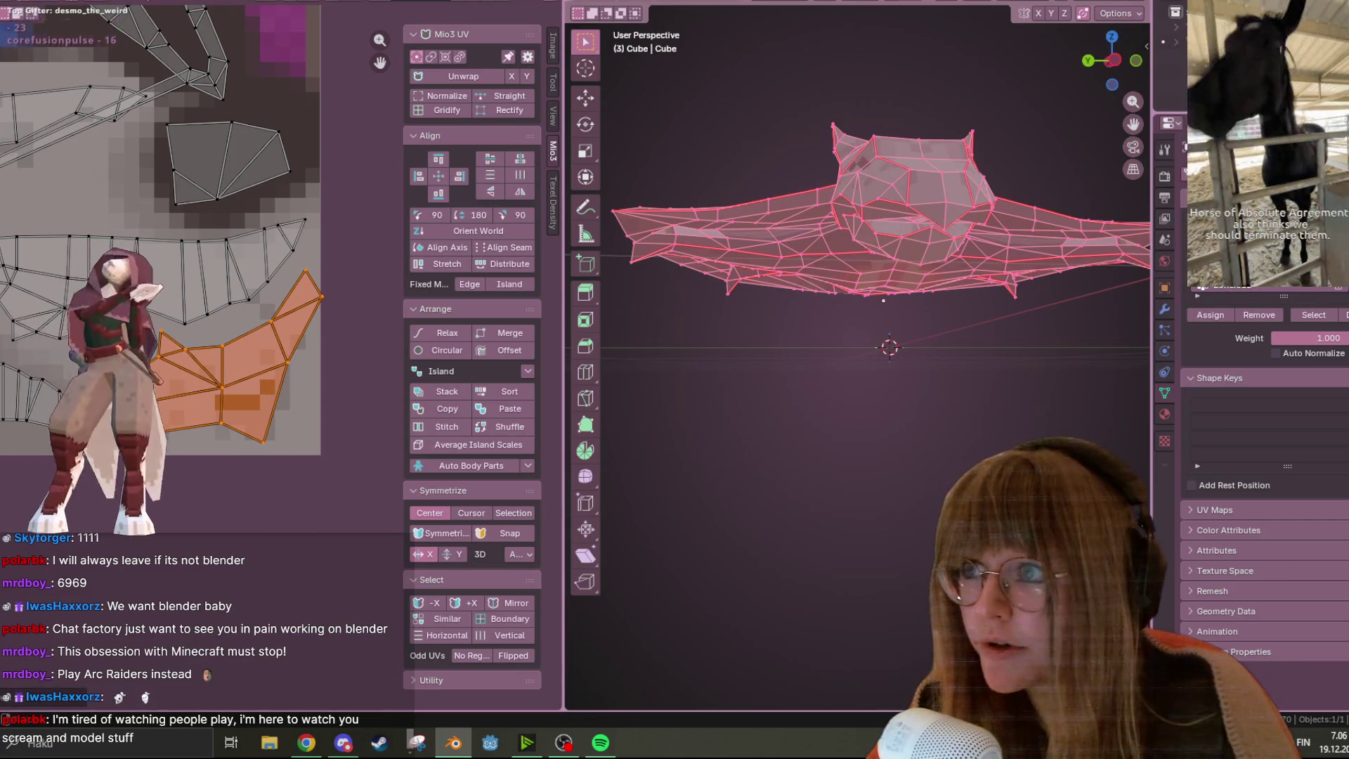
key(ctrl+Page_Down)
mouse_move(604, 378)
middle_down()
mouse_move(838, 268)
mouse_move(835, 311)
middle_up()
Frame the bat front-on and sample a colour from the texture with S
middle_drag(738, 304, 703, 316)
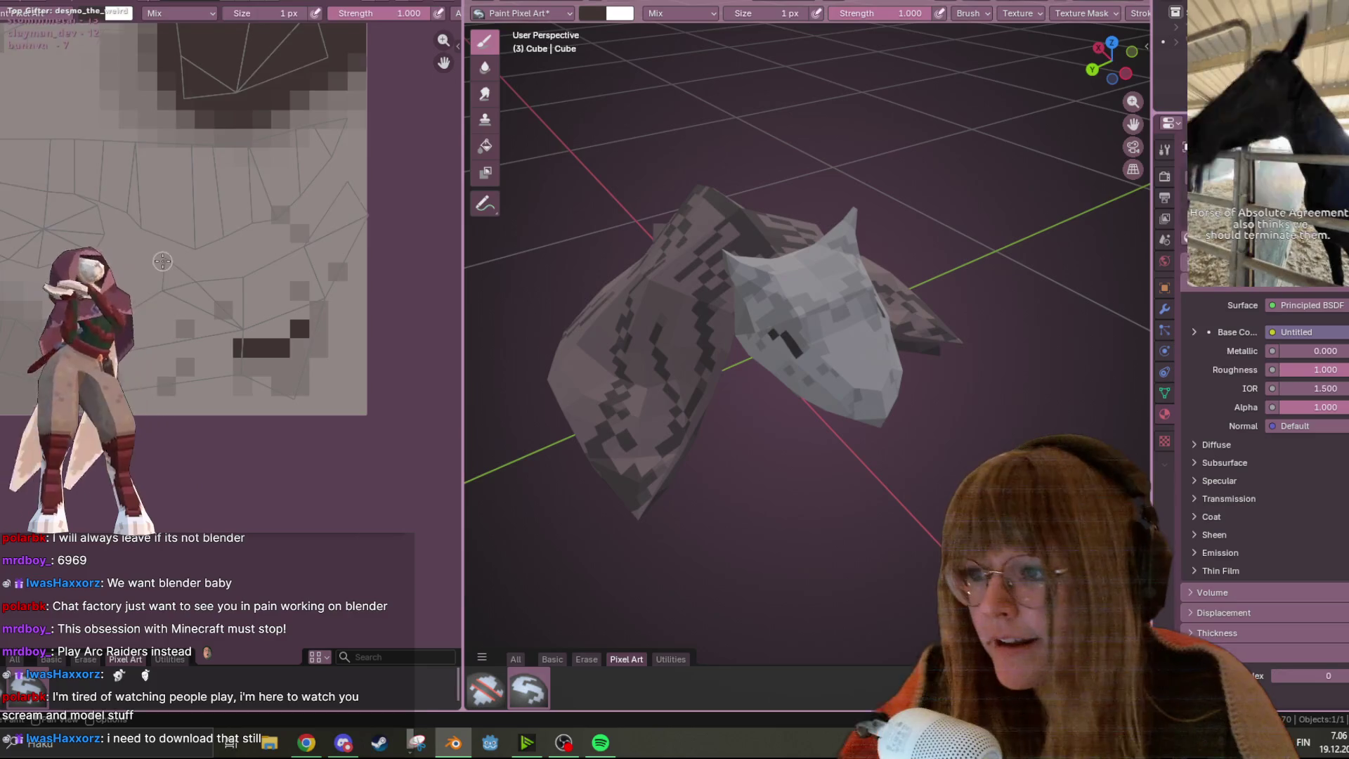
middle_drag(148, 220, 91, 216)
middle_drag(703, 281, 785, 272)
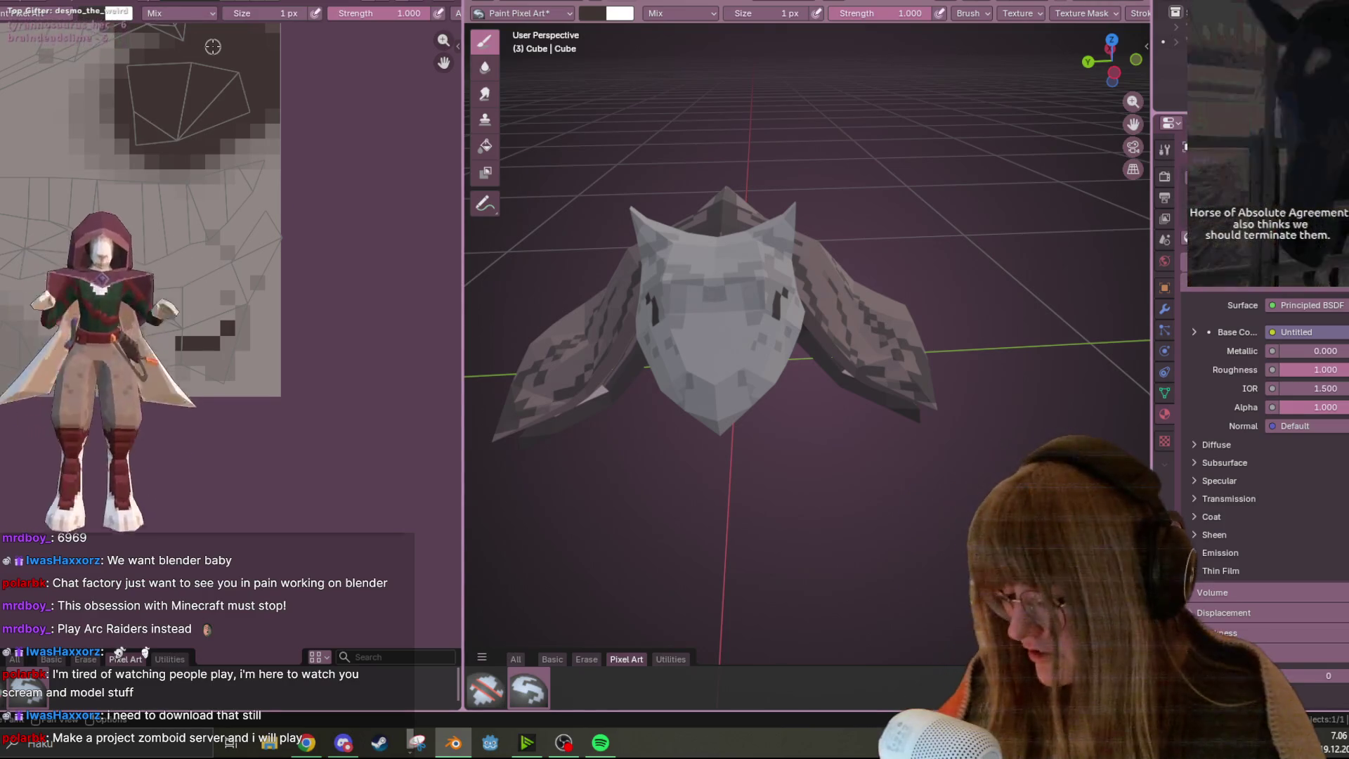
scroll(224, 349, up, 1)
key(s)
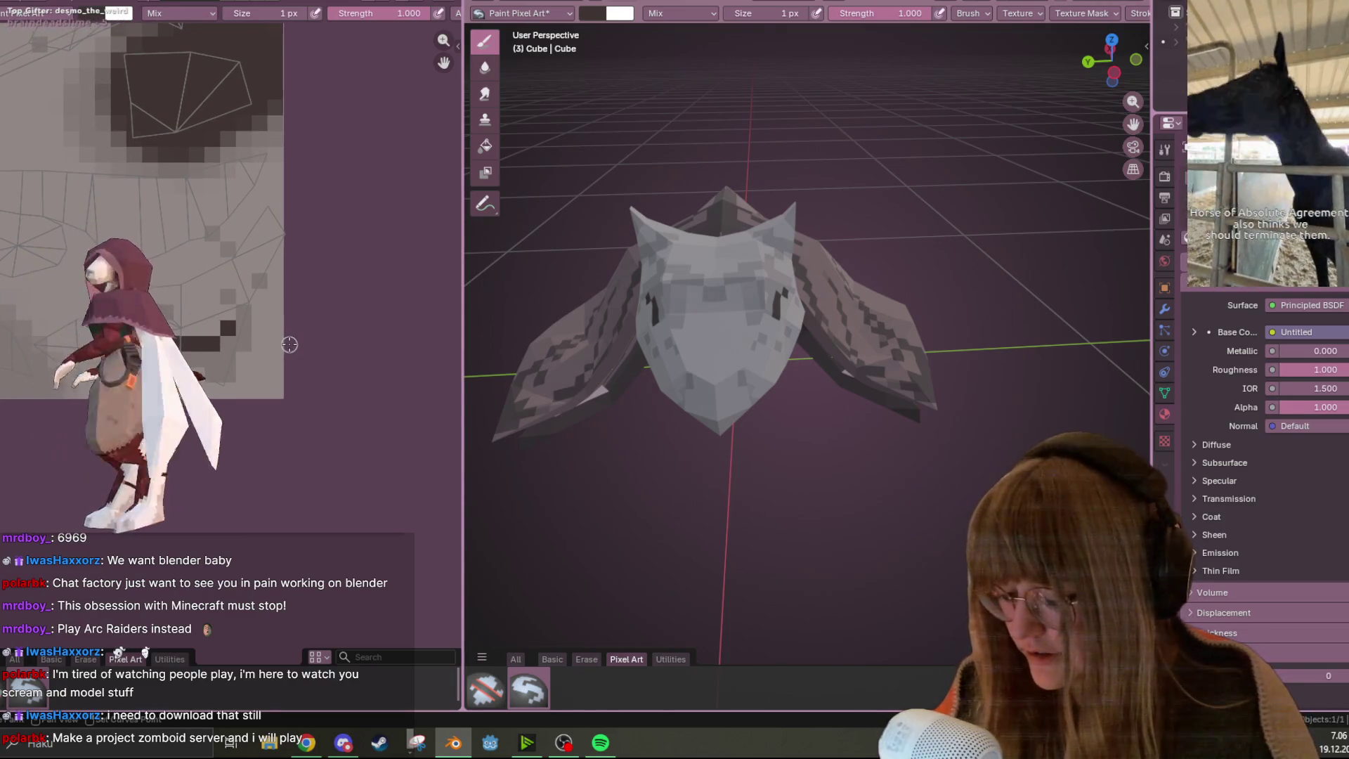
scroll(222, 323, up, 2)
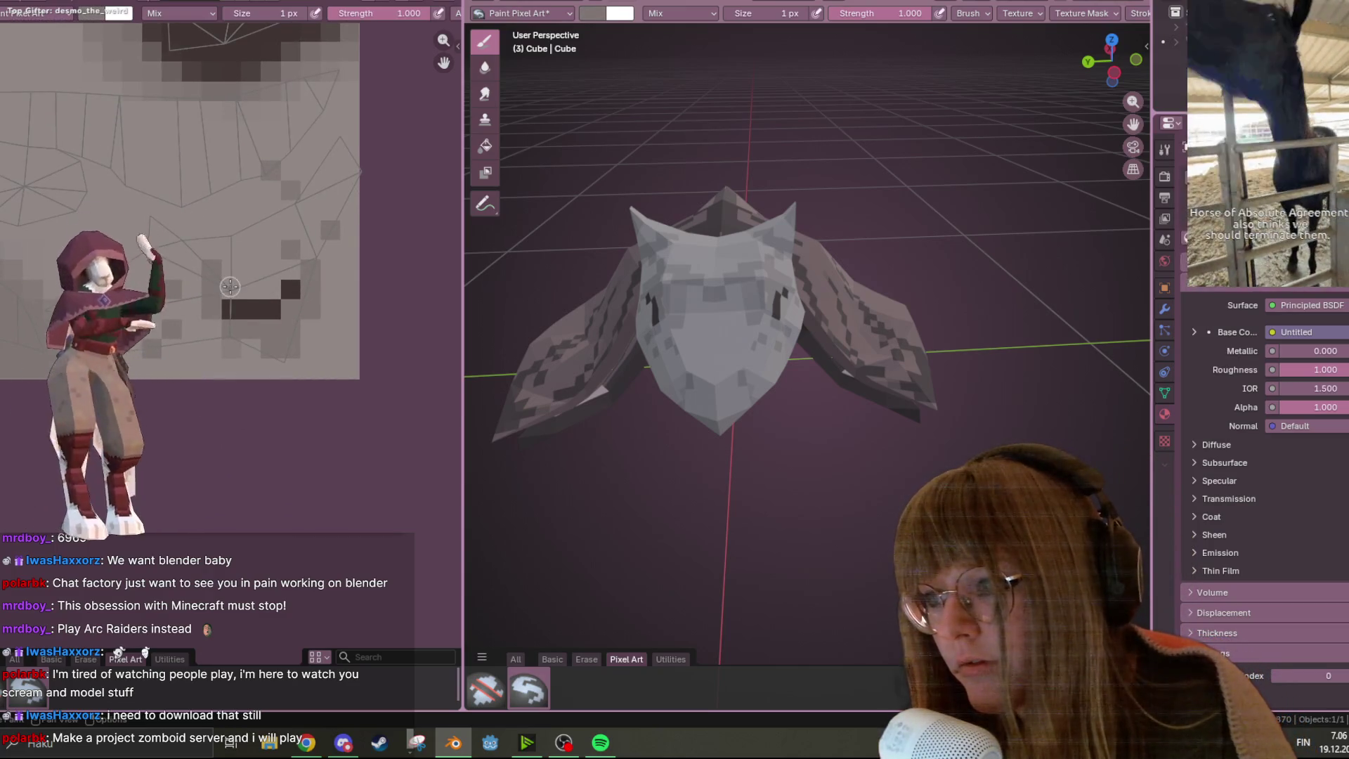
Paint dark pixel blocks onto the bat's fur texture in the Image Editor
middle_drag(703, 316, 843, 281)
scroll(230, 364, up, 1)
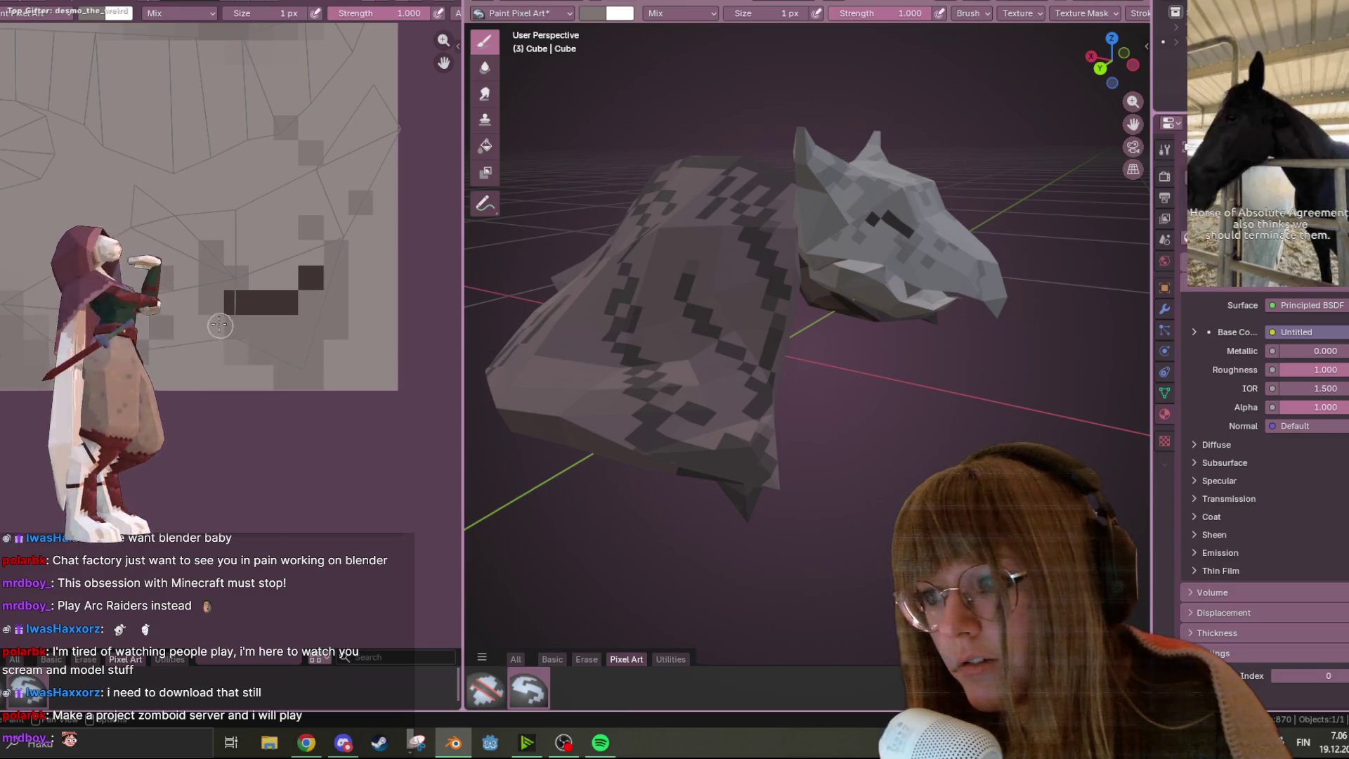
middle_drag(703, 316, 808, 302)
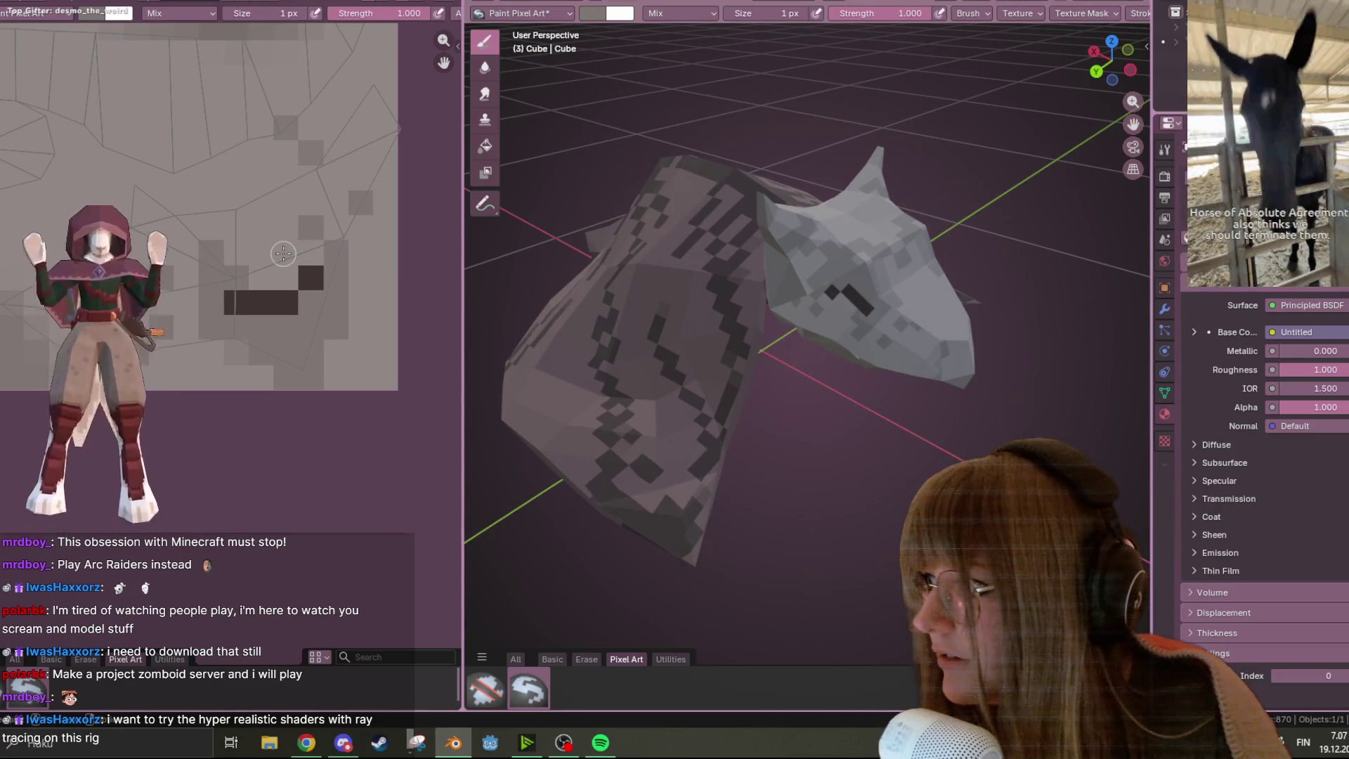
middle_drag(304, 225, 278, 281)
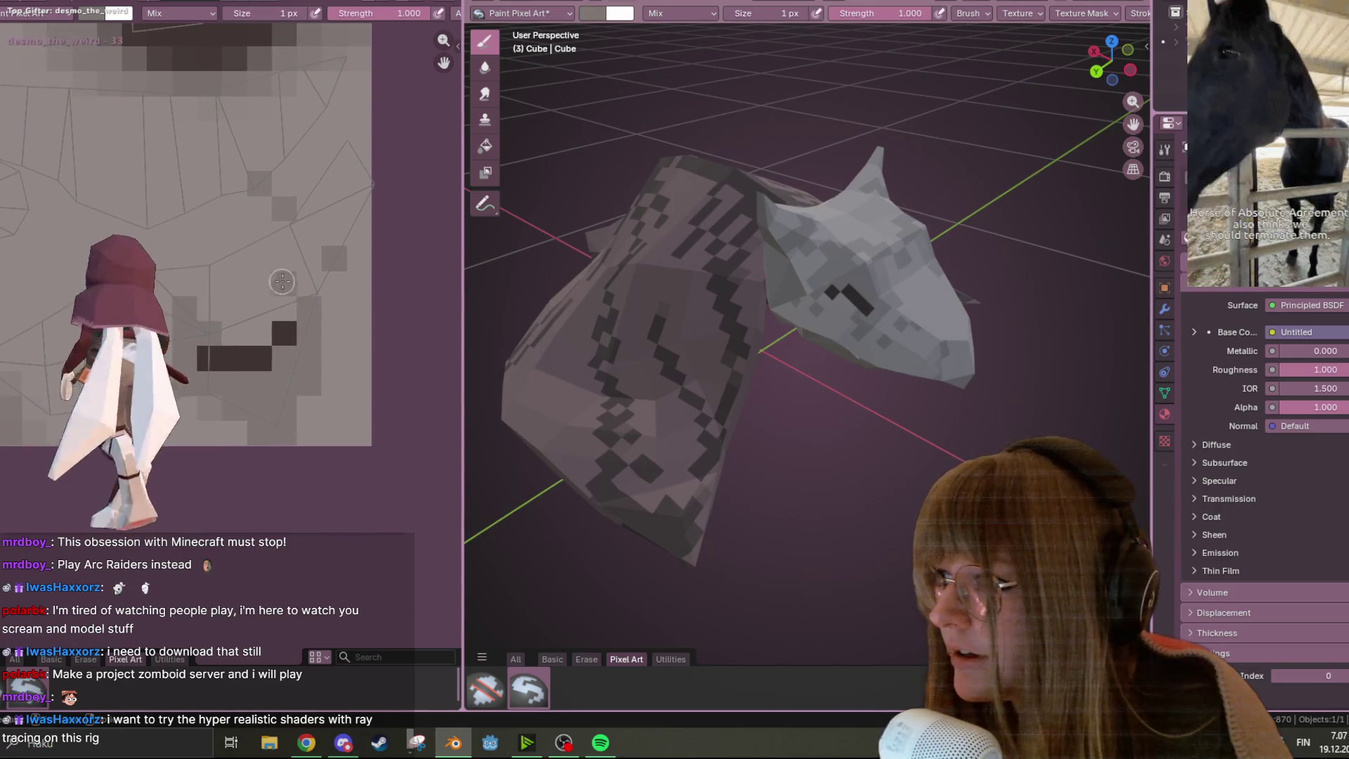
middle_drag(702, 309, 738, 301)
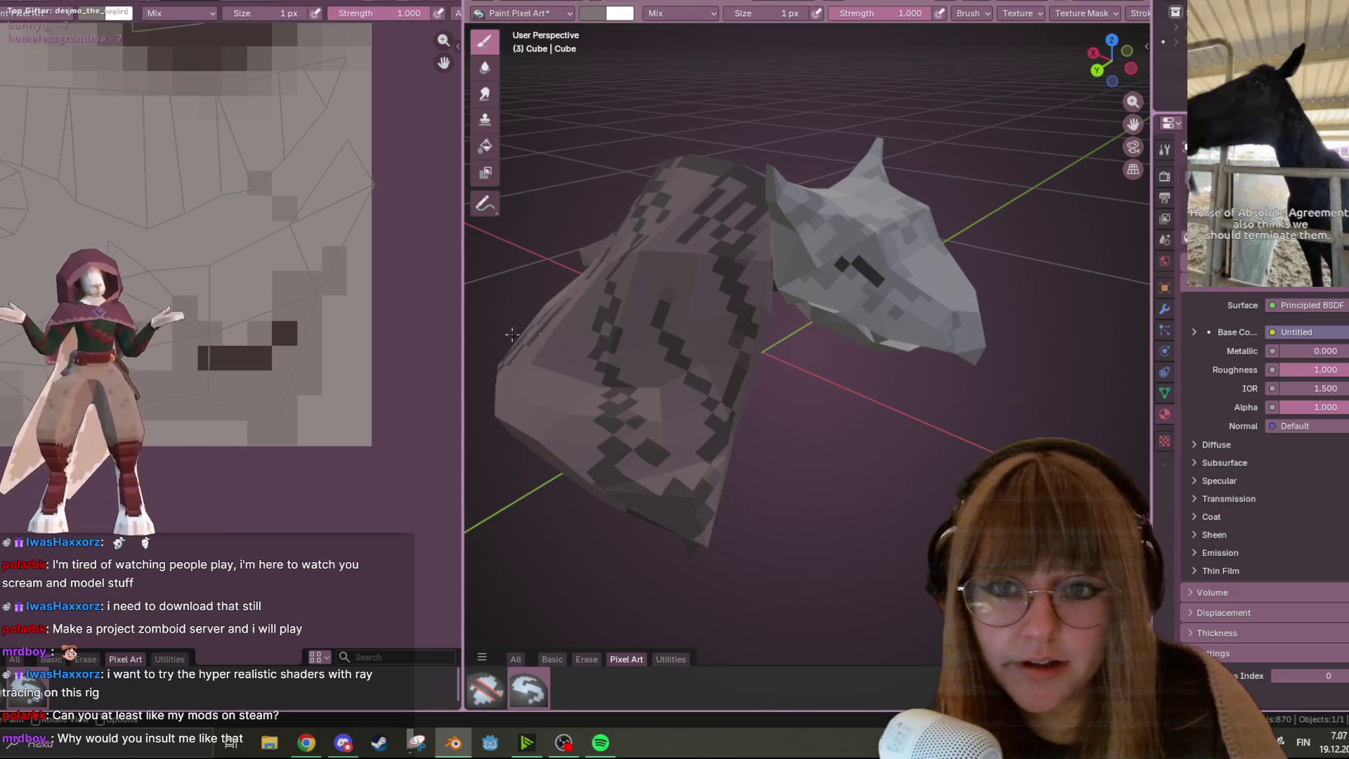
middle_drag(873, 211, 787, 203)
mouse_move(301, 204)
middle_down()
mouse_move(392, 232)
mouse_move(325, 316)
mouse_move(388, 363)
mouse_move(358, 359)
middle_up()
middle_drag(1034, 348, 1005, 345)
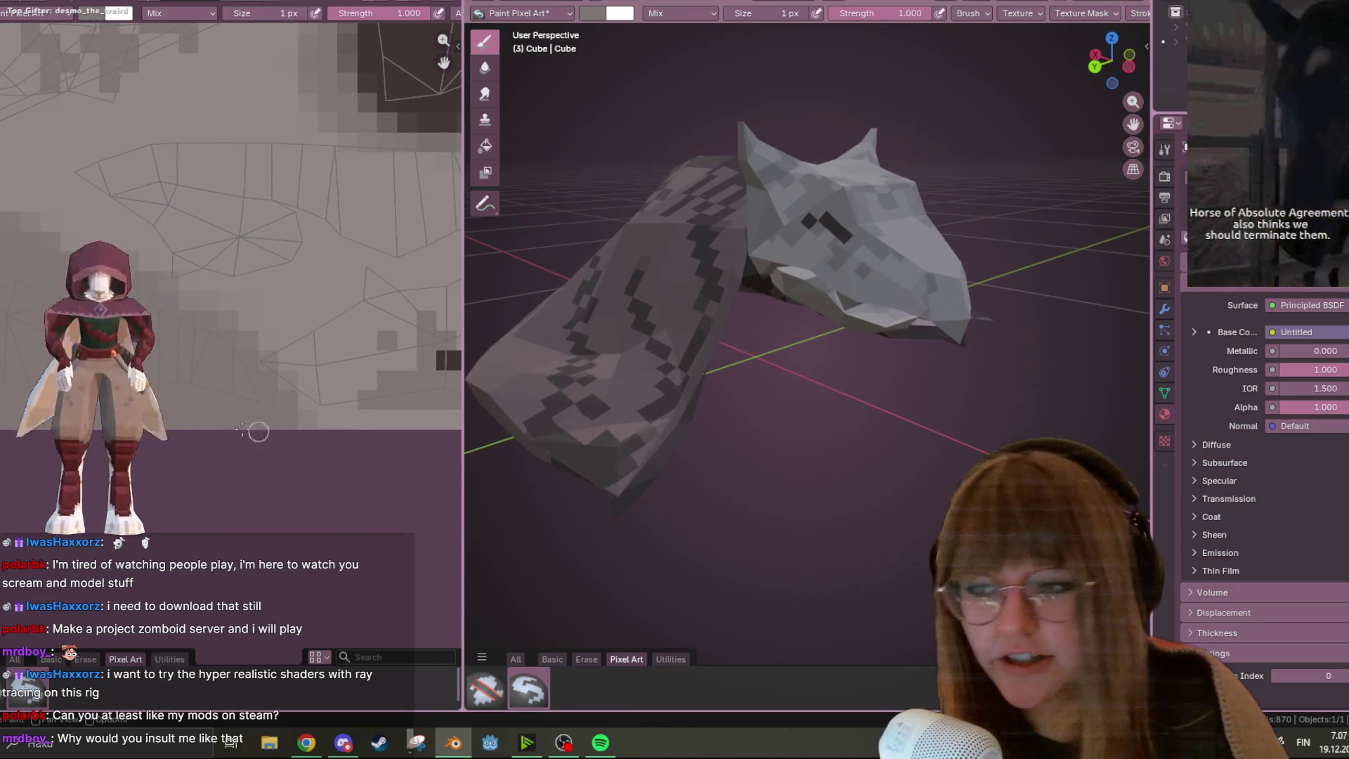
mouse_move(293, 342)
mouse_down()
mouse_move(295, 383)
mouse_move(352, 403)
mouse_up()
Check the painted bat from higher up, then bring the Steam store window forward
mouse_move(1033, 351)
middle_down()
mouse_move(1054, 347)
mouse_move(1026, 320)
mouse_move(977, 315)
middle_up()
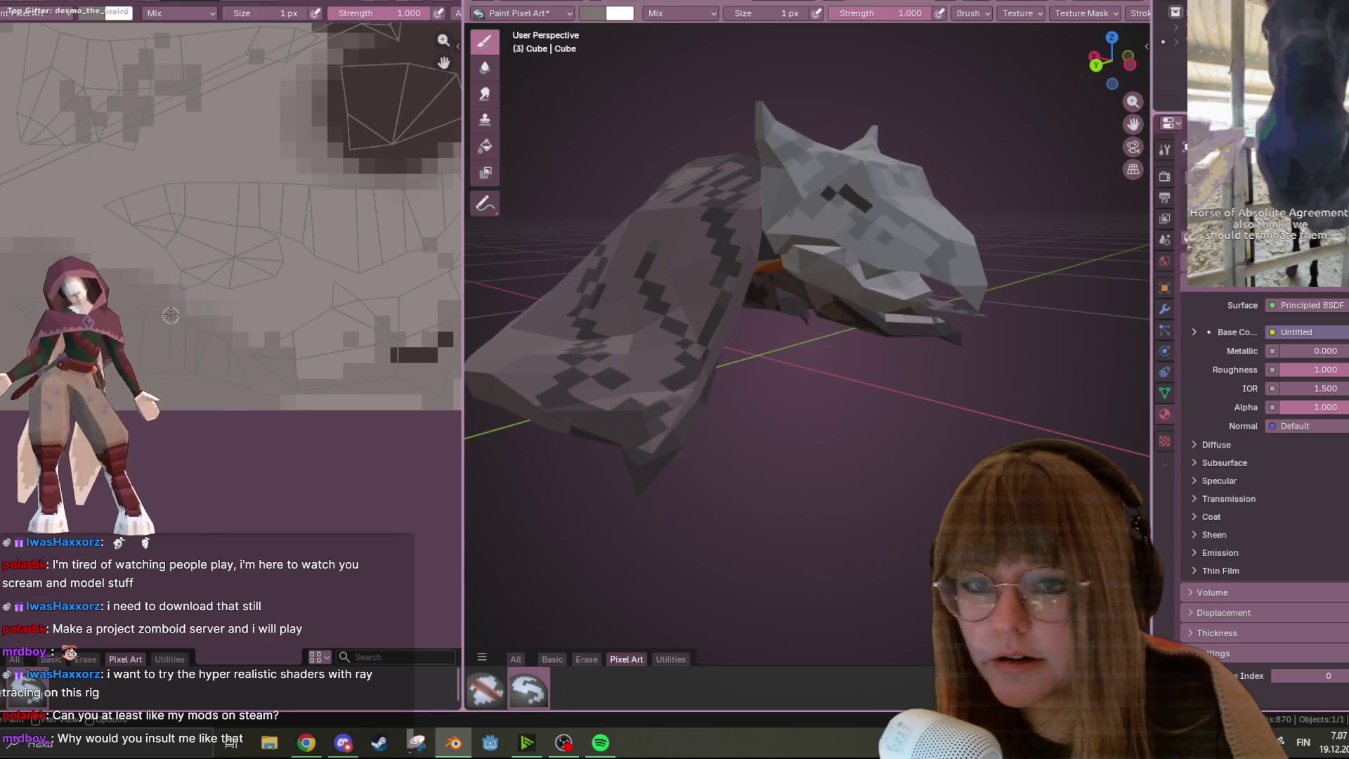
scroll(244, 240, down, 2)
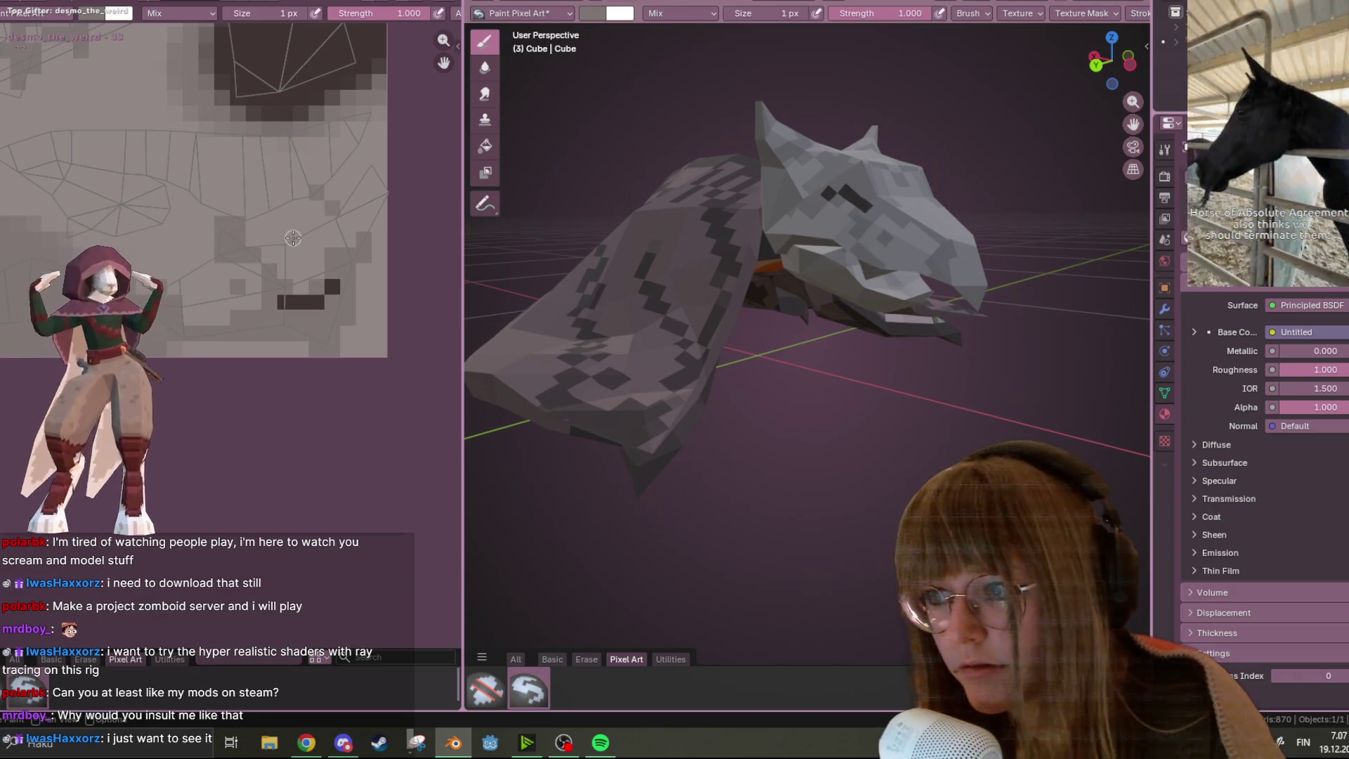
middle_drag(787, 211, 808, 246)
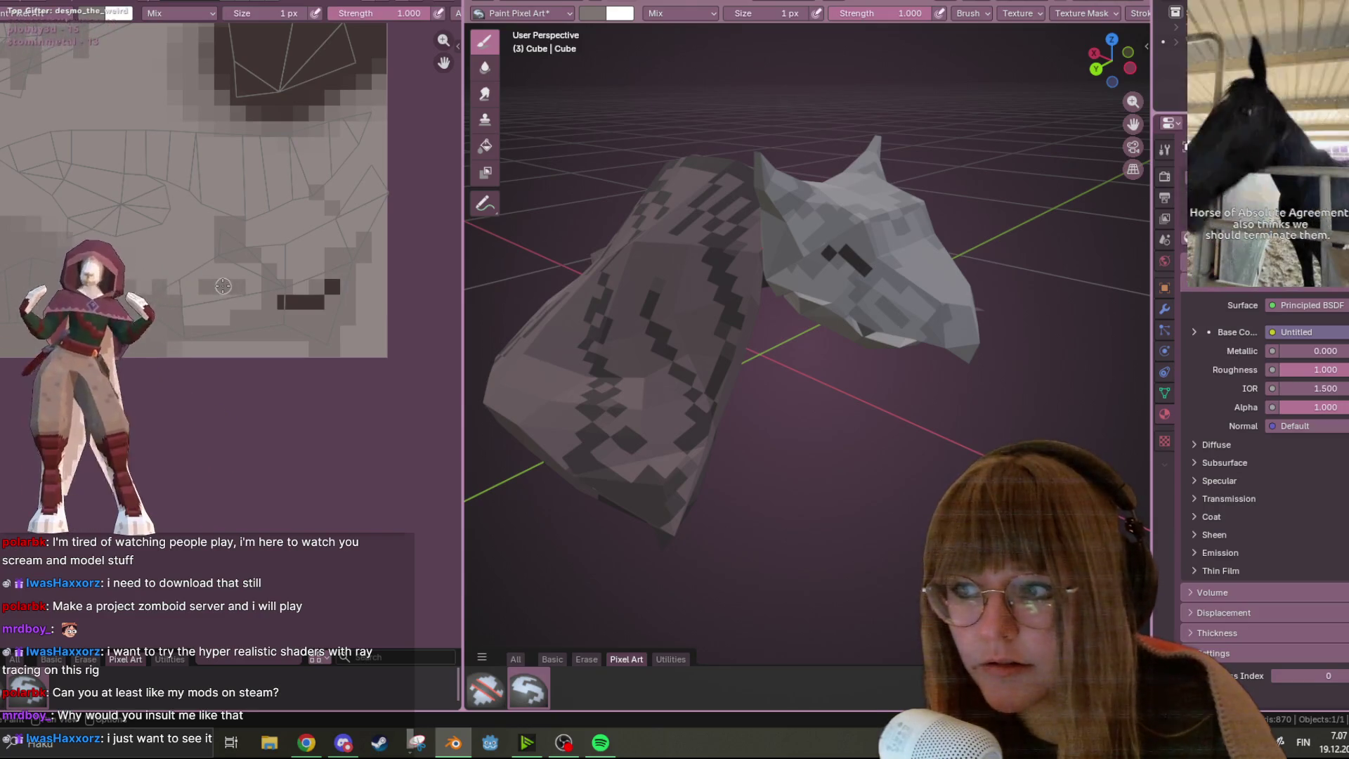
scroll(171, 232, down, 1)
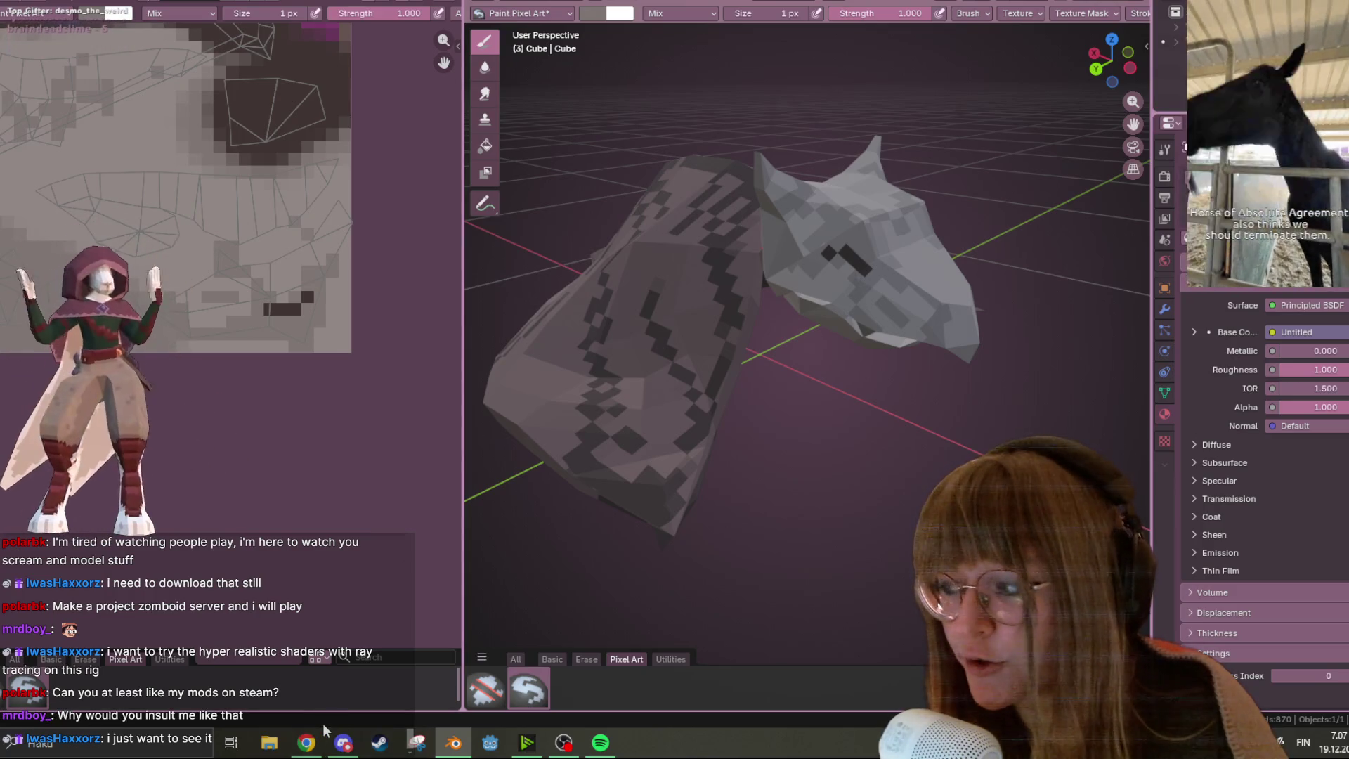
mouse_move(343, 738)
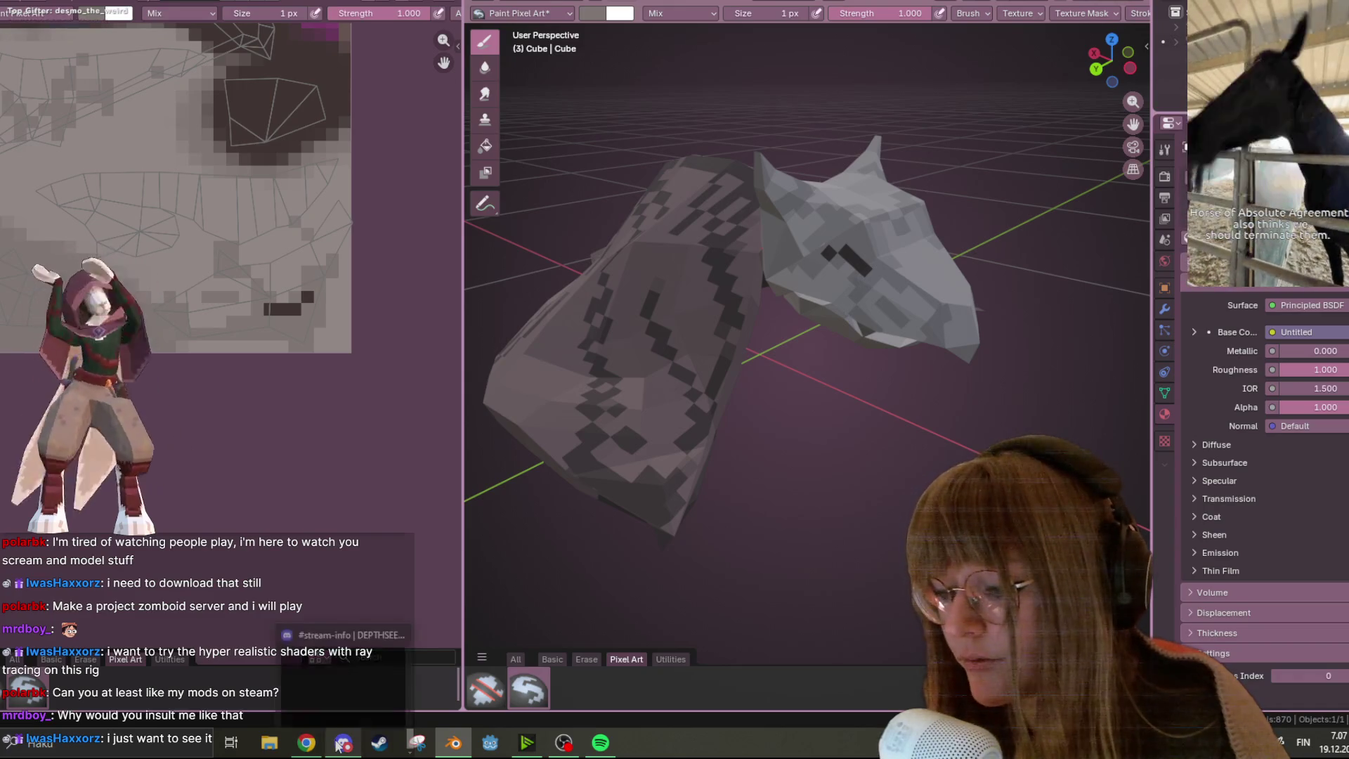
click(379, 742)
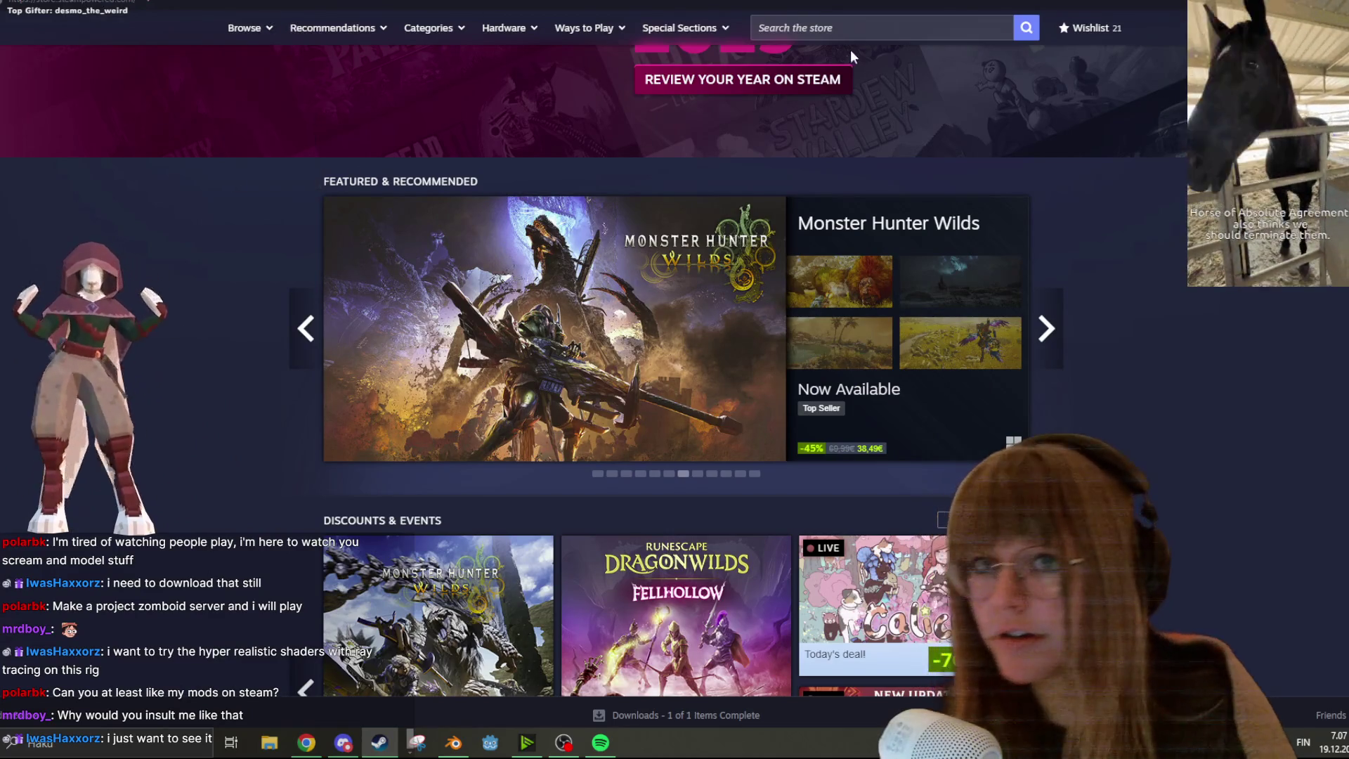
Search the Steam store for 'project zomboid' and open the Project Zomboid result
click(860, 26)
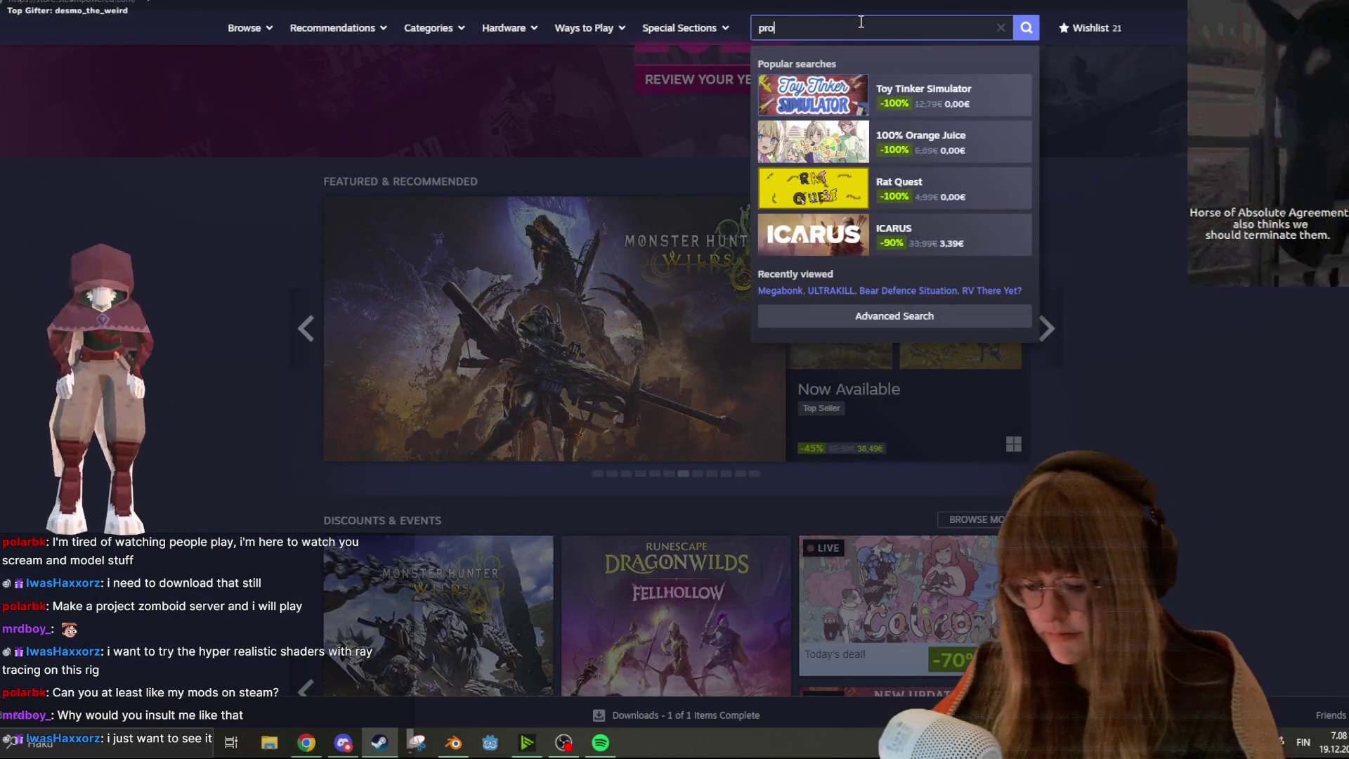
text(ject zomboi)
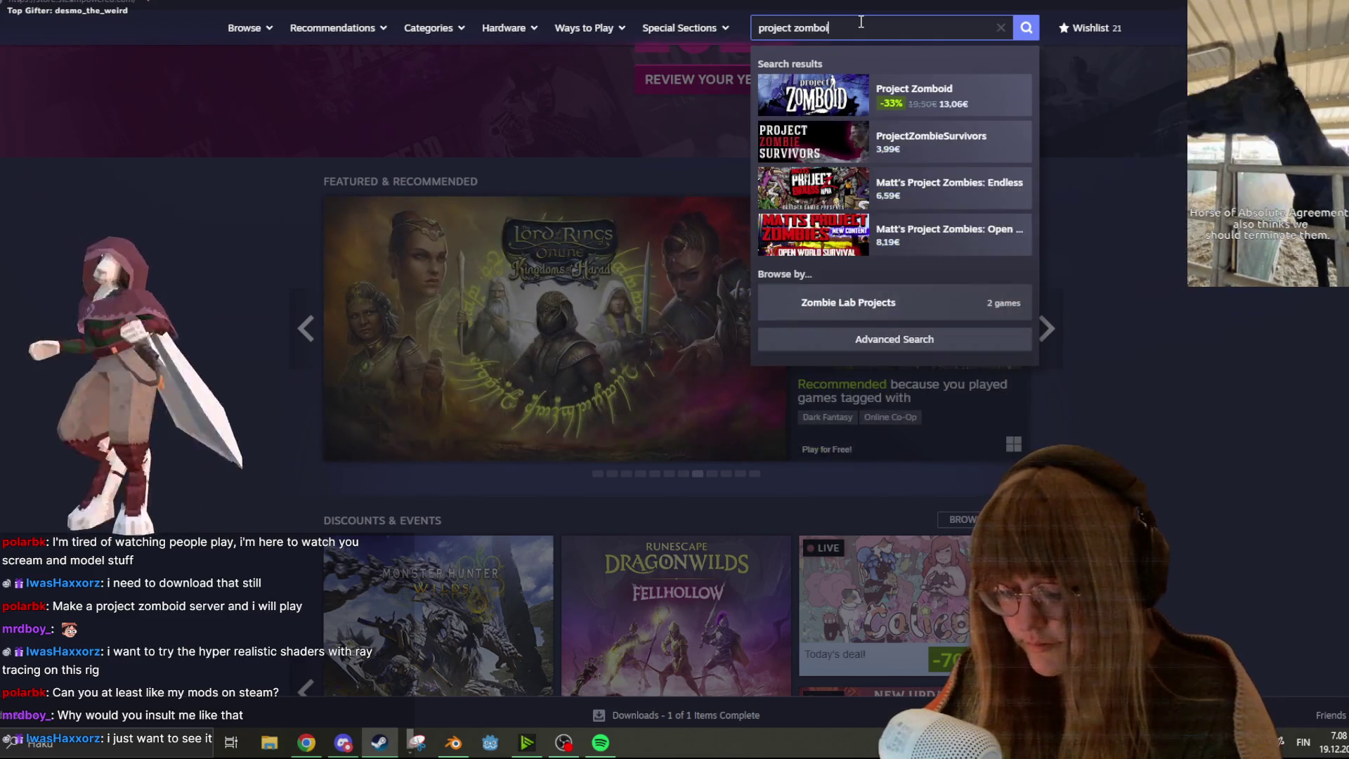
text(d)
key(Return)
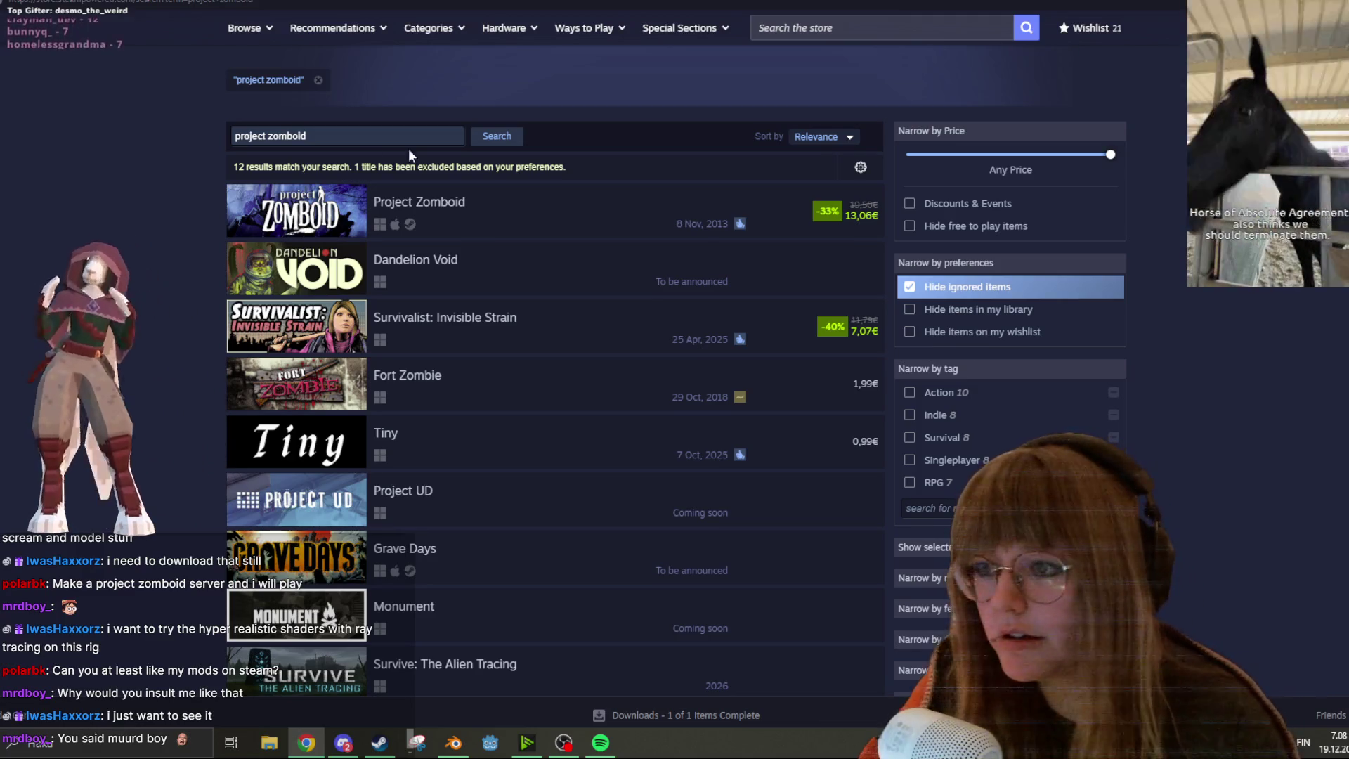
click(424, 208)
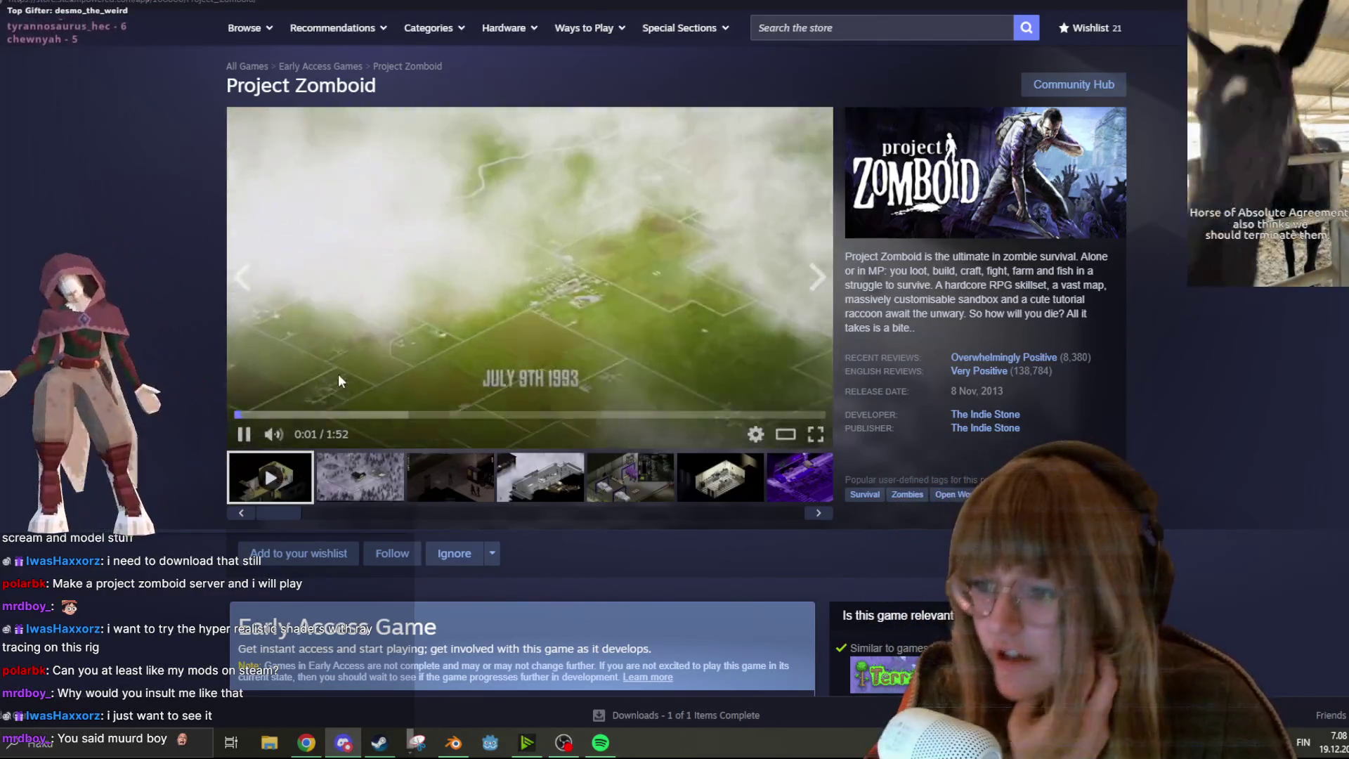
Scroll through the Project Zomboid page's details, buying options and reviews, then back up
scroll(443, 359, down, 5)
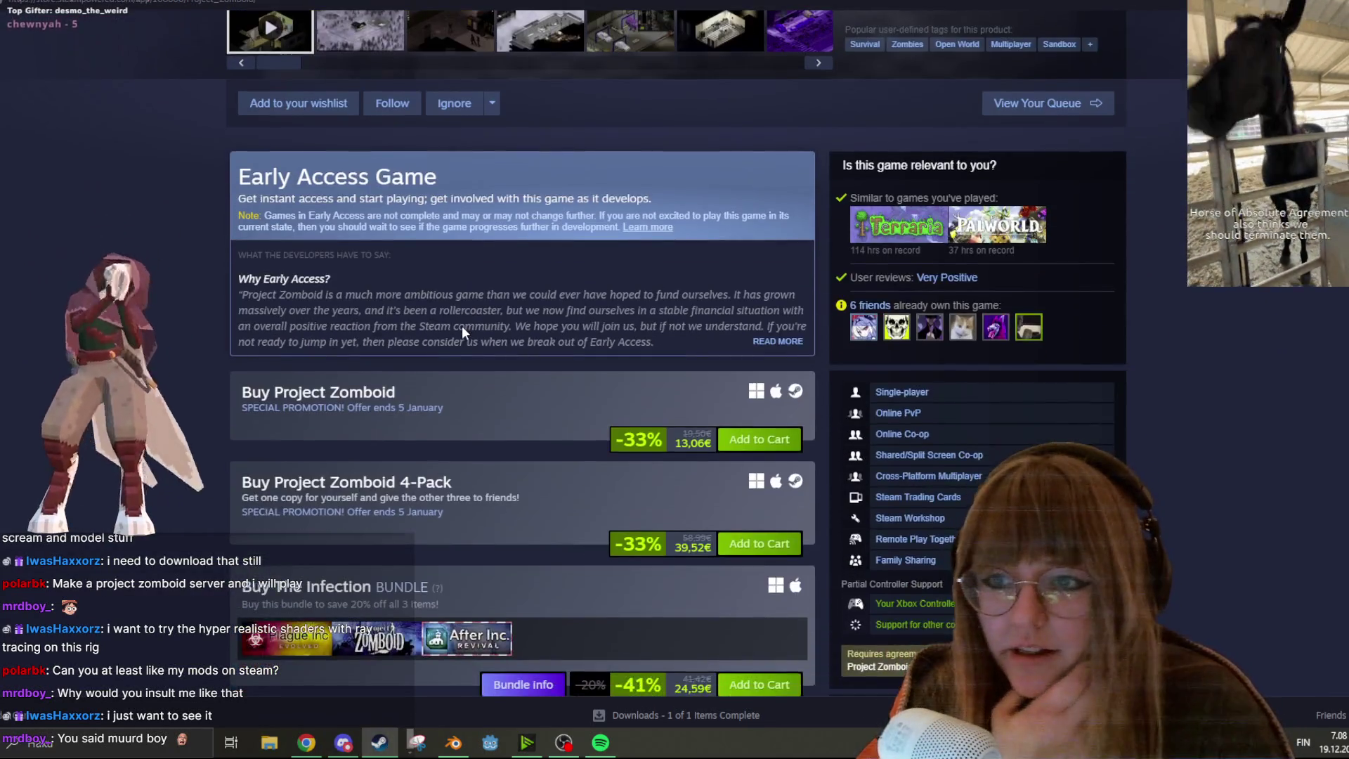
scroll(463, 324, down, 8)
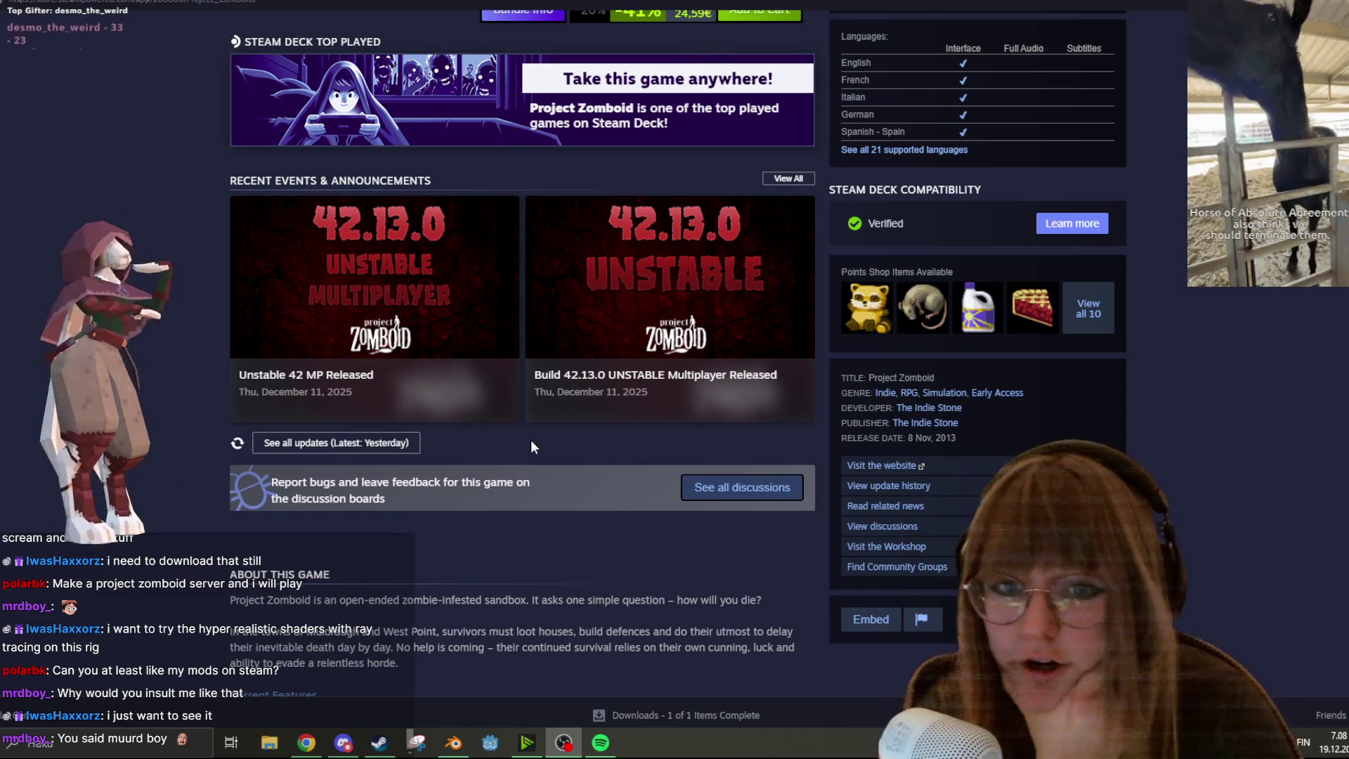
scroll(594, 351, down, 6)
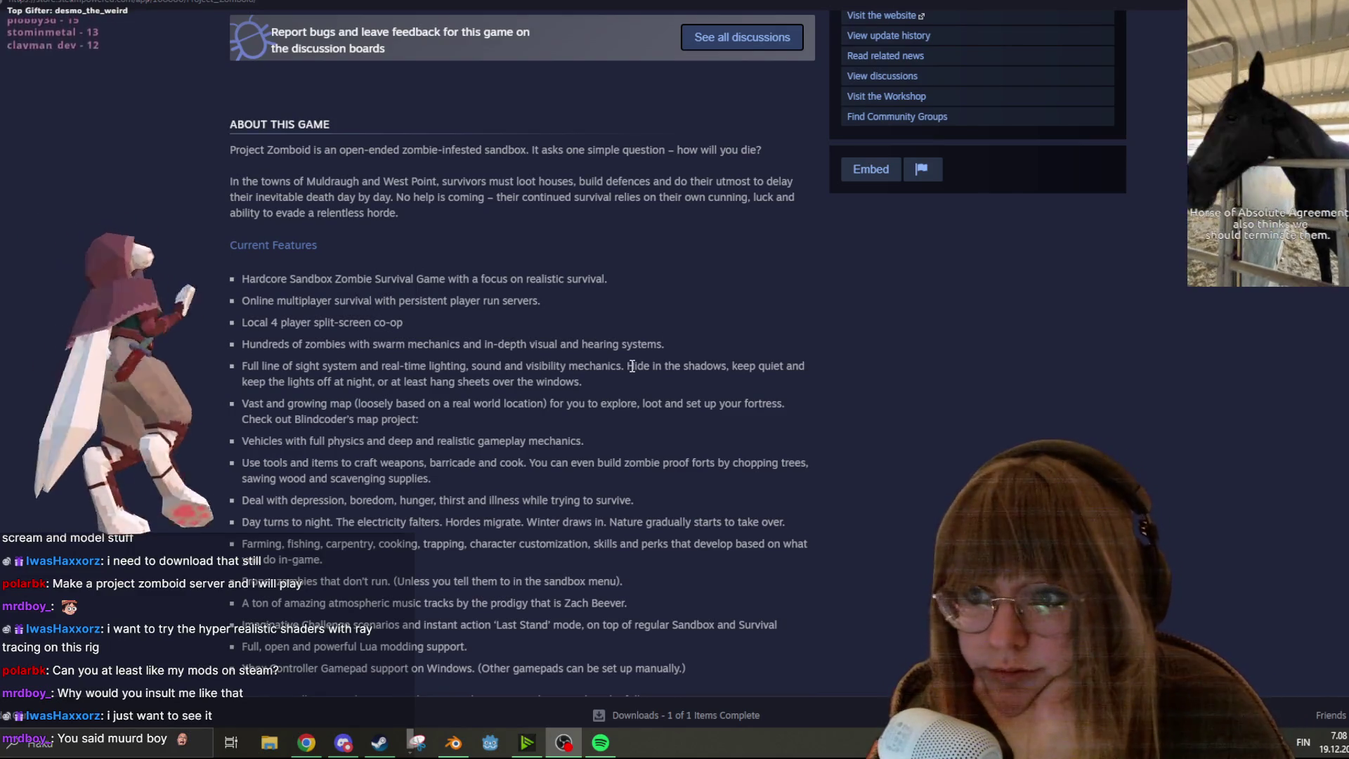
scroll(632, 366, up, 15)
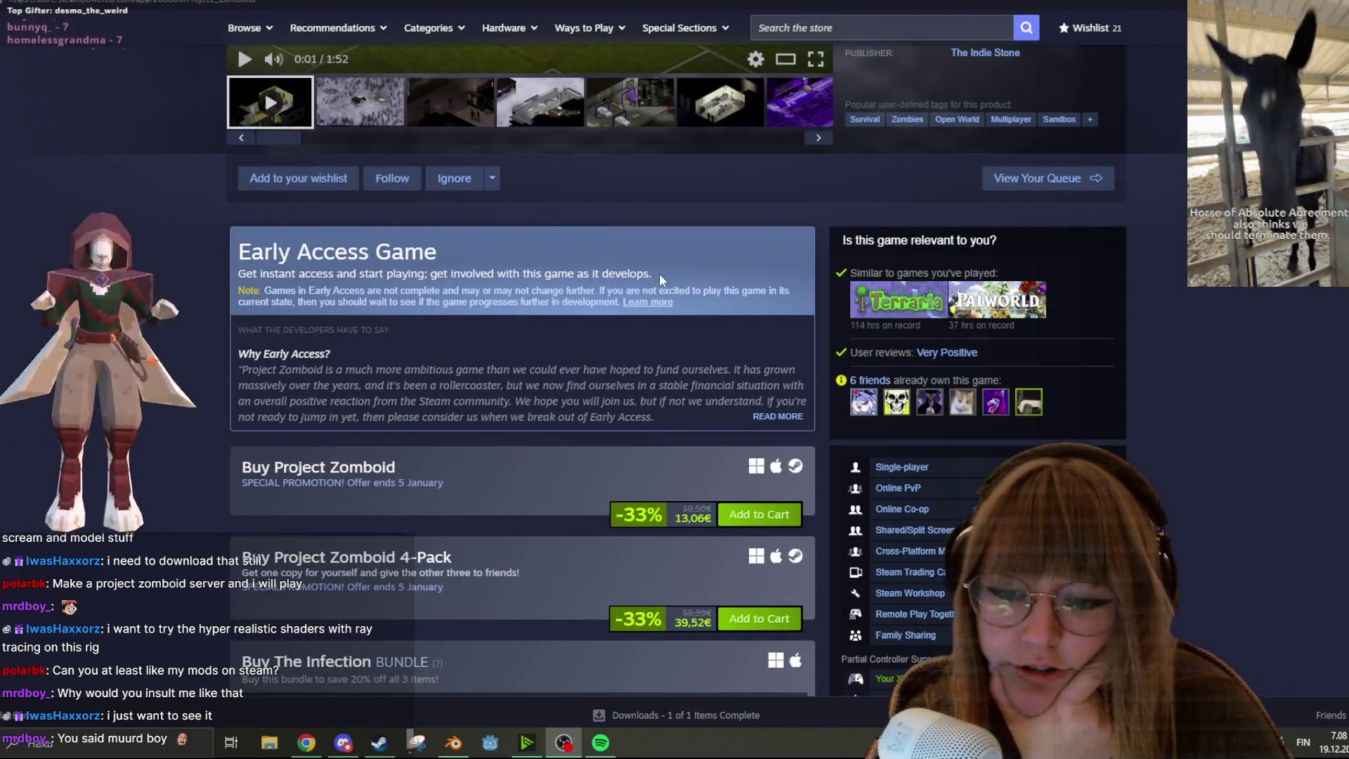
scroll(661, 281, up, 2)
scroll(638, 293, down, 2)
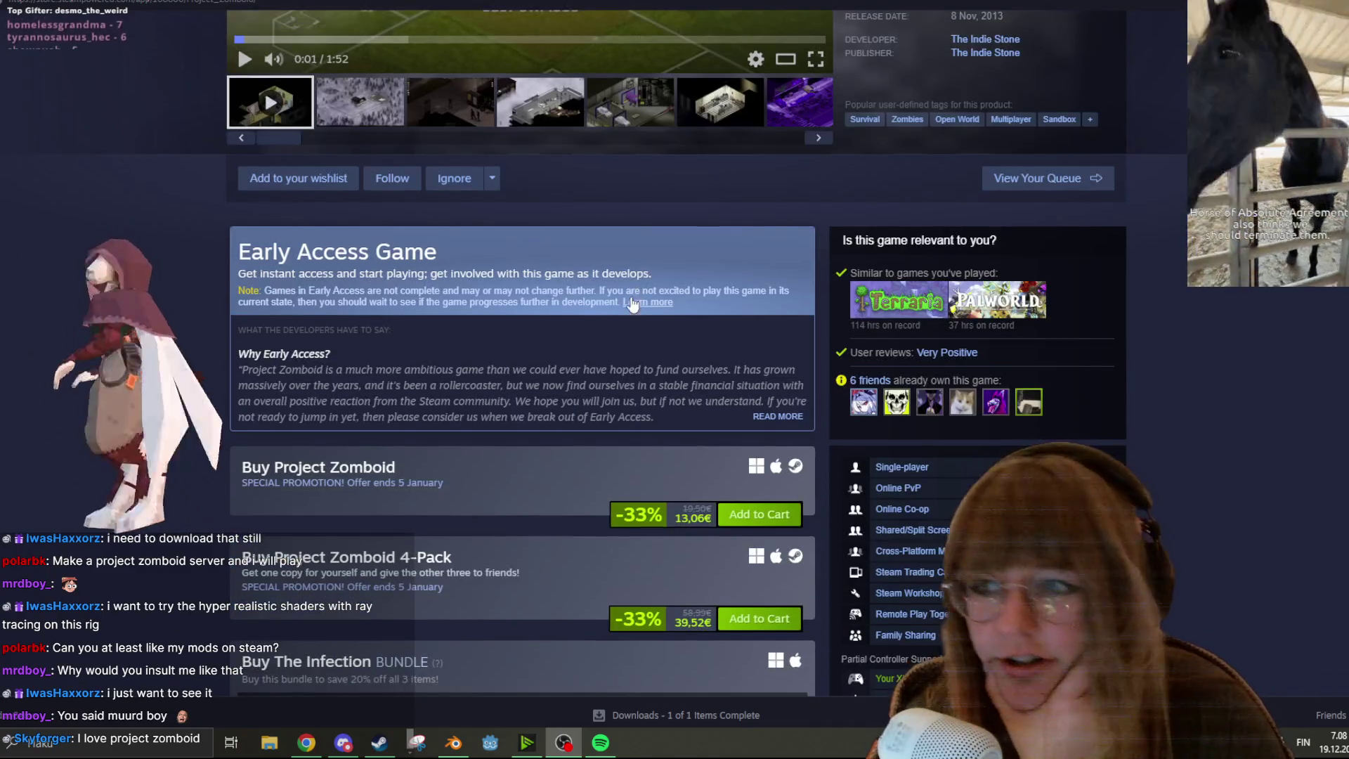
scroll(610, 322, down, 6)
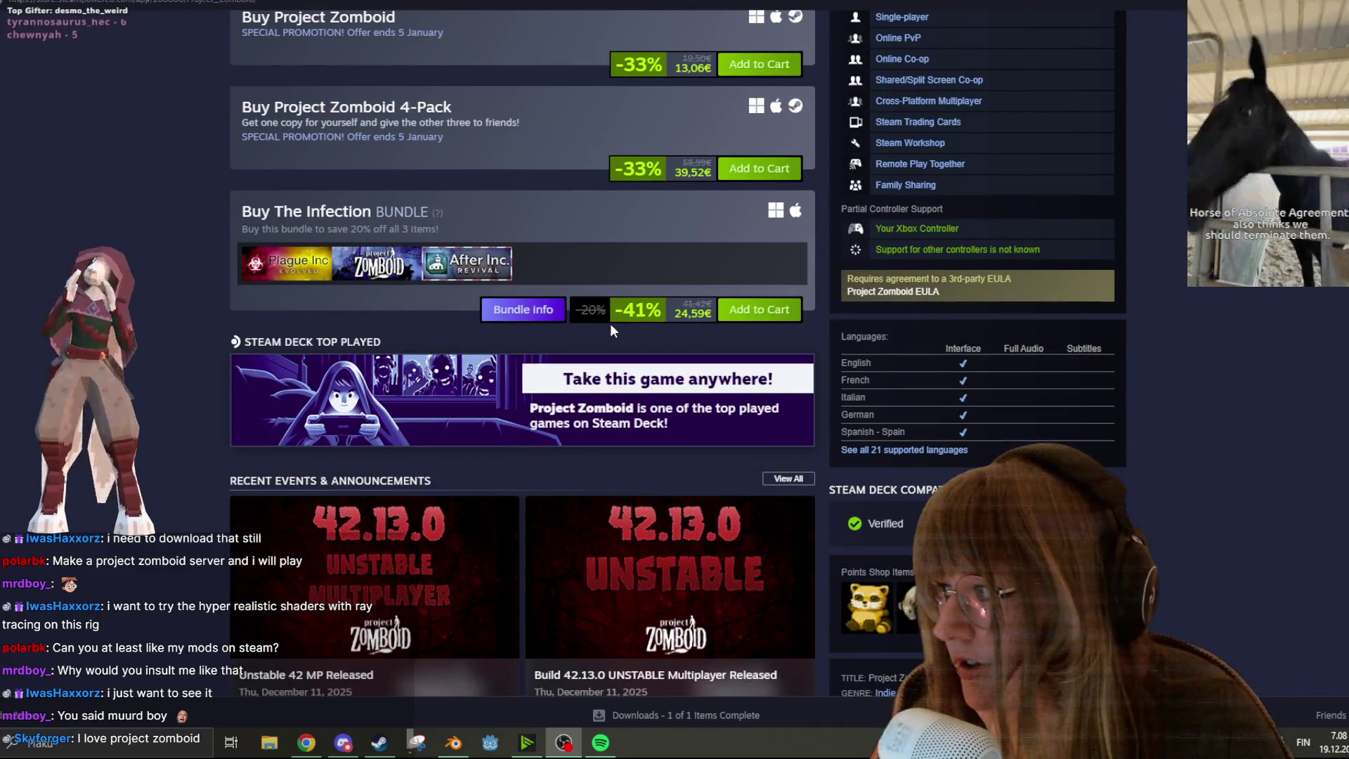
scroll(610, 326, down, 4)
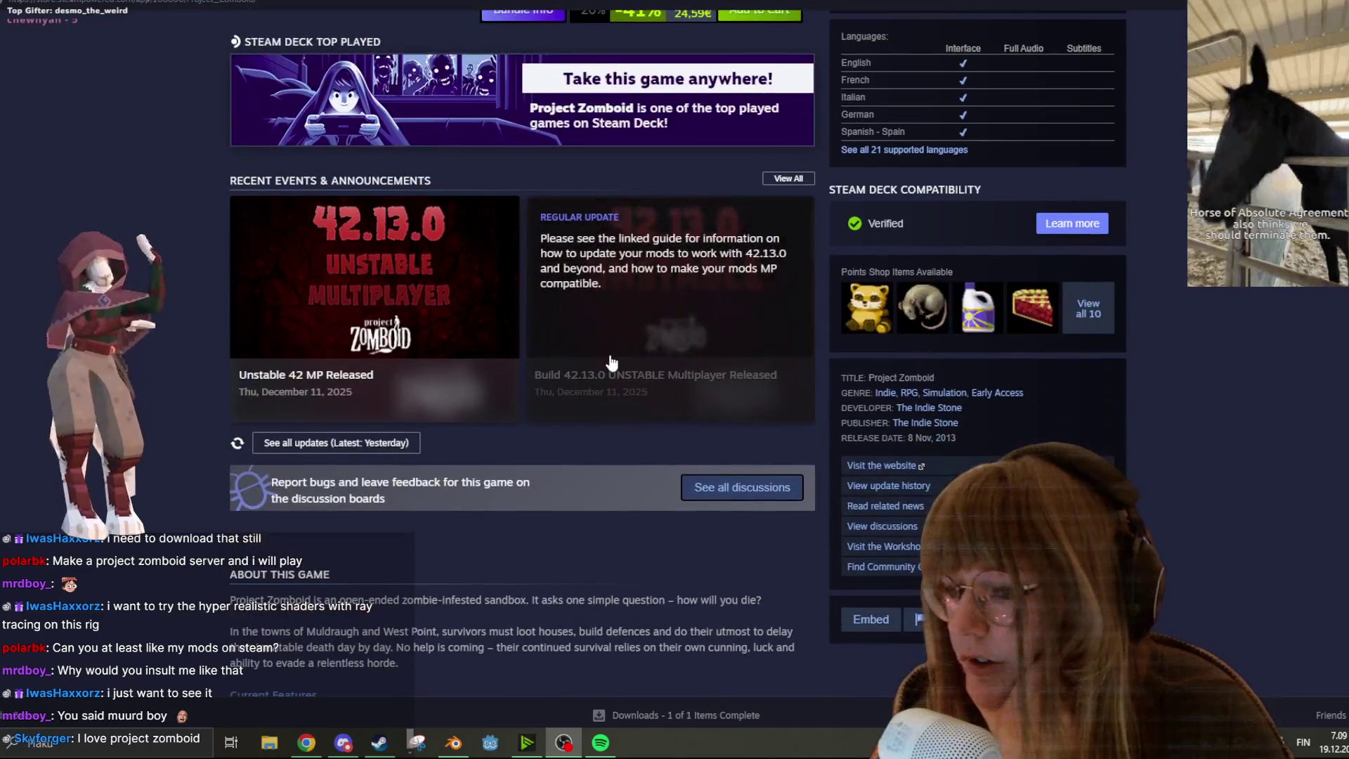
scroll(611, 361, down, 20)
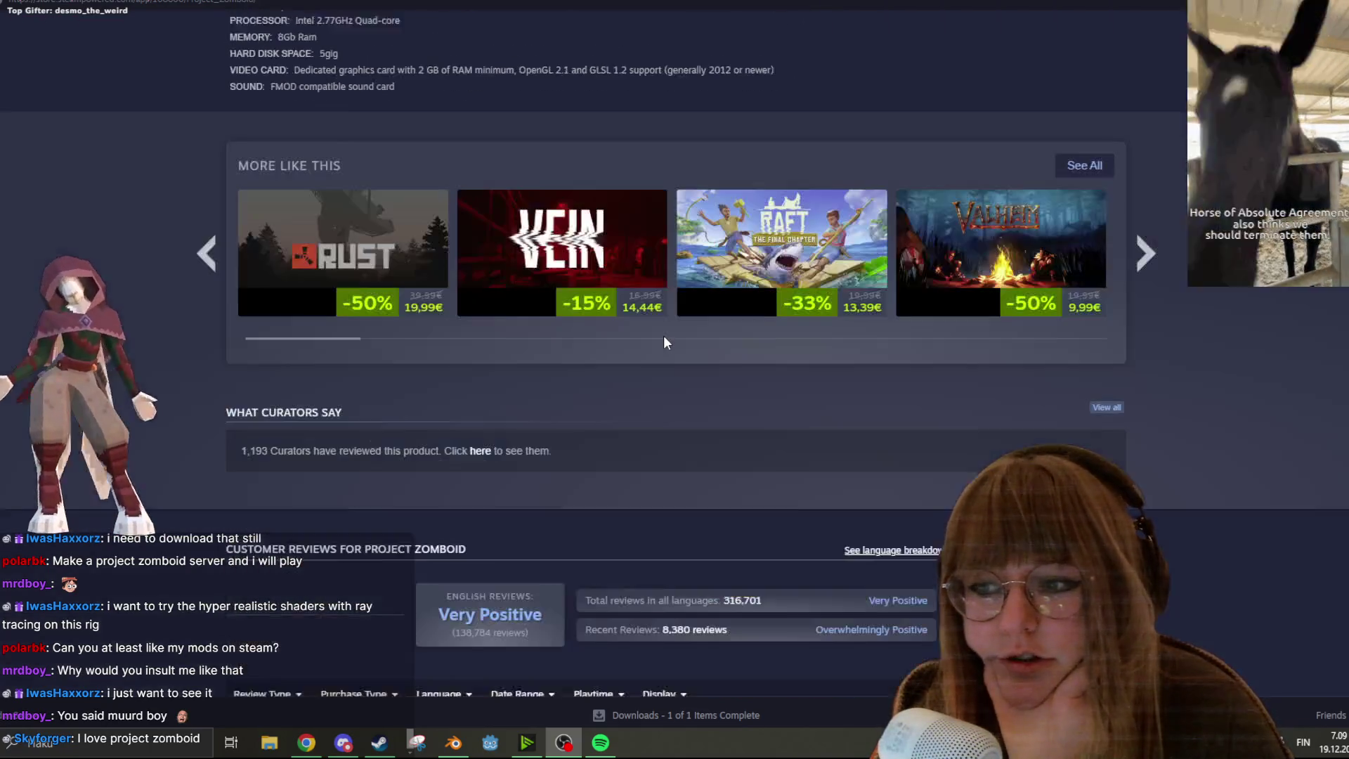
scroll(665, 337, down, 3)
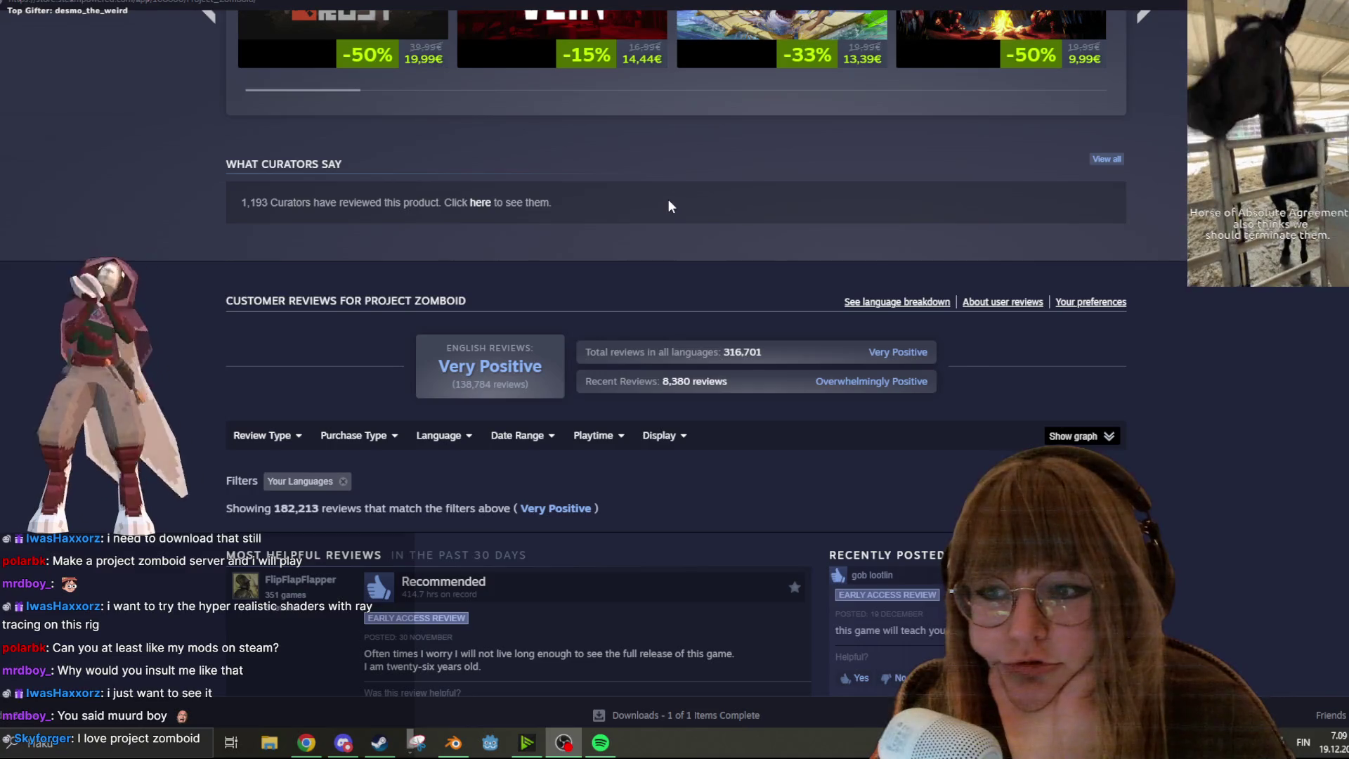
scroll(559, 170, up, 15)
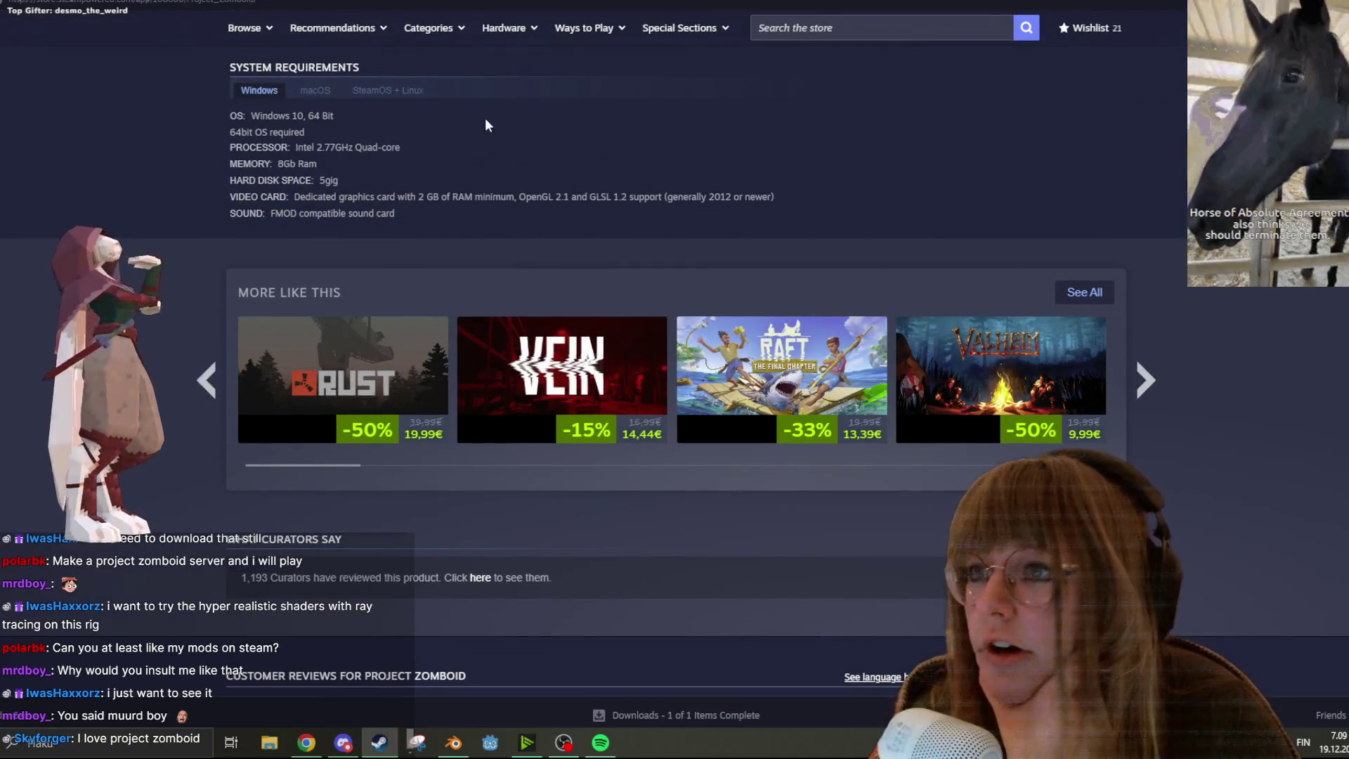
scroll(508, 159, up, 20)
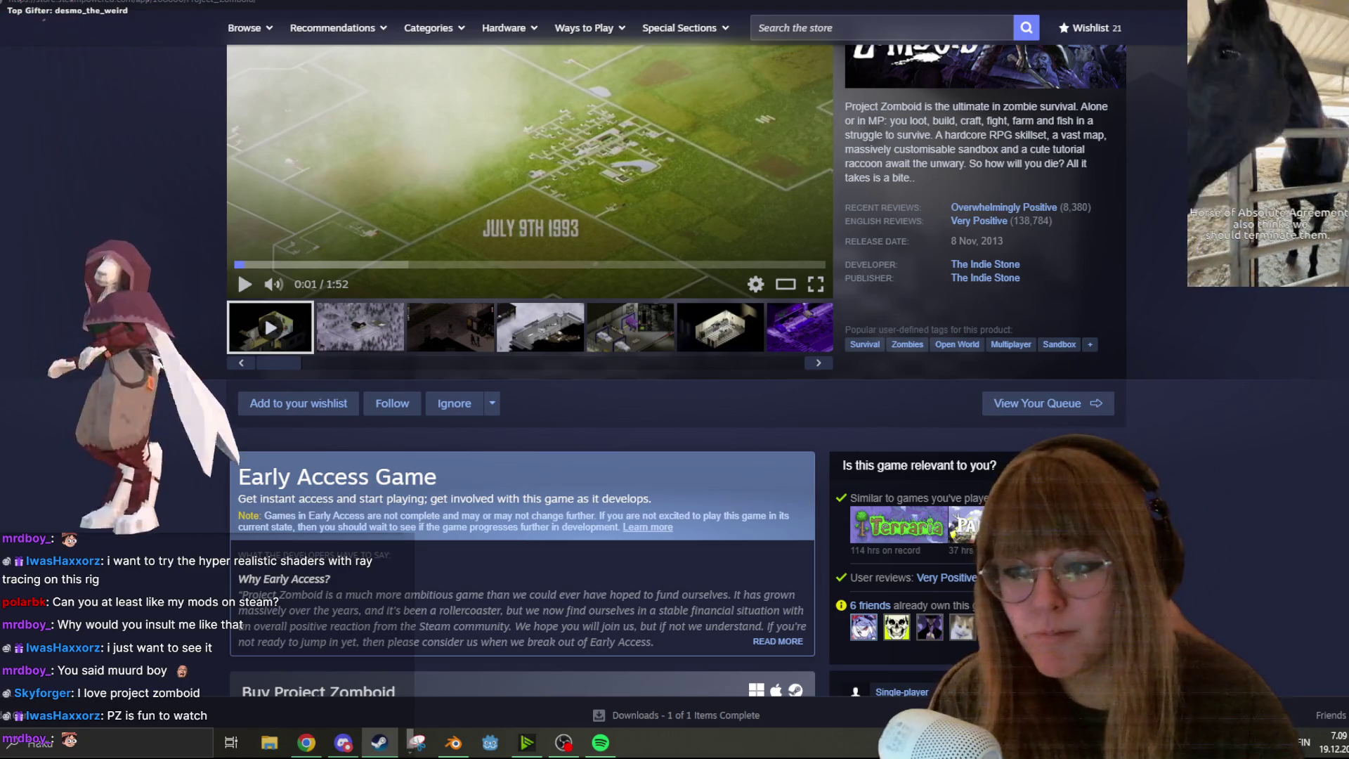
Highlight the Early Access Game heading and Nov. 2013 release date, then switch to Blender
drag(438, 477, 228, 478)
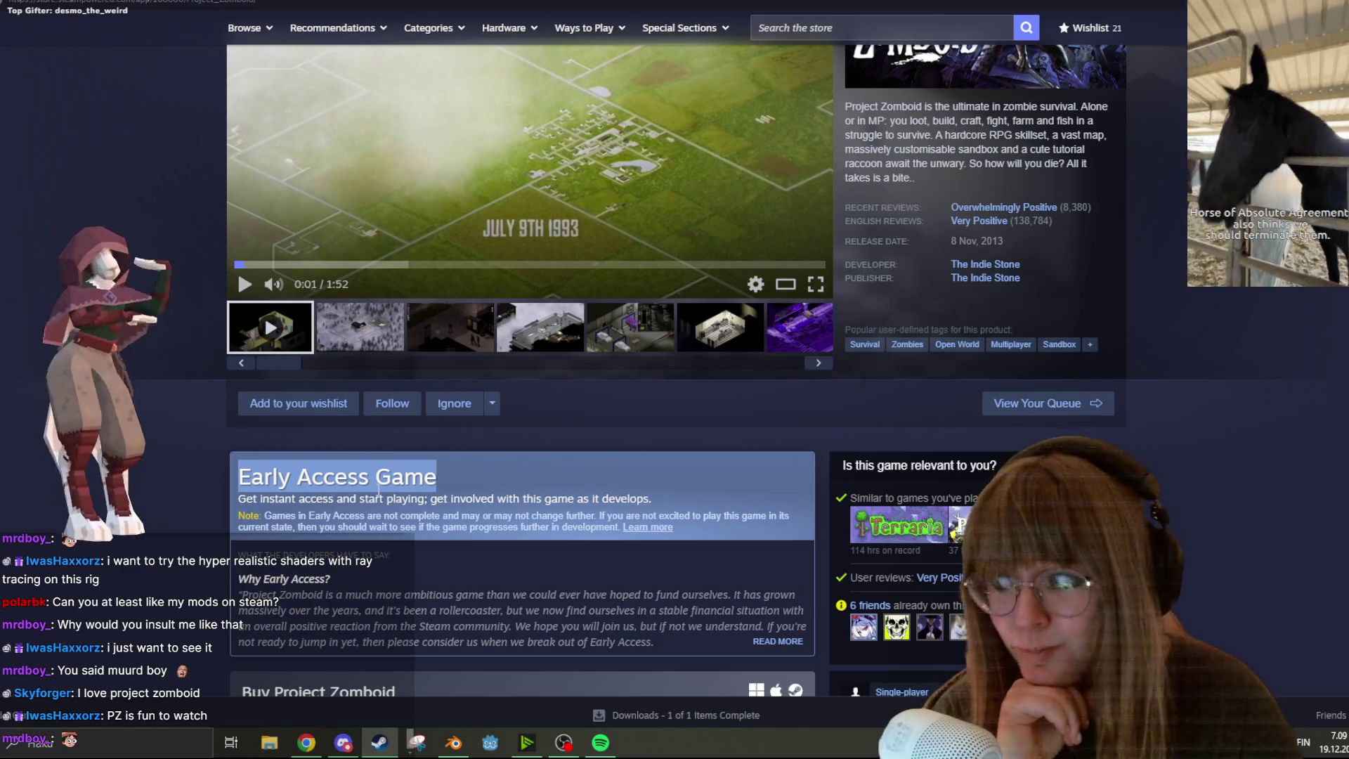
drag(1004, 241, 952, 242)
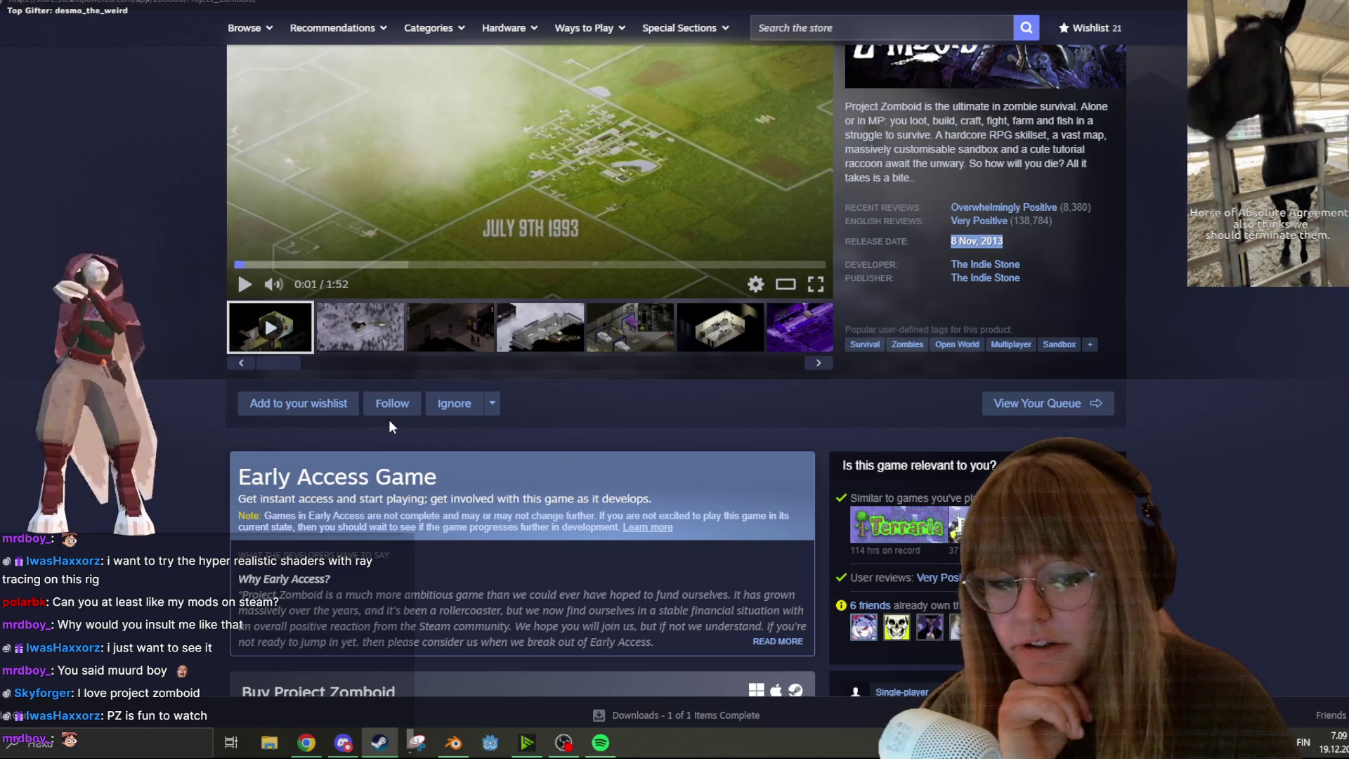
drag(441, 471, 240, 460)
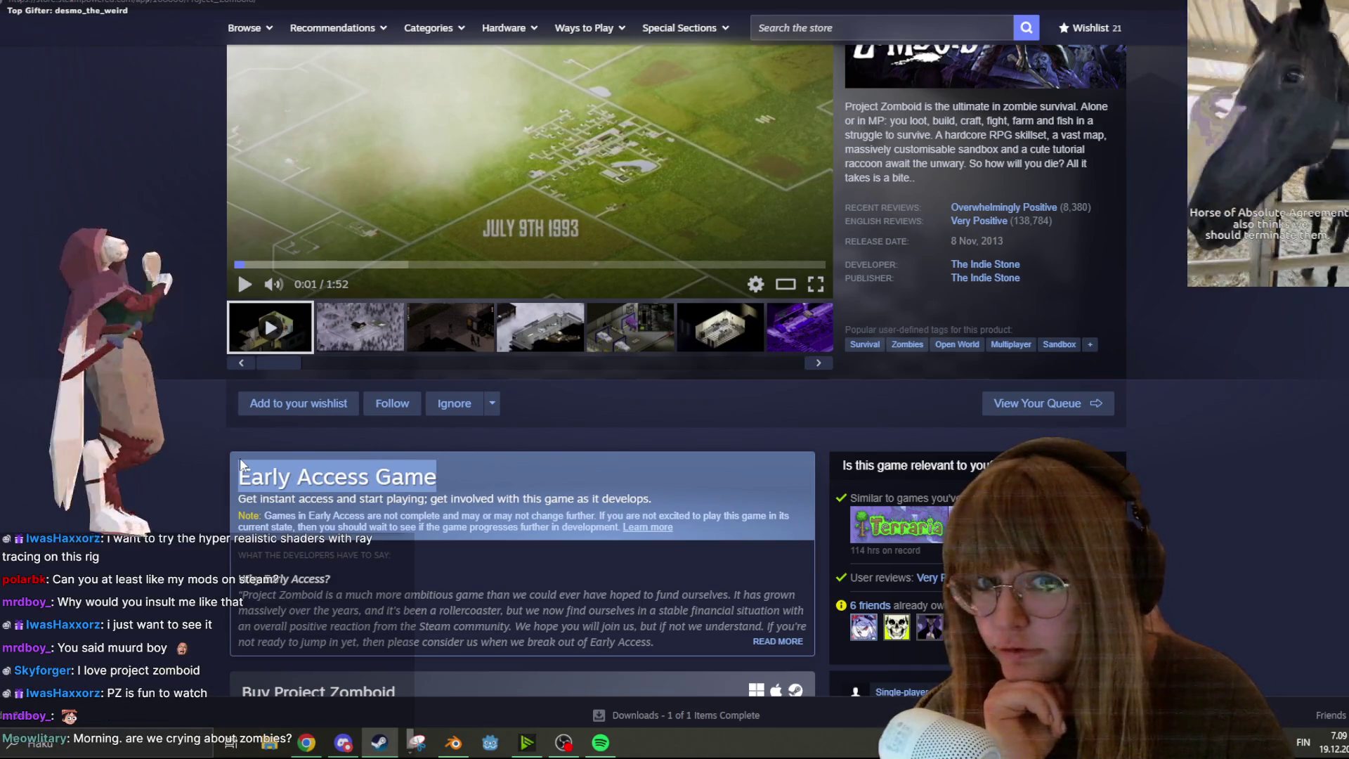
drag(1005, 241, 952, 242)
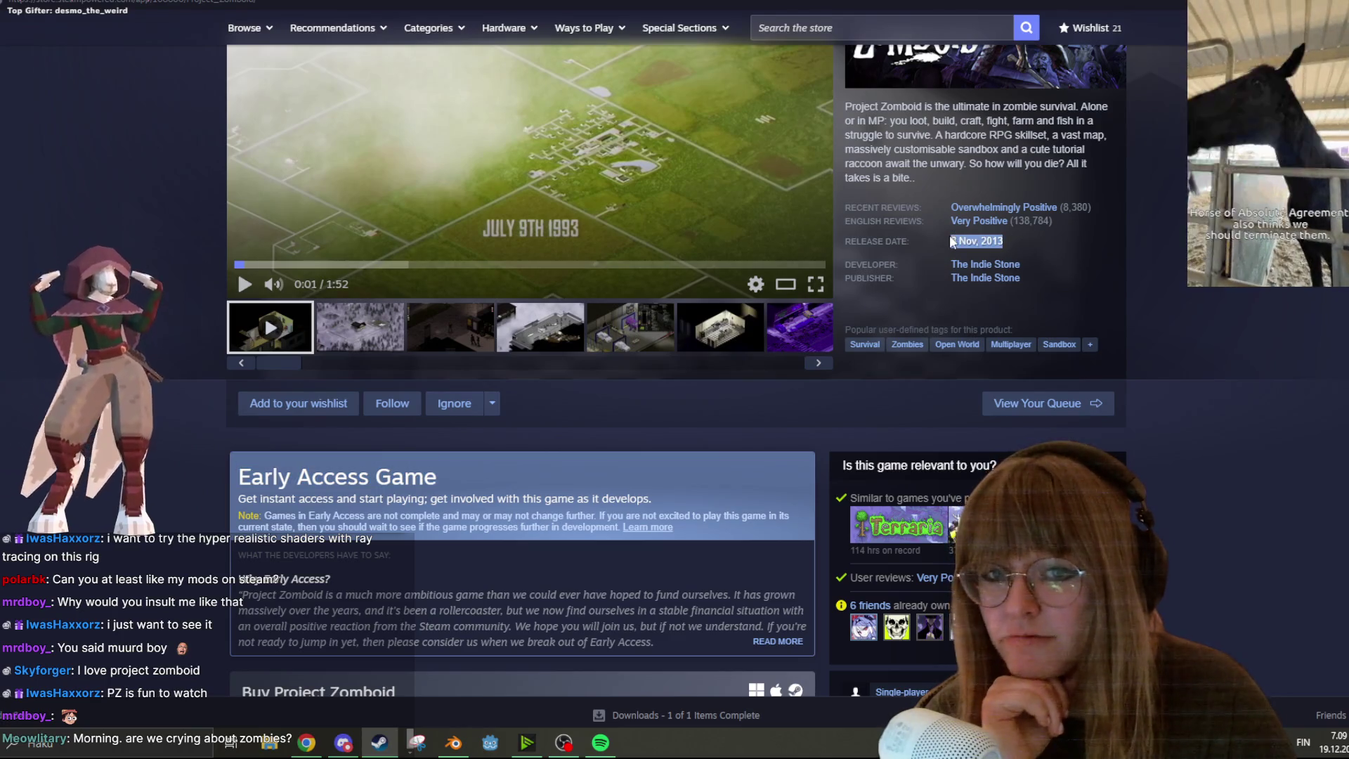
drag(439, 475, 236, 472)
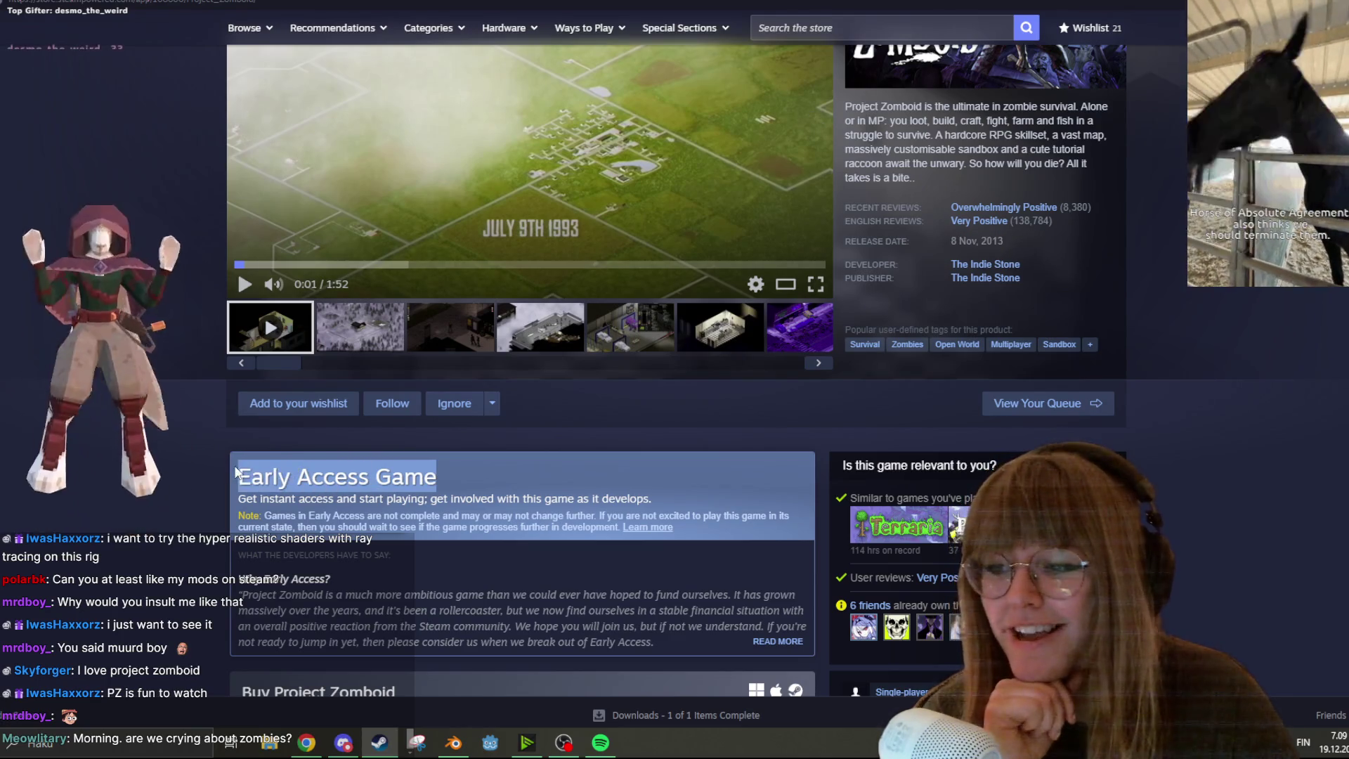
drag(1003, 241, 958, 238)
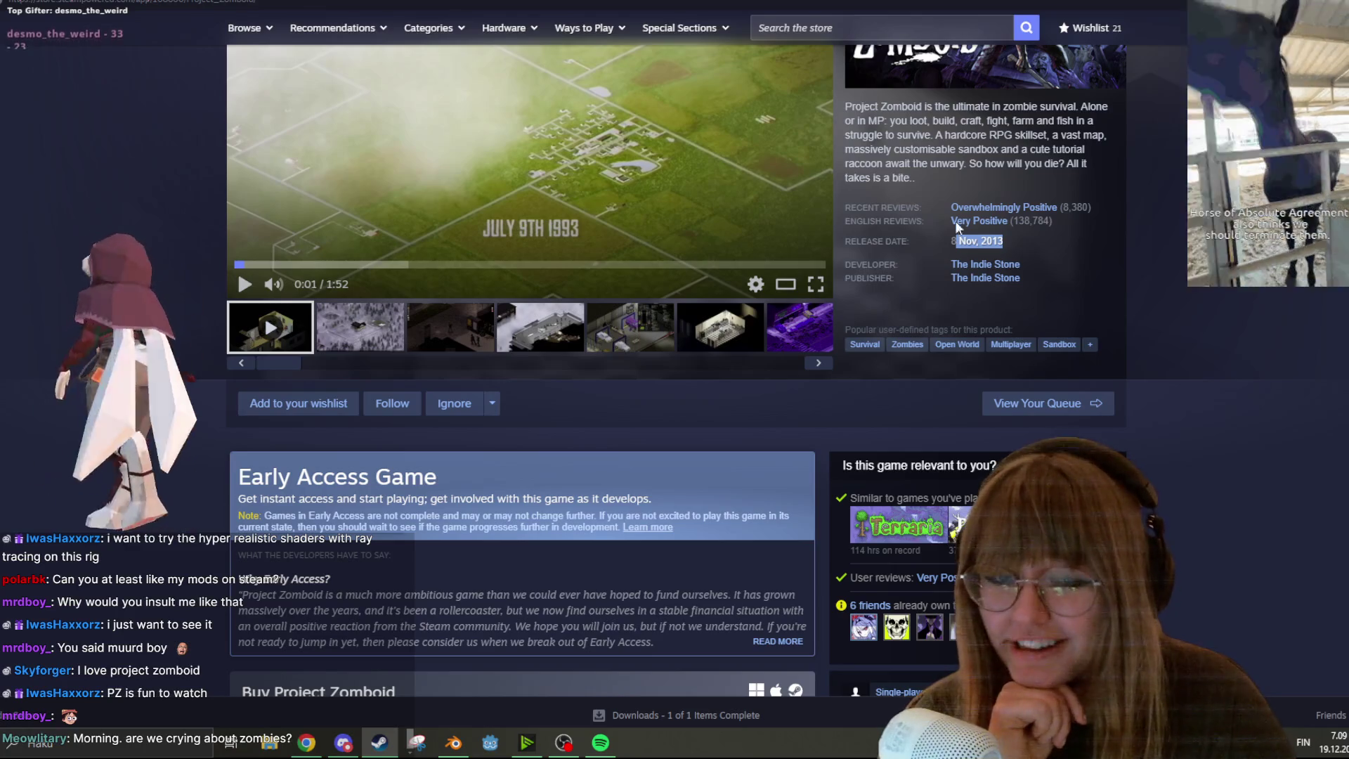
mouse_move(961, 208)
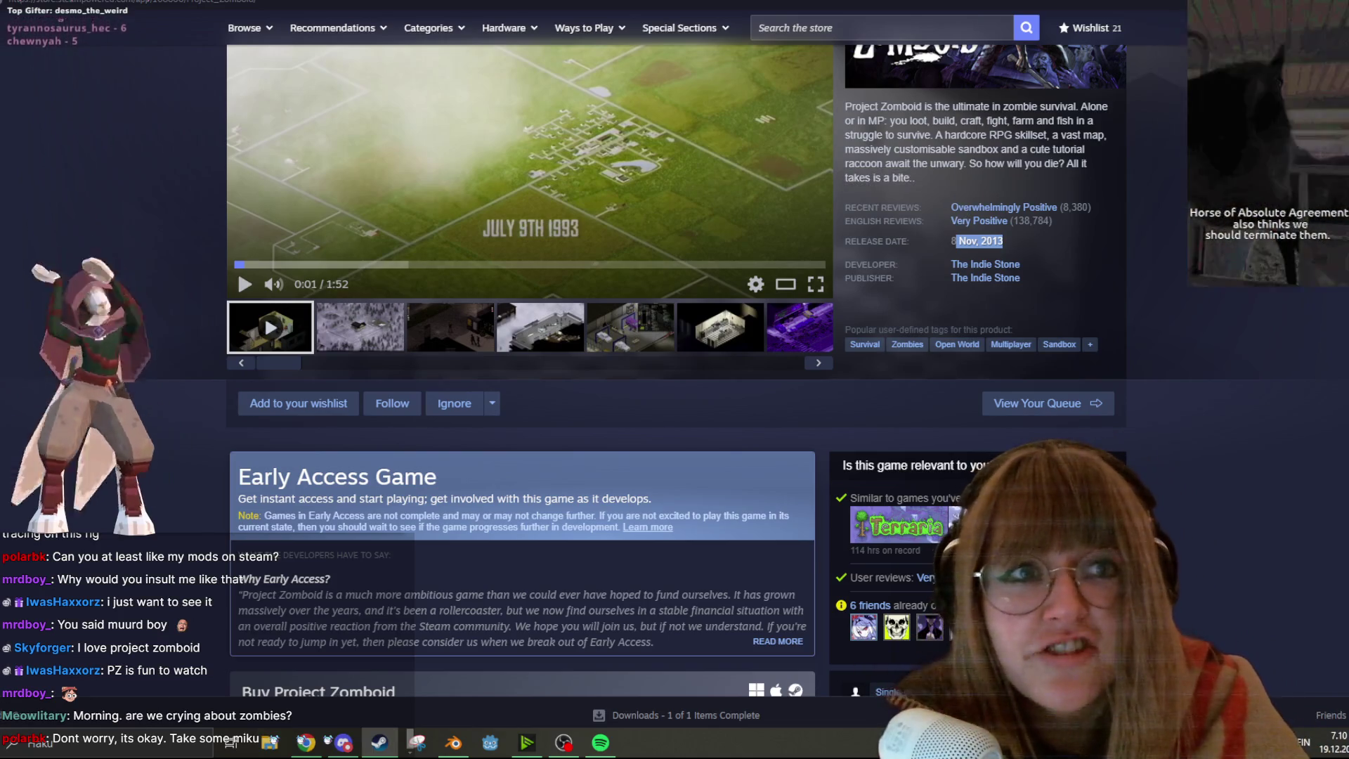
key(alt+Tab)
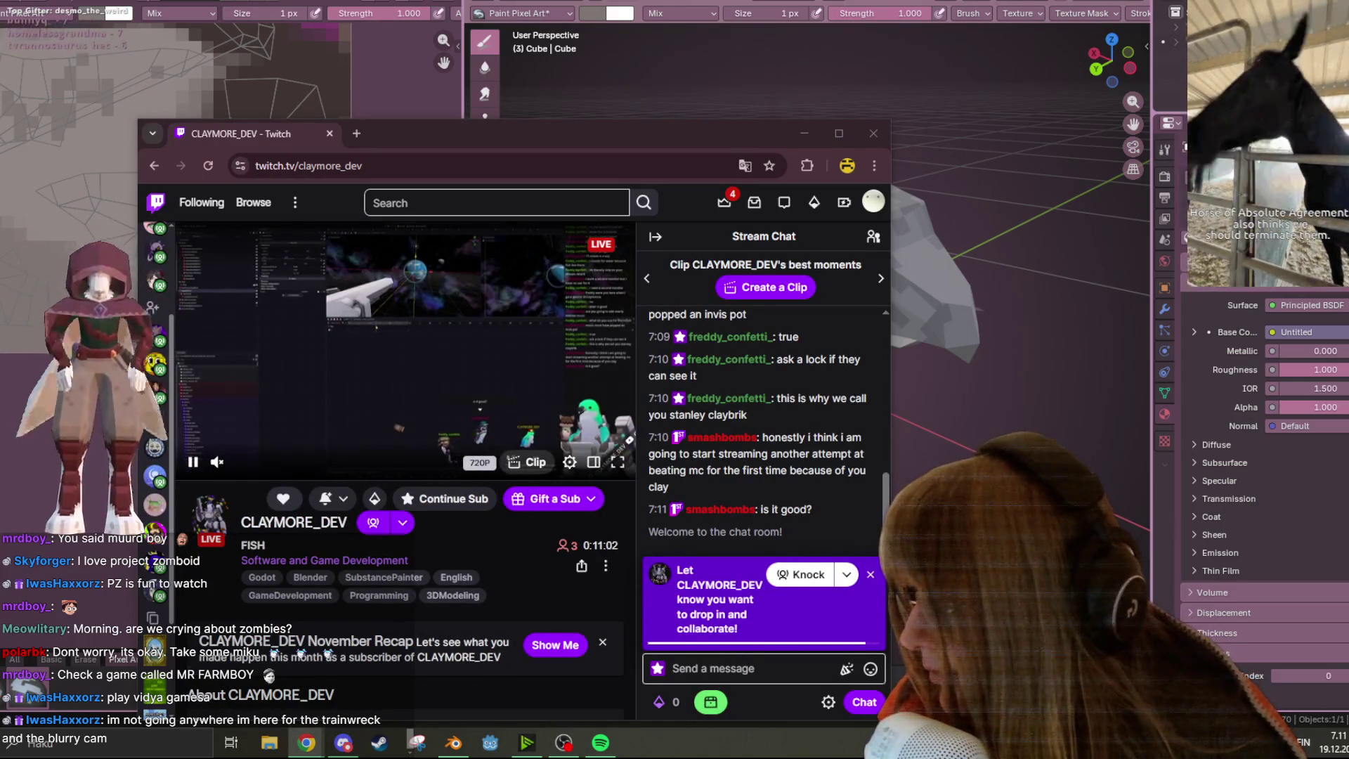
Maximize the Twitch window and turn on sound via the player volume and tab's unmute site
drag(589, 141, 599, 2)
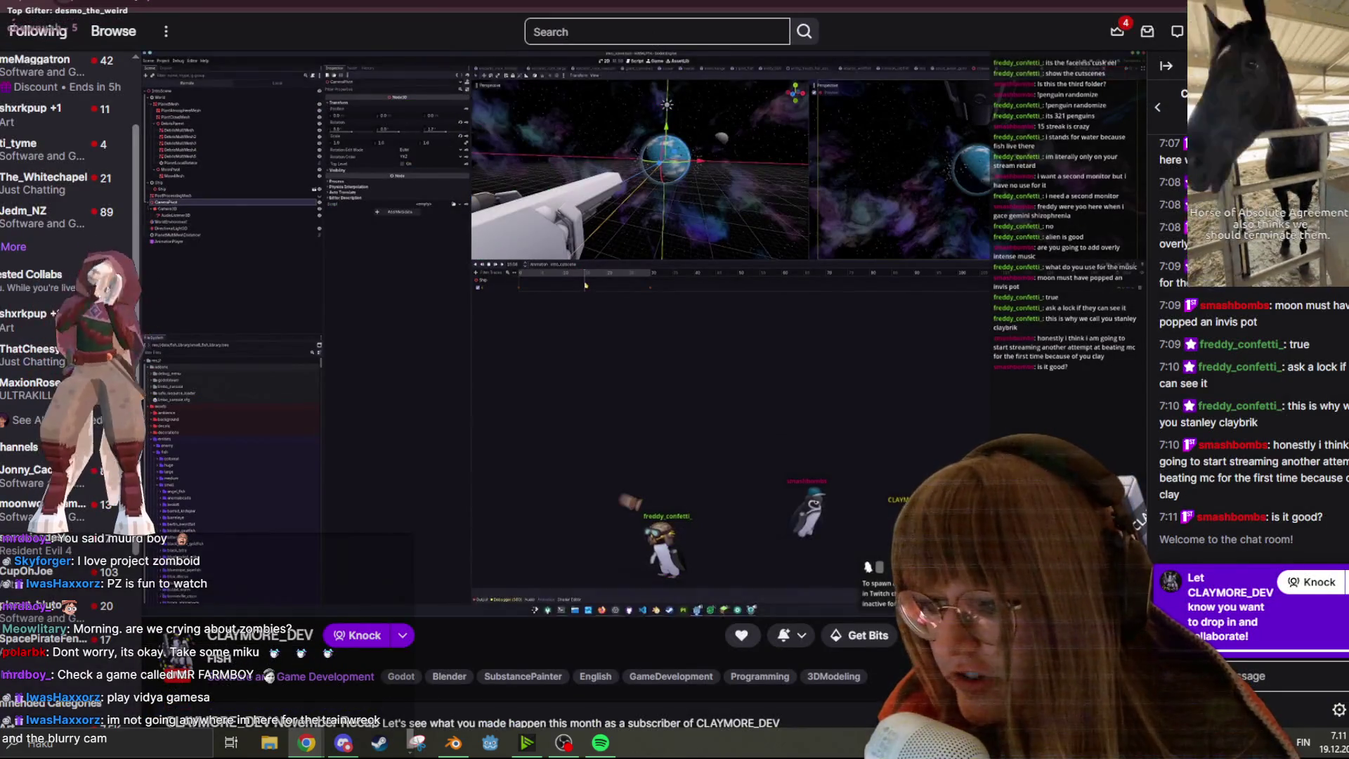
click(183, 597)
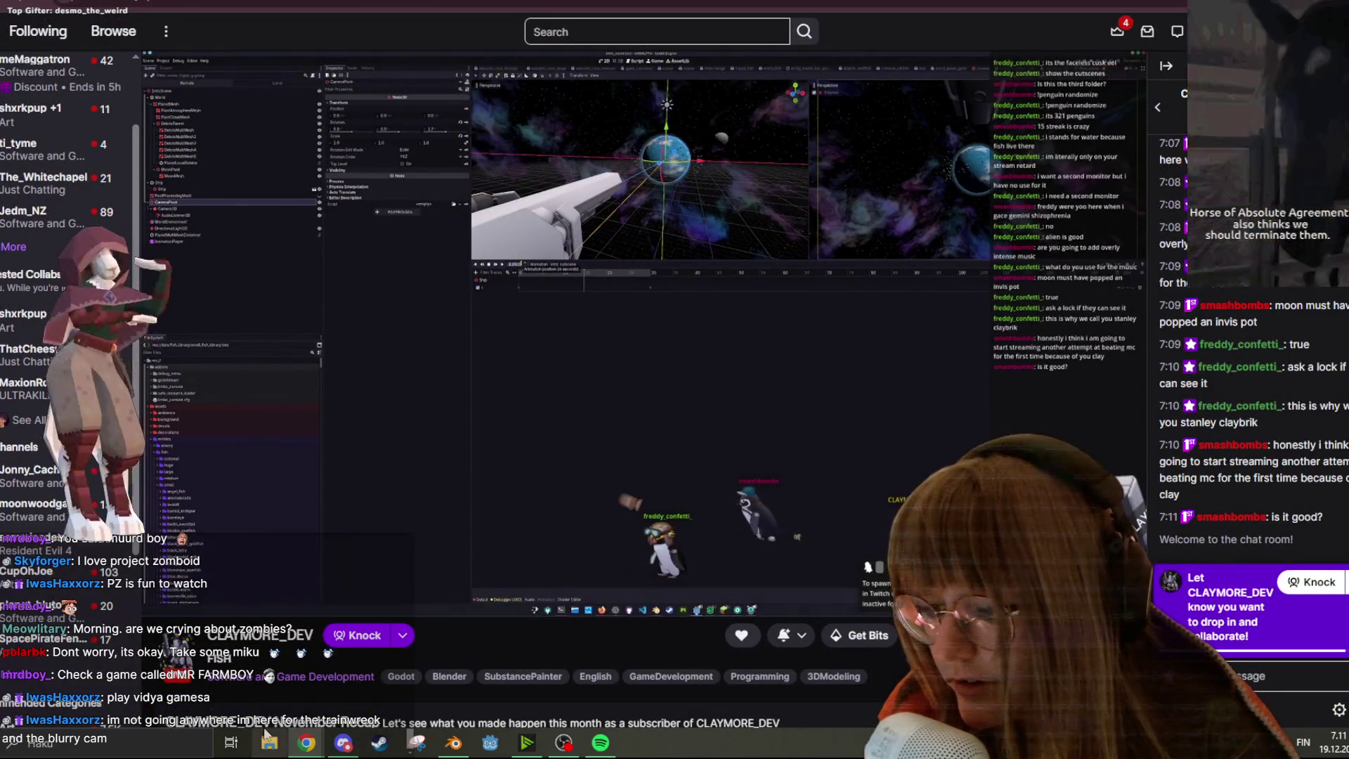
right_click(78, 3)
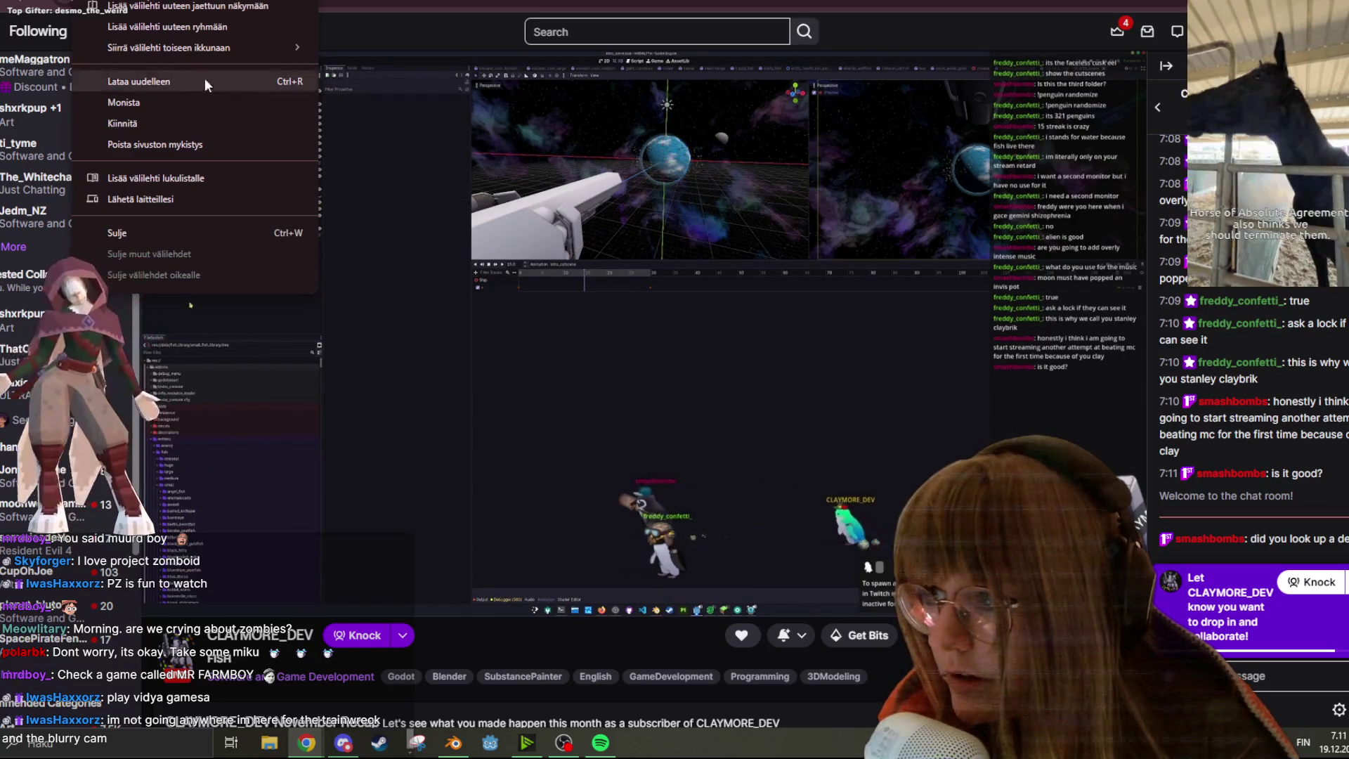
click(209, 143)
mouse_move(599, 743)
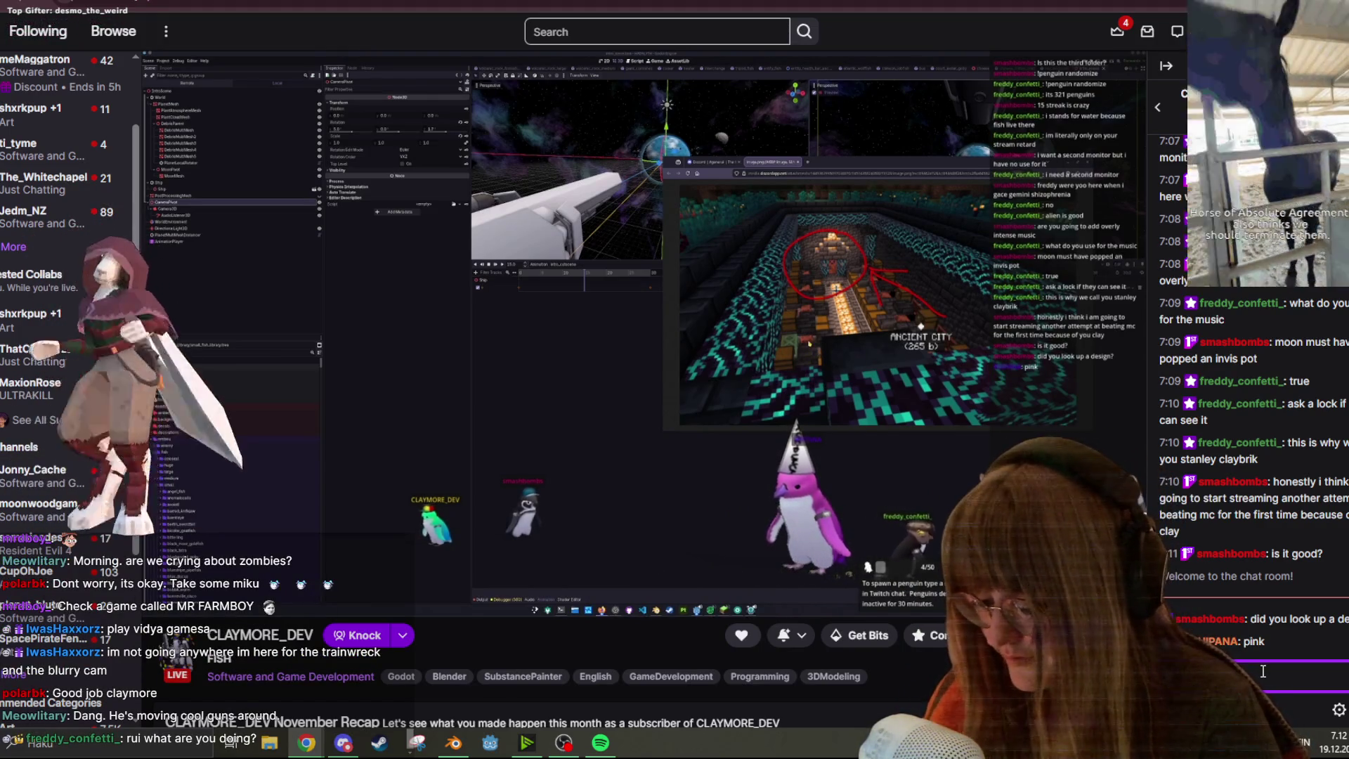
Post 'my pegion' and a couple of follow-up replies in the stream chat
text(my pe)
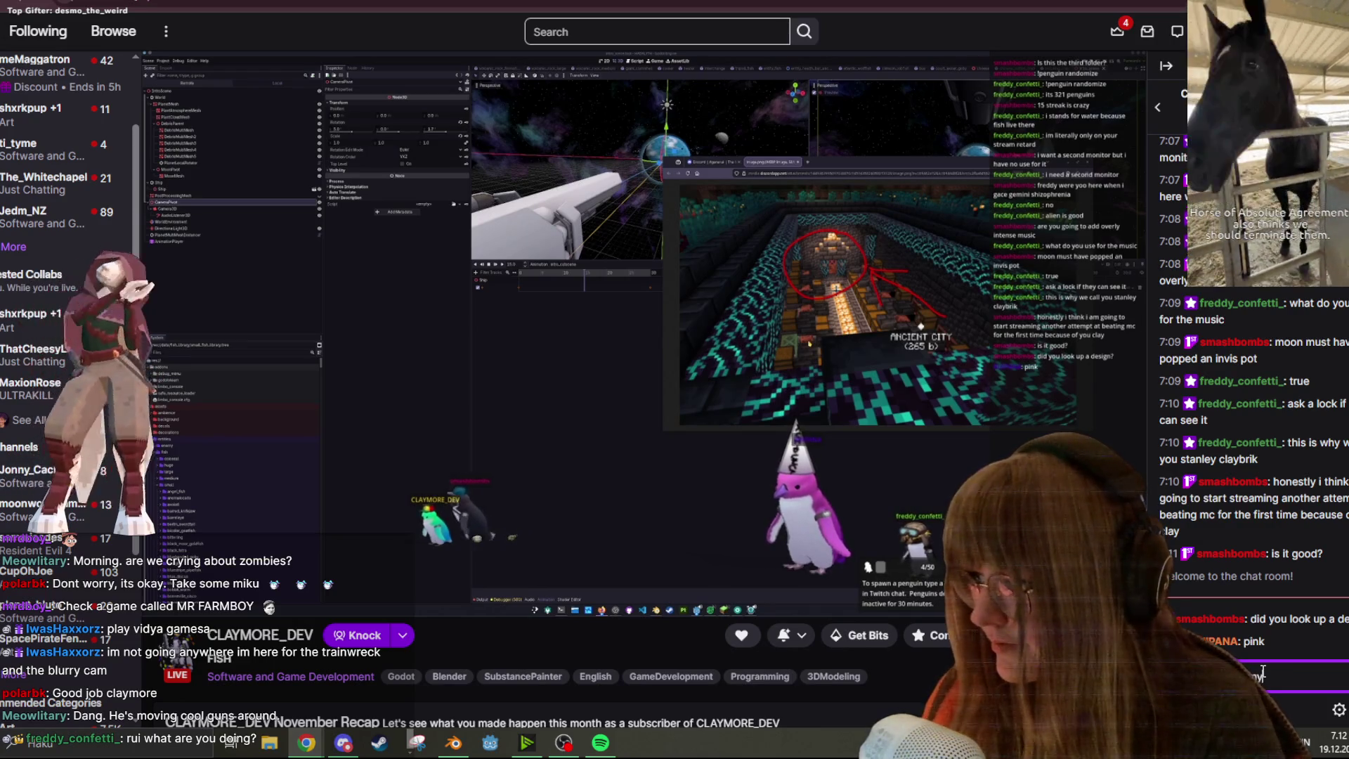
text(gion)
key(Return)
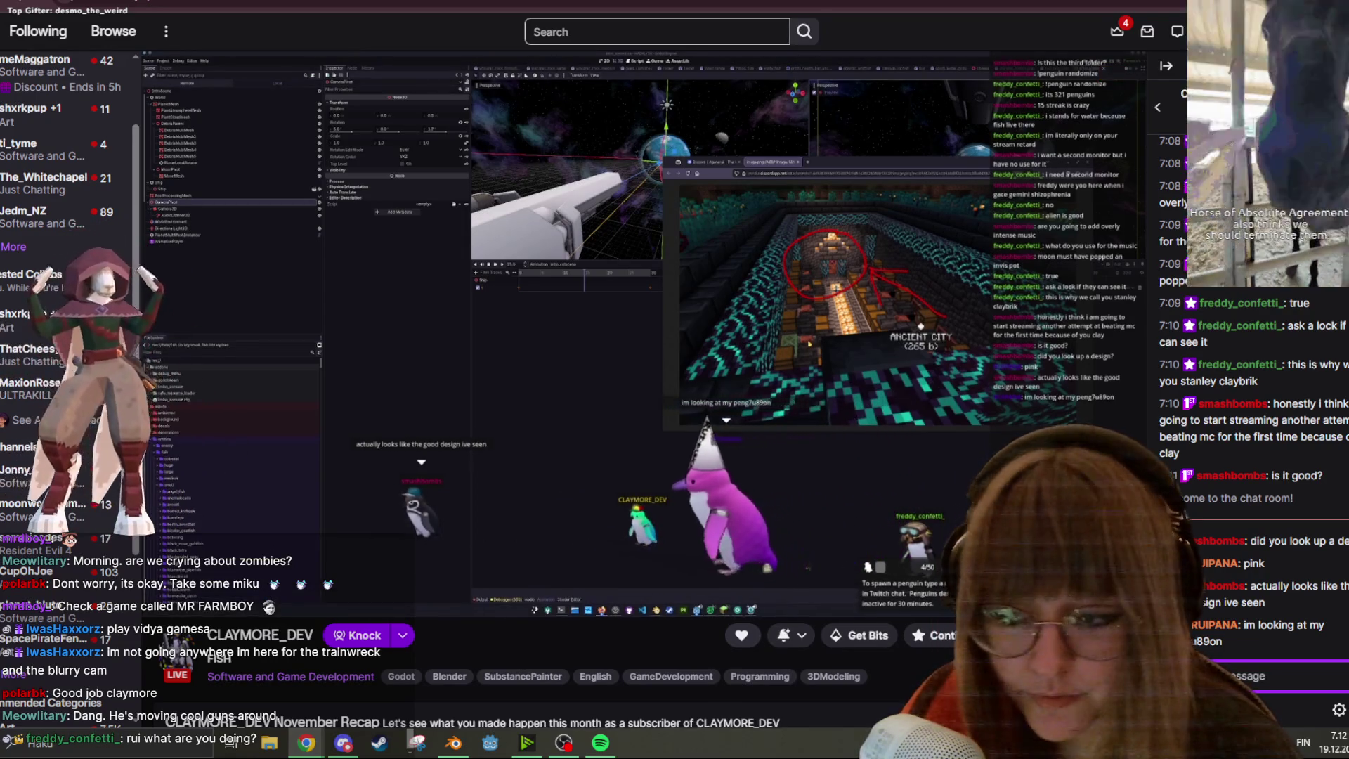
scroll(434, 339, down, 1)
scroll(434, 350, down, 1)
scroll(434, 350, up, 2)
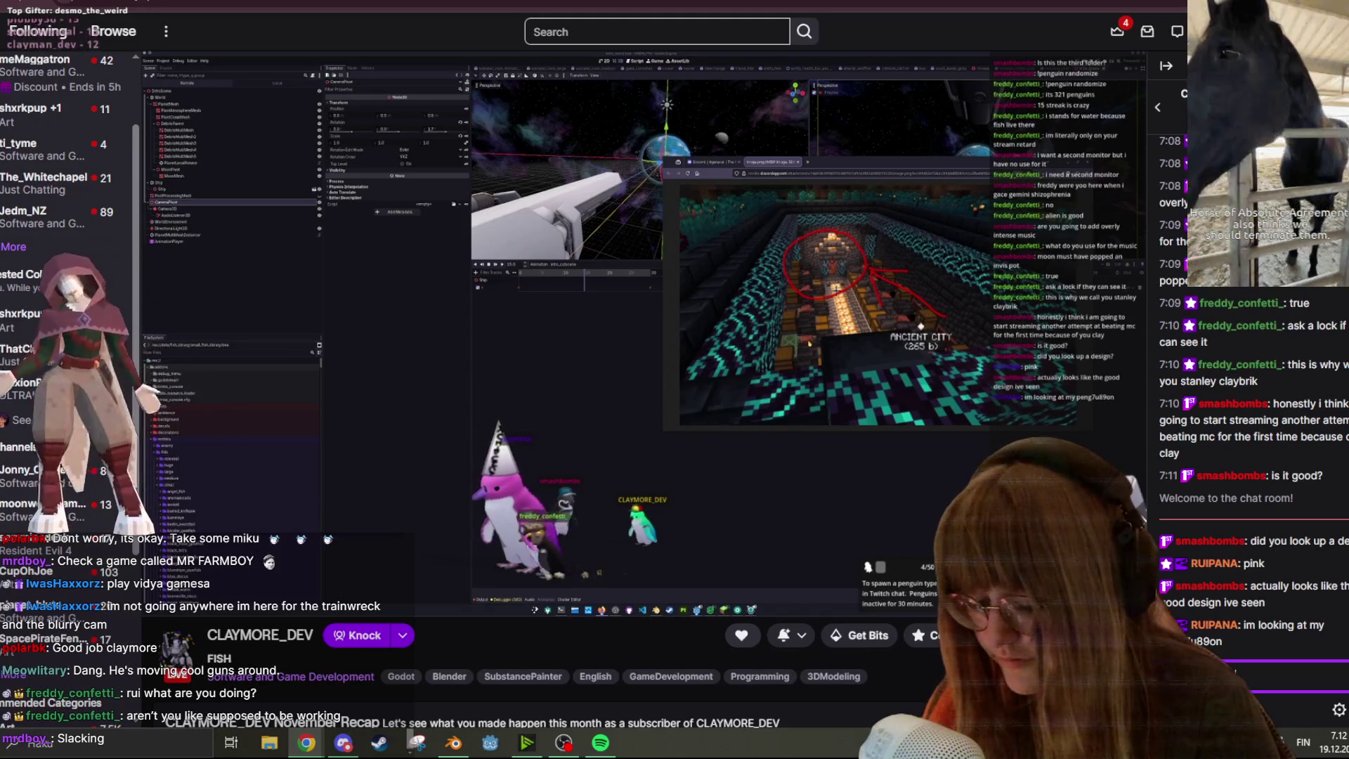
key(Return)
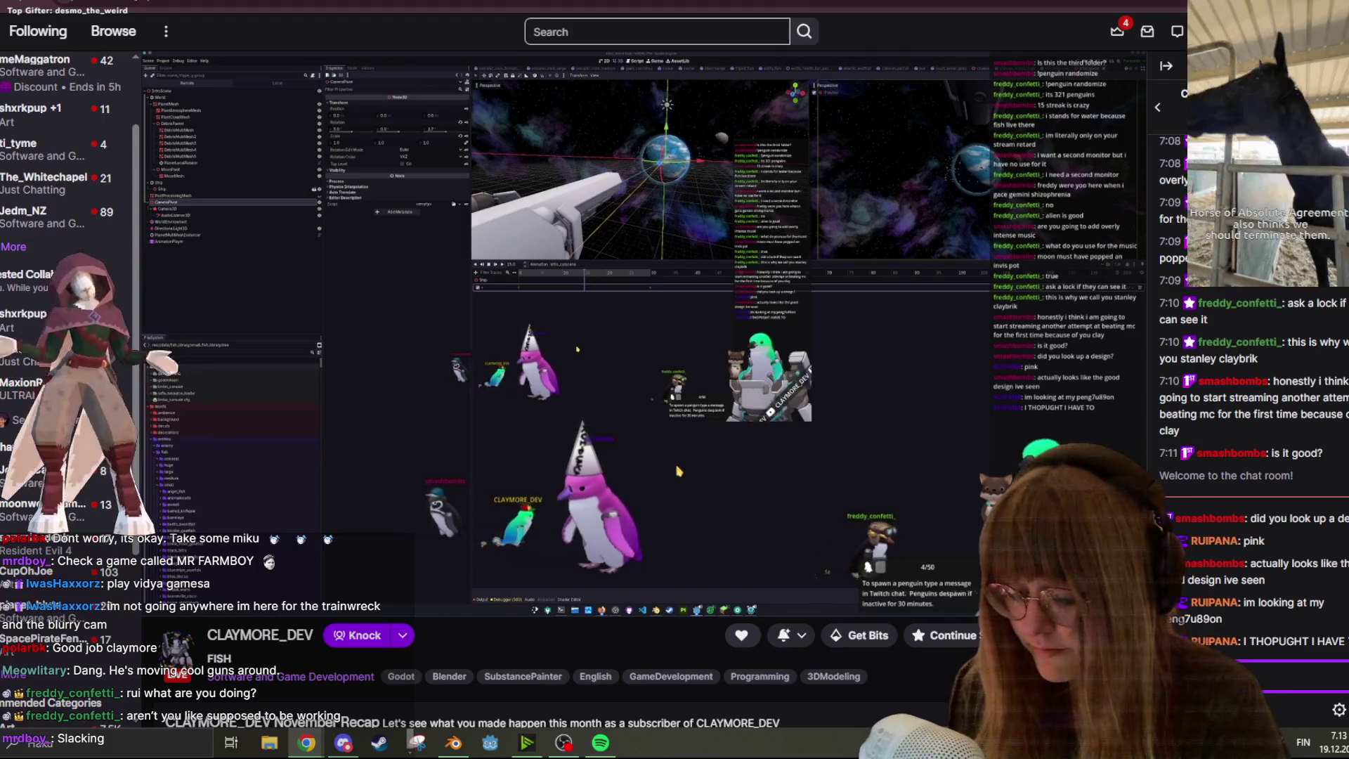
text(t change)
key(Return)
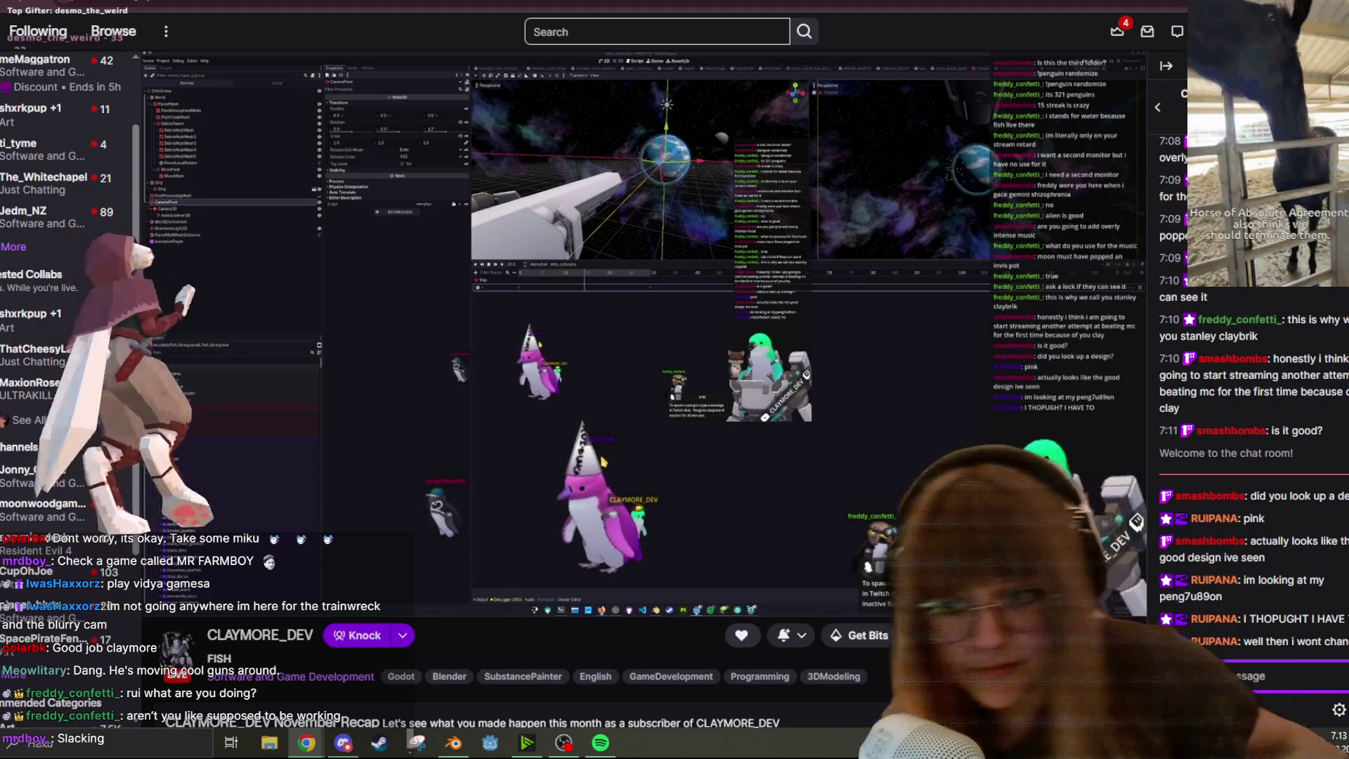
Send the chat message 'saying i have to get on the ball'
key(super)
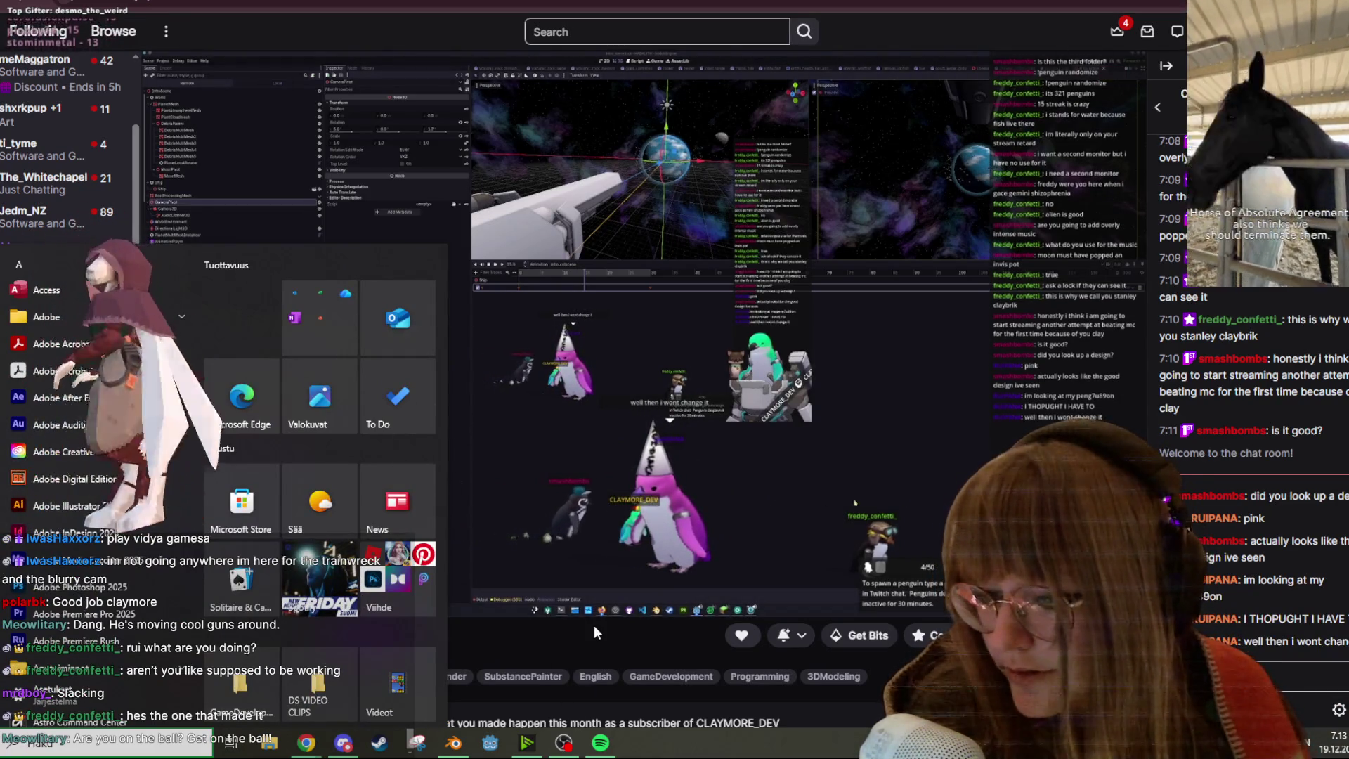
click(593, 625)
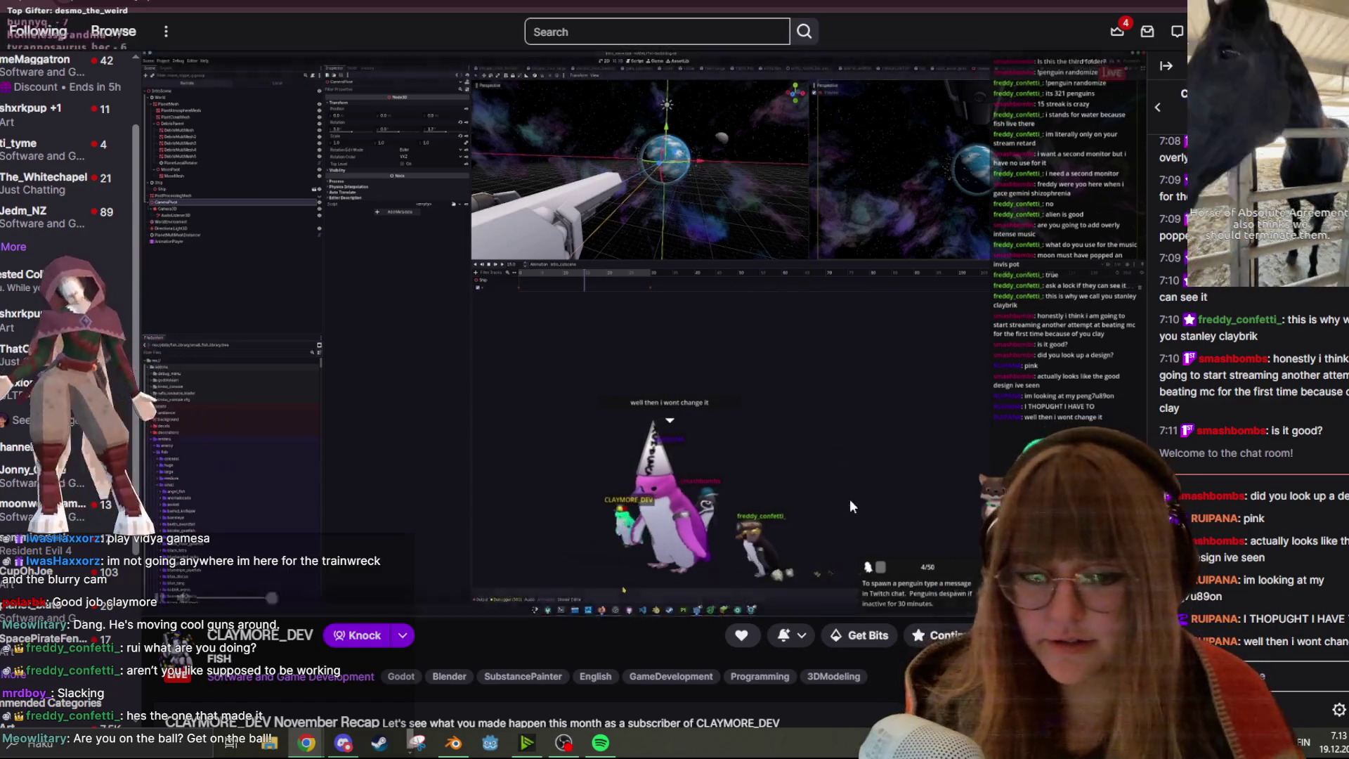
click(1276, 679)
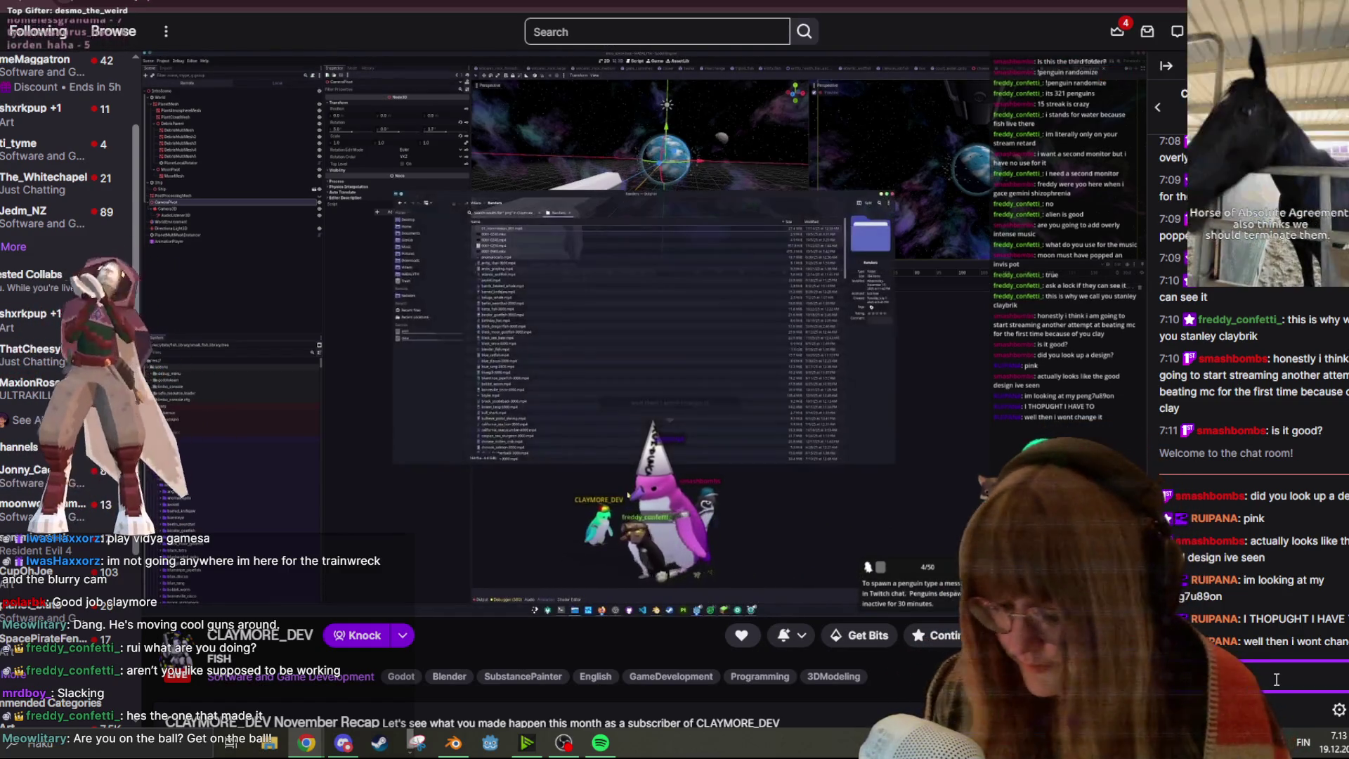
text(saying i)
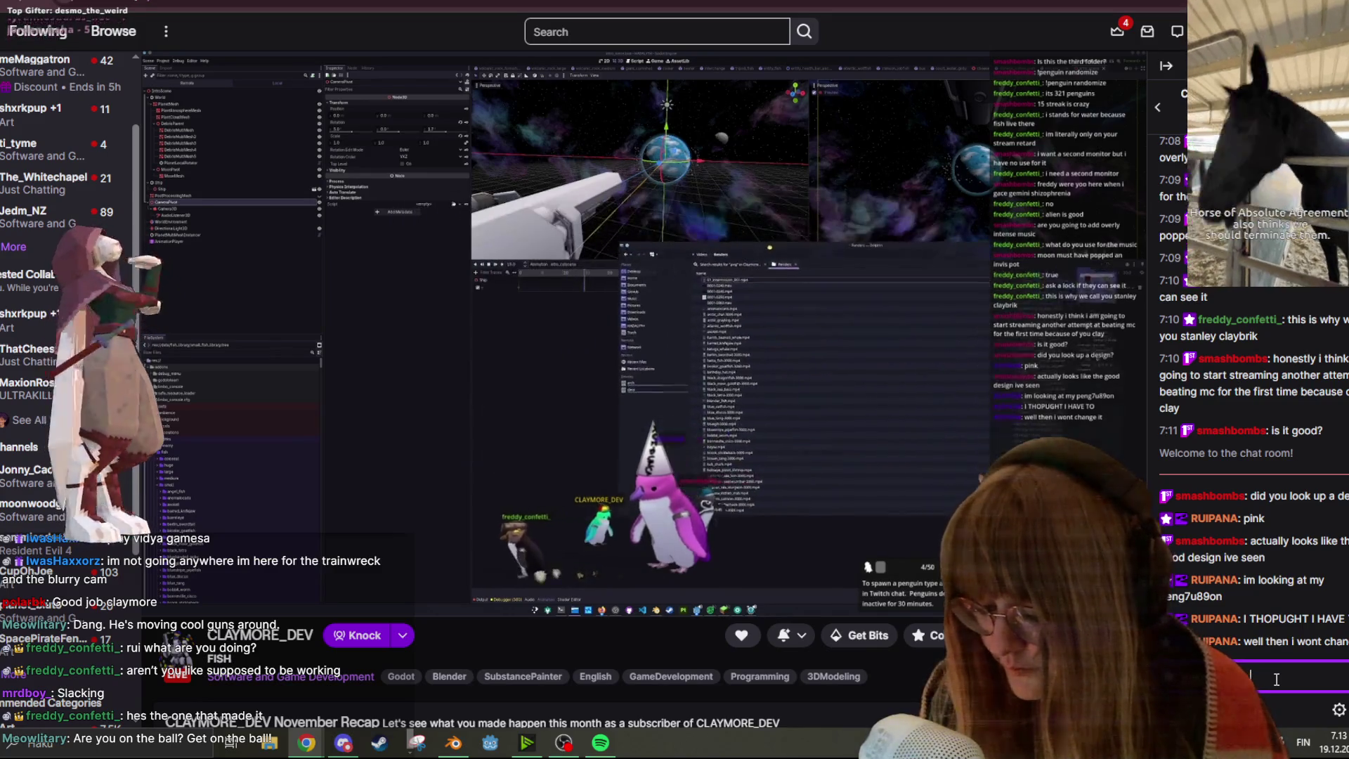
text( have )
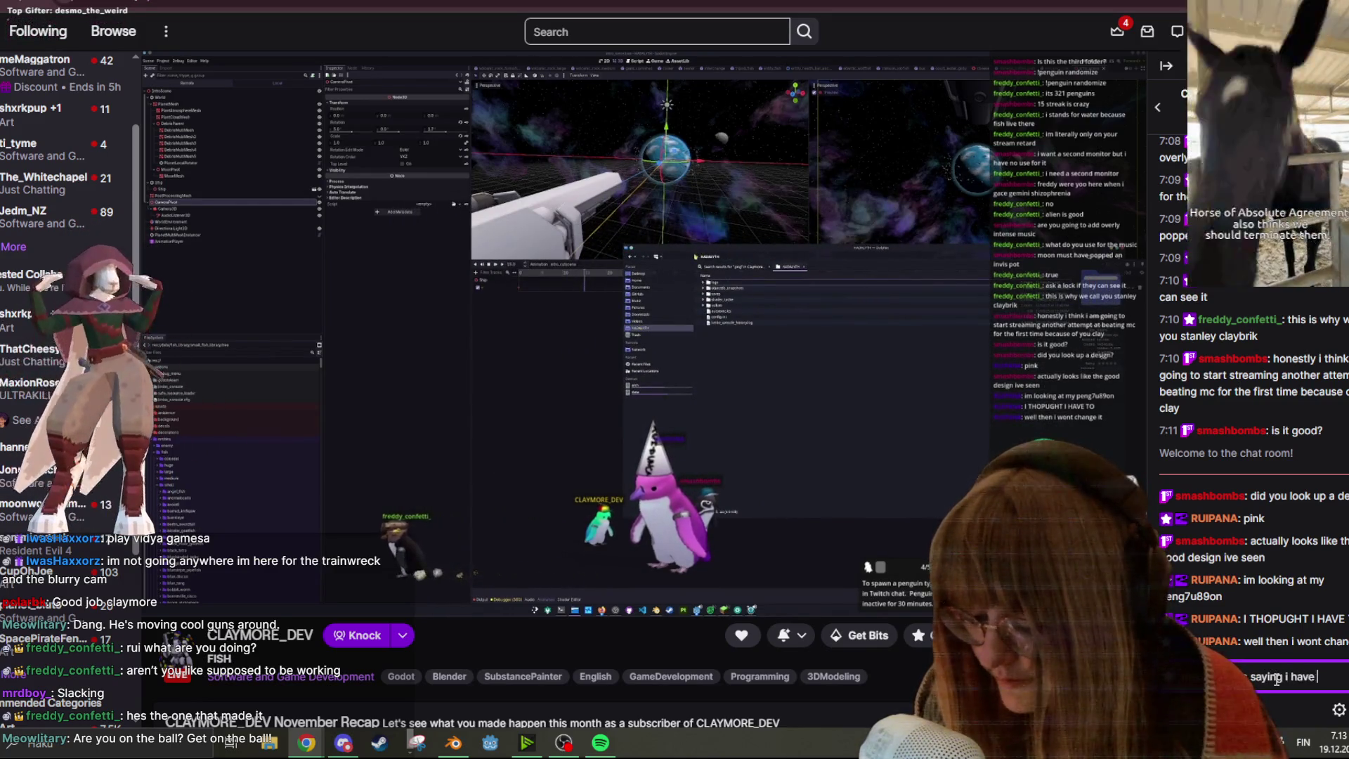
text(to get on the ball)
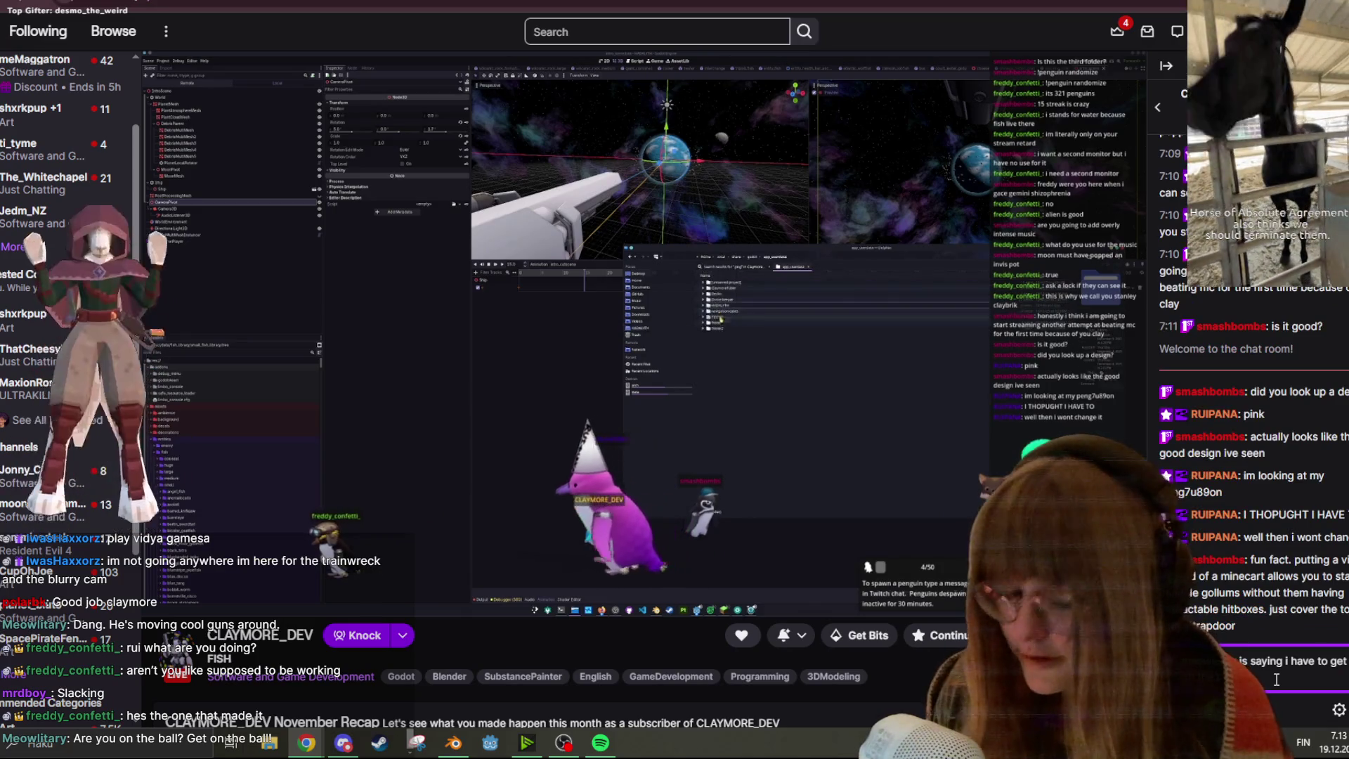
key(Return)
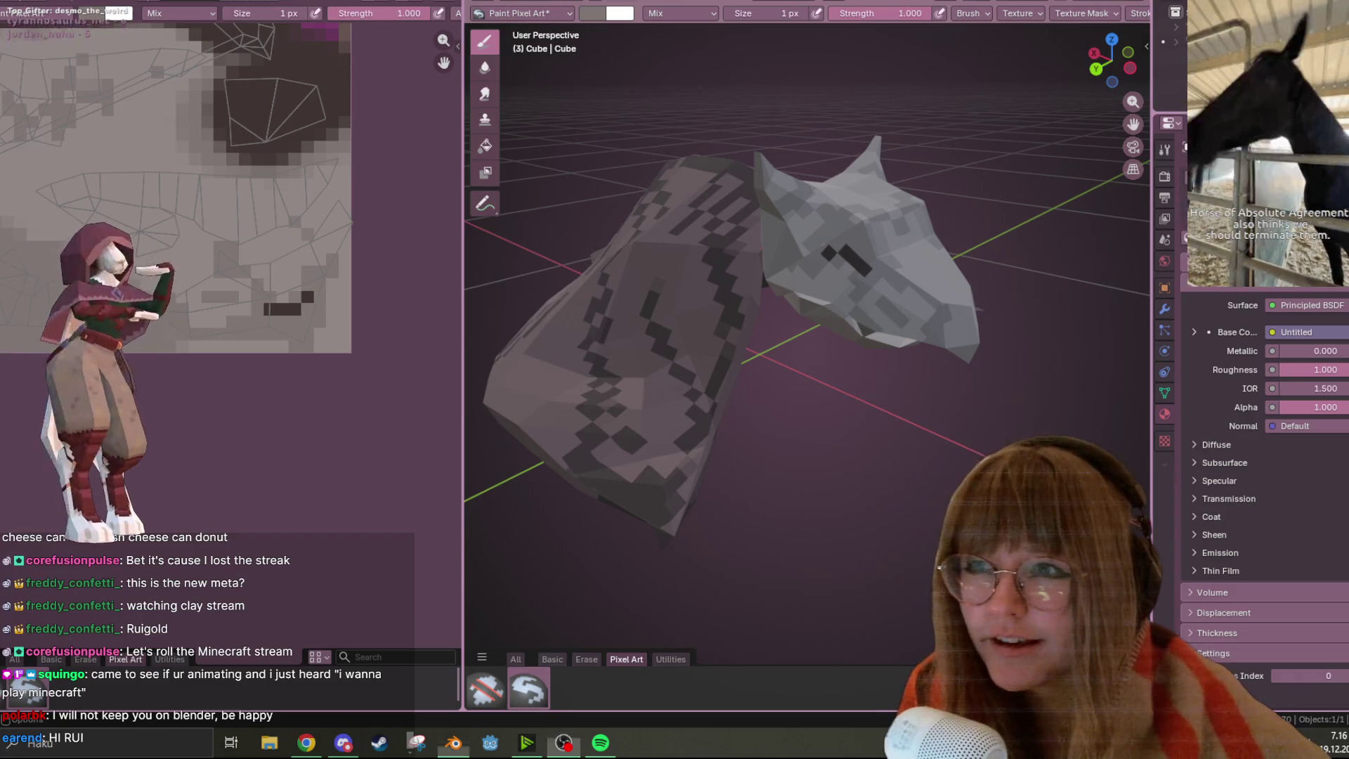
Switch to the Animation workspace, unhide the bones and select the bat's armature
click(483, 0)
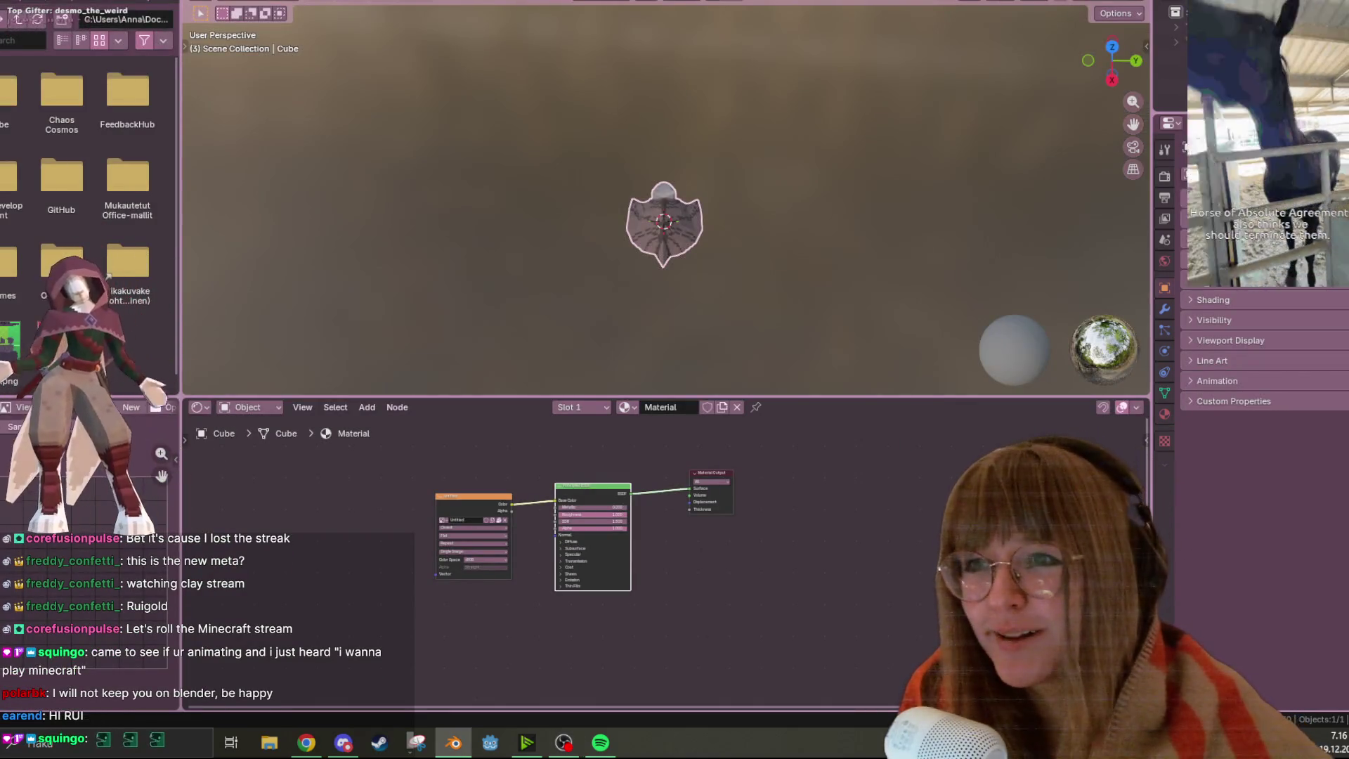
click(534, 0)
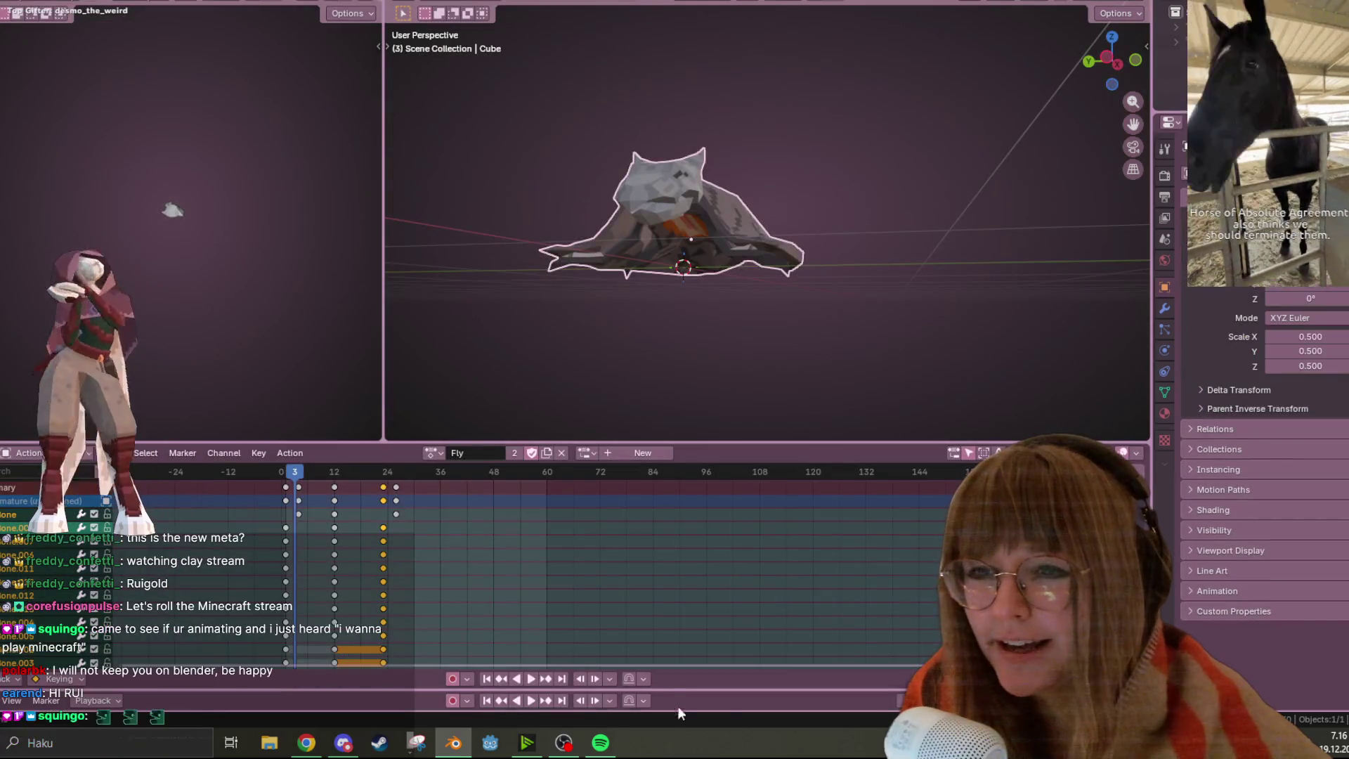
middle_drag(792, 179, 763, 266)
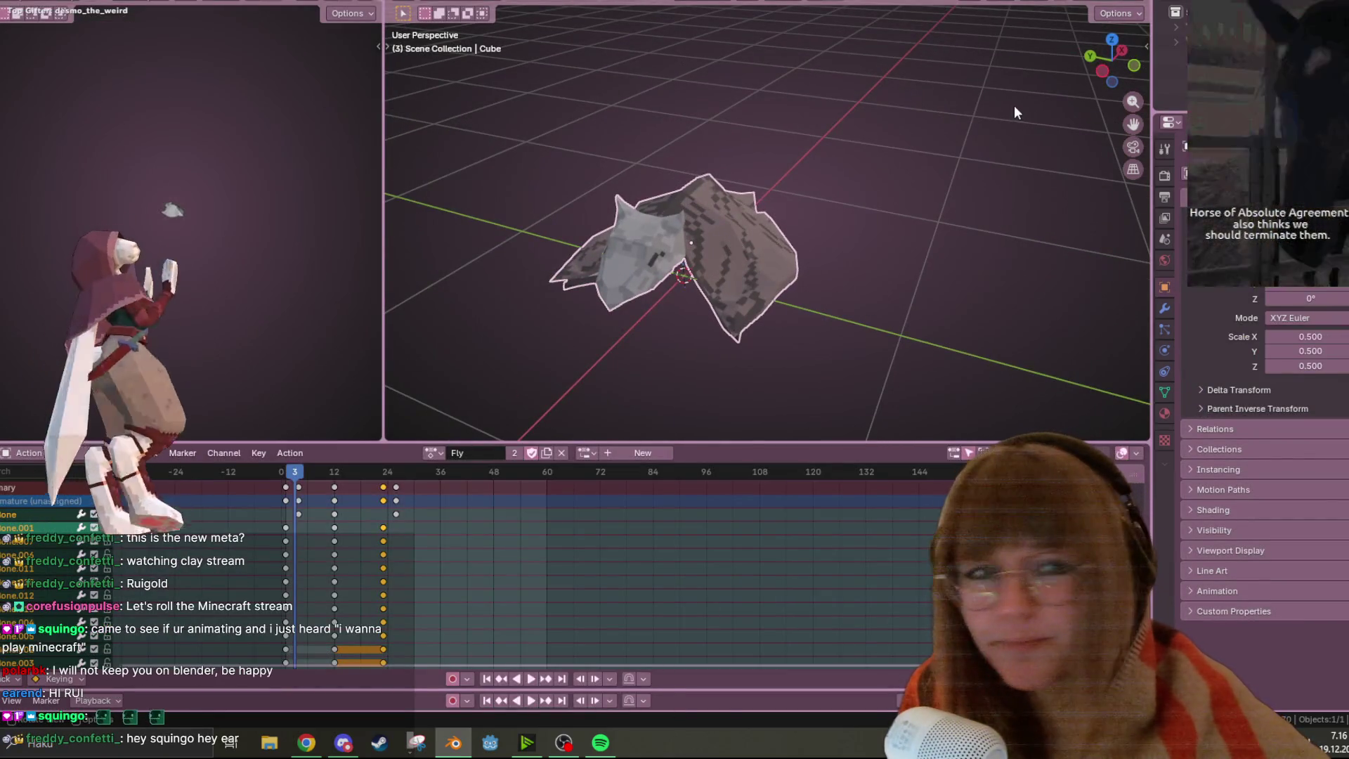
key(alt+h)
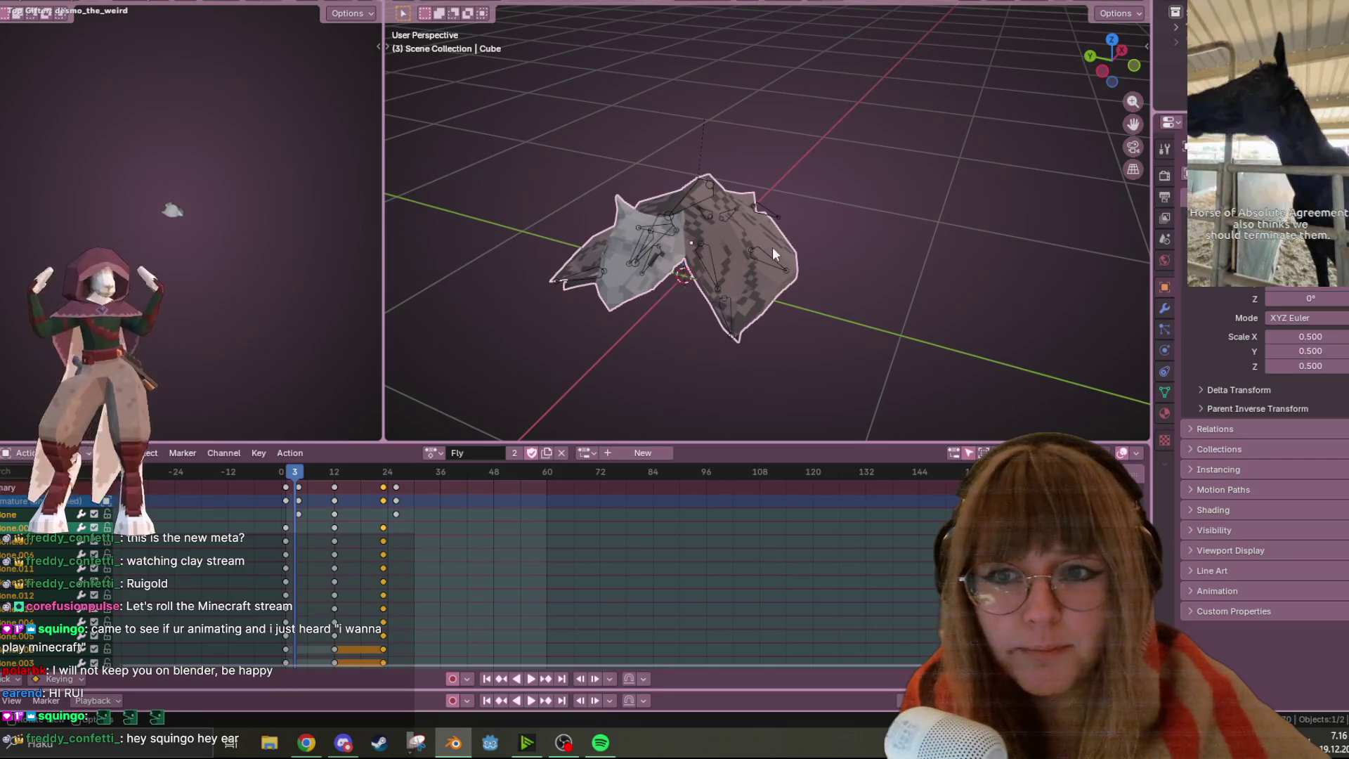
click(764, 255)
mouse_move(777, 293)
middle_down()
mouse_move(887, 316)
mouse_move(782, 205)
mouse_move(806, 192)
mouse_move(760, 270)
mouse_move(829, 277)
mouse_move(808, 281)
middle_up()
Play the TakeOff action while orbiting the bat, pausing at frame 36
key(space)
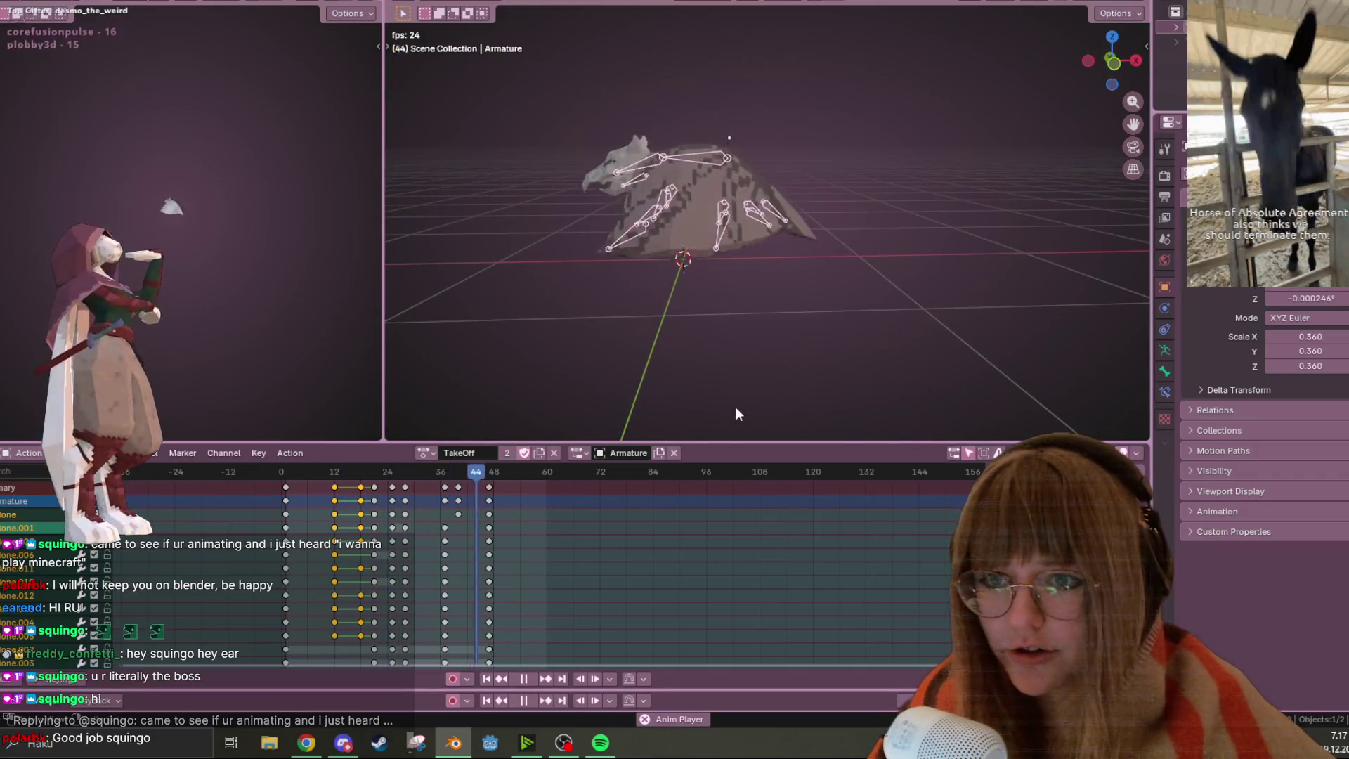
mouse_move(798, 326)
middle_down()
mouse_move(836, 319)
mouse_move(792, 303)
mouse_move(843, 328)
middle_up()
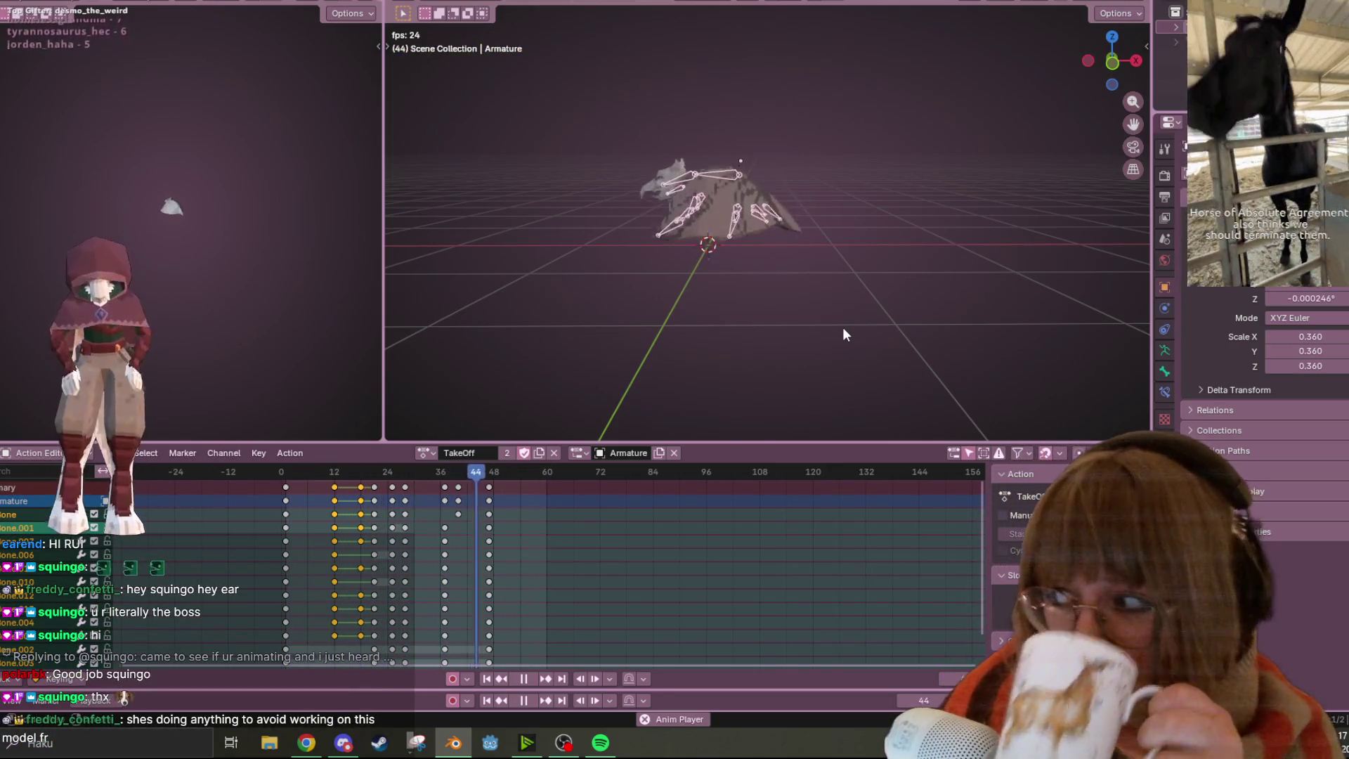
mouse_move(842, 327)
middle_down()
mouse_move(696, 86)
mouse_move(815, 137)
mouse_move(787, 163)
mouse_move(815, 172)
mouse_move(805, 164)
mouse_move(668, 421)
middle_up()
click(524, 678)
mouse_move(447, 418)
middle_down()
mouse_move(876, 204)
mouse_move(703, 457)
middle_up()
Replay TakeOff from top-down and edge-on views and stop on frame 12
key(space)
mouse_move(632, 365)
middle_down()
mouse_move(702, 211)
mouse_move(681, 272)
middle_up()
scroll(680, 272, down, 3)
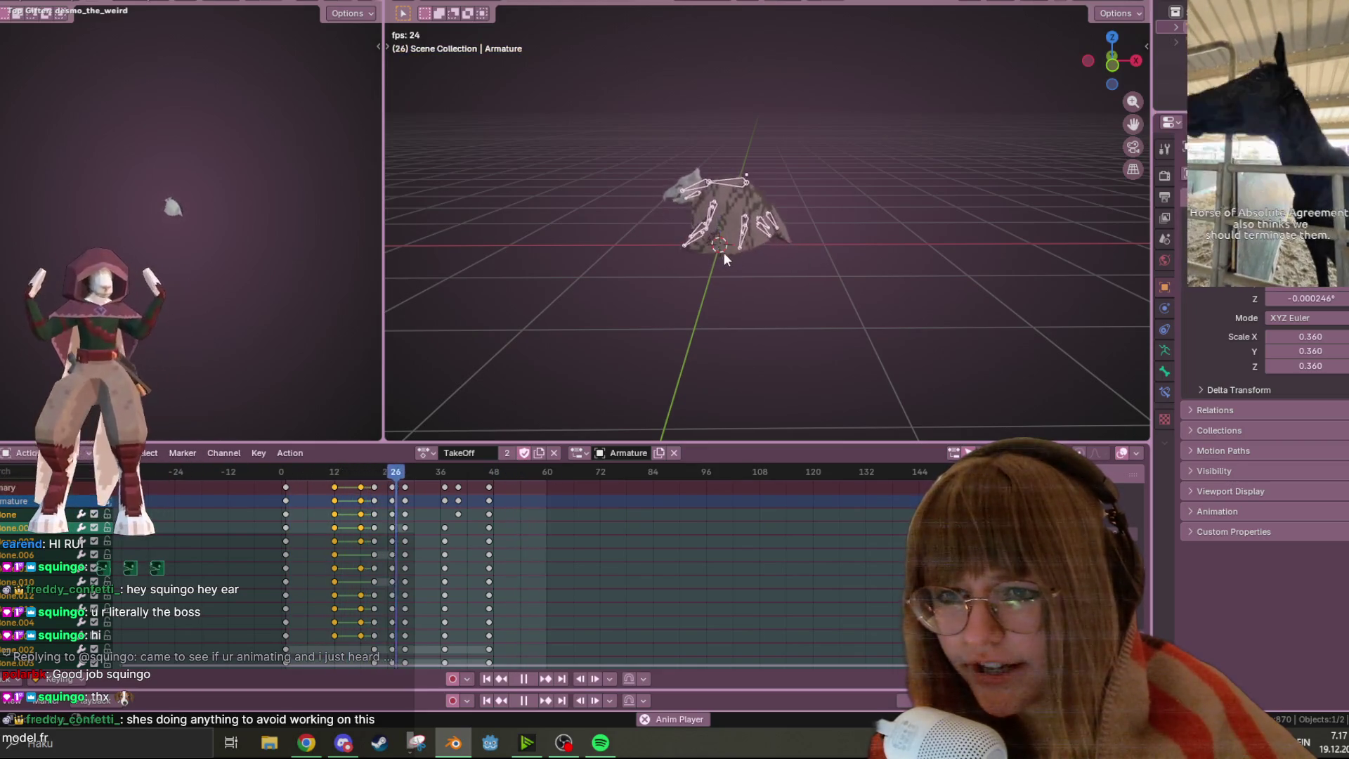
mouse_move(655, 358)
middle_down()
mouse_move(687, 251)
mouse_move(764, 254)
middle_up()
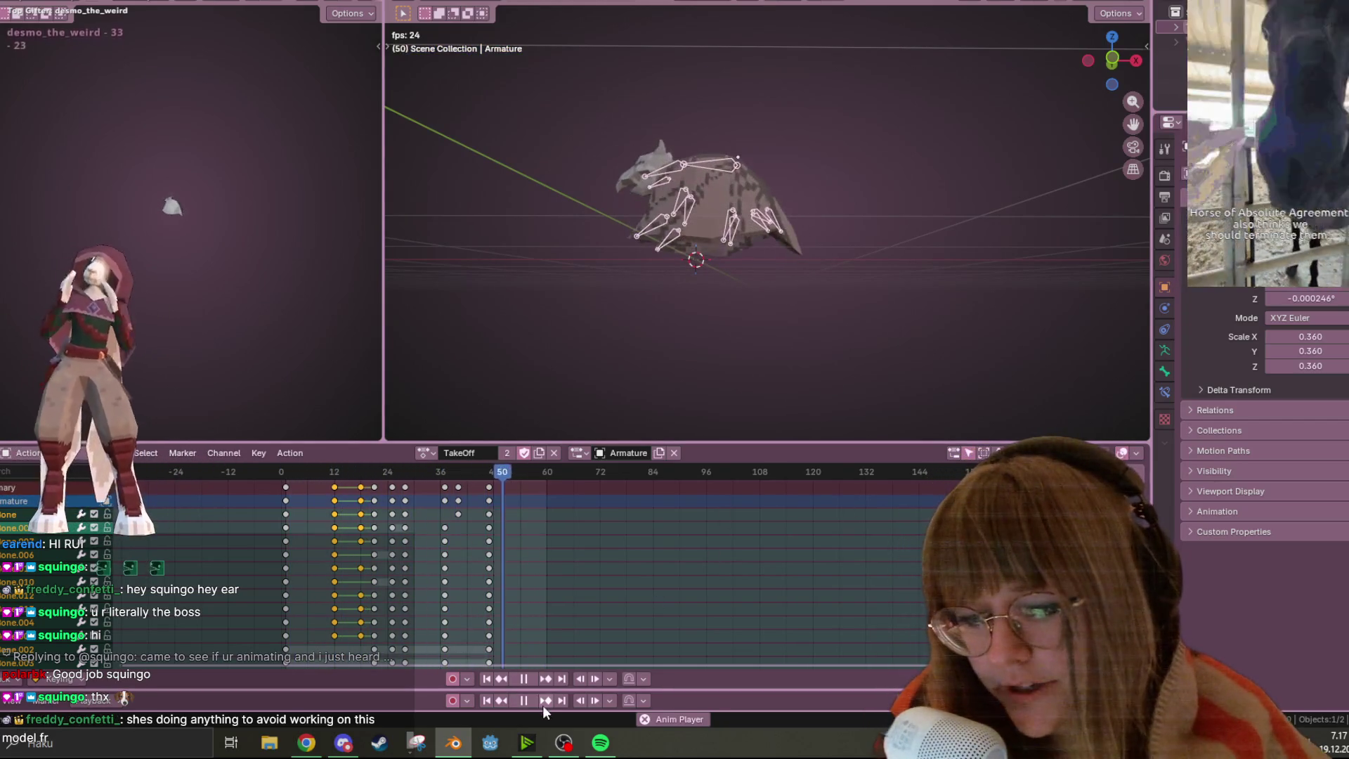
click(521, 678)
click(428, 453)
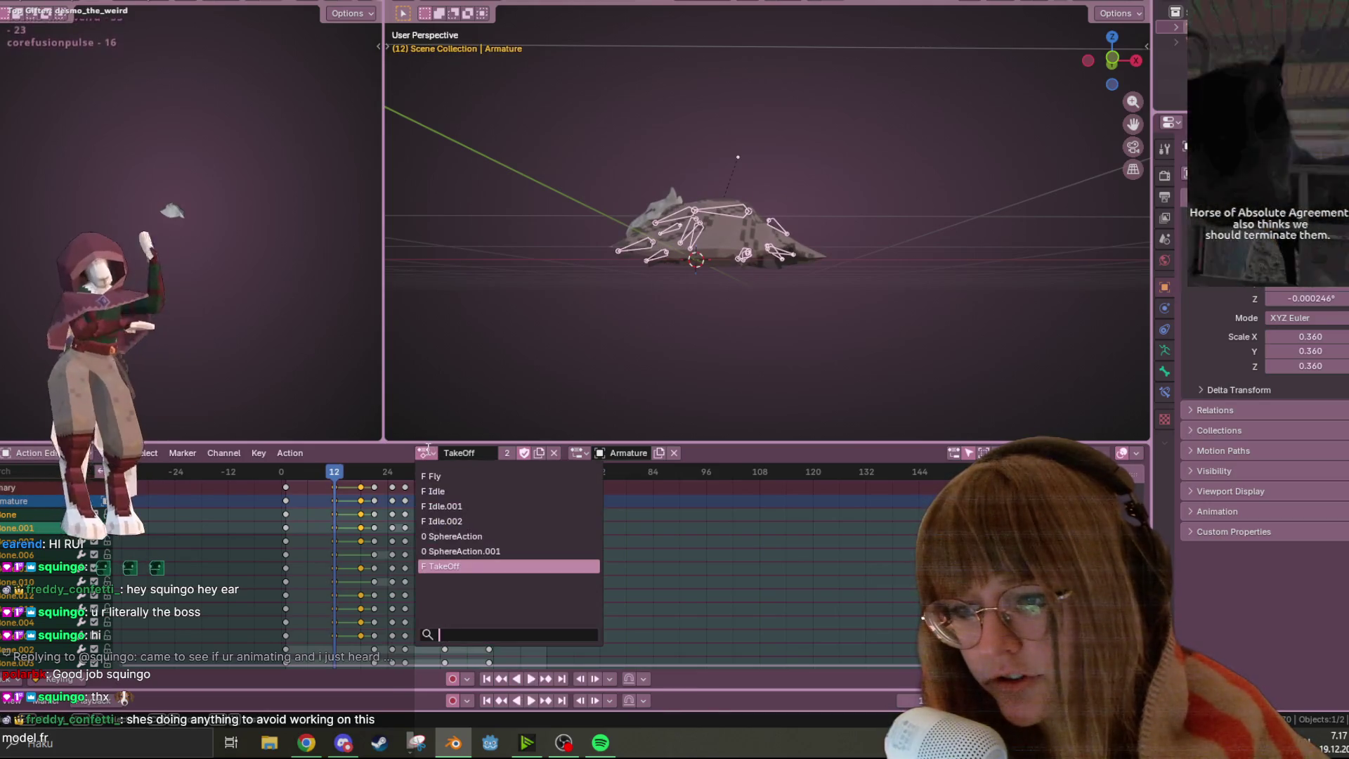
Assign the Fly action to the armature, play its wing-flap cycle, then stop playback
click(441, 477)
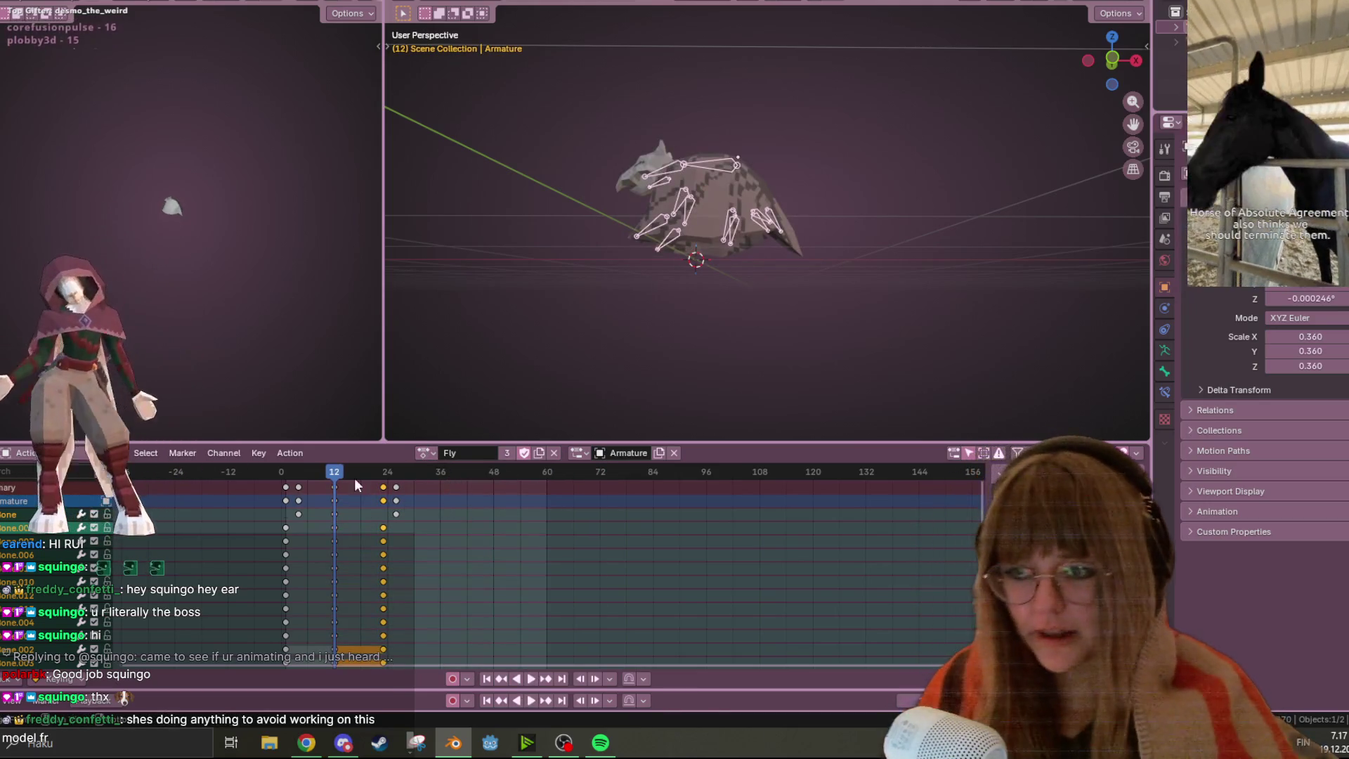
click(390, 475)
key(space)
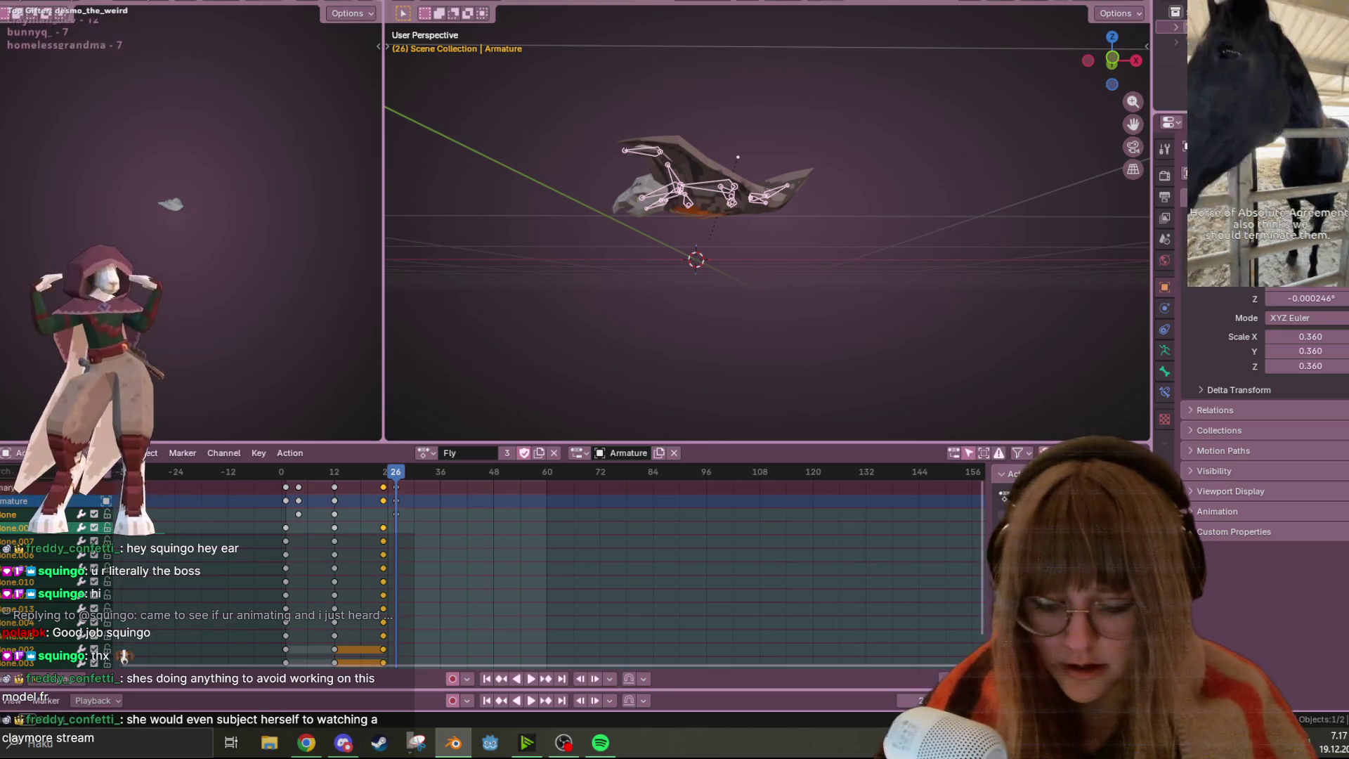
click(535, 679)
middle_drag(737, 302, 825, 266)
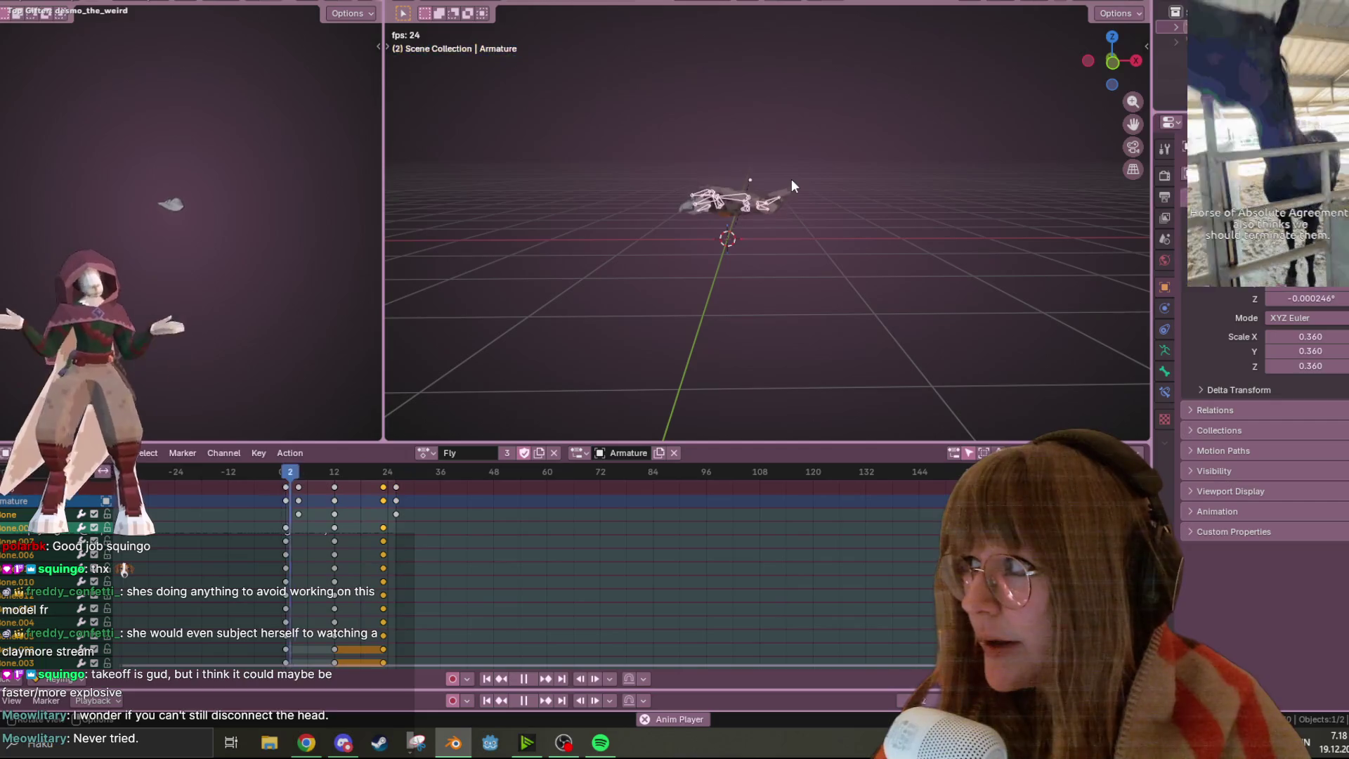
mouse_move(791, 177)
middle_down()
mouse_move(769, 250)
mouse_move(782, 159)
mouse_move(809, 184)
mouse_move(774, 238)
mouse_move(807, 169)
mouse_move(774, 99)
mouse_move(818, 97)
mouse_move(828, 167)
mouse_move(785, 220)
mouse_move(809, 138)
middle_up()
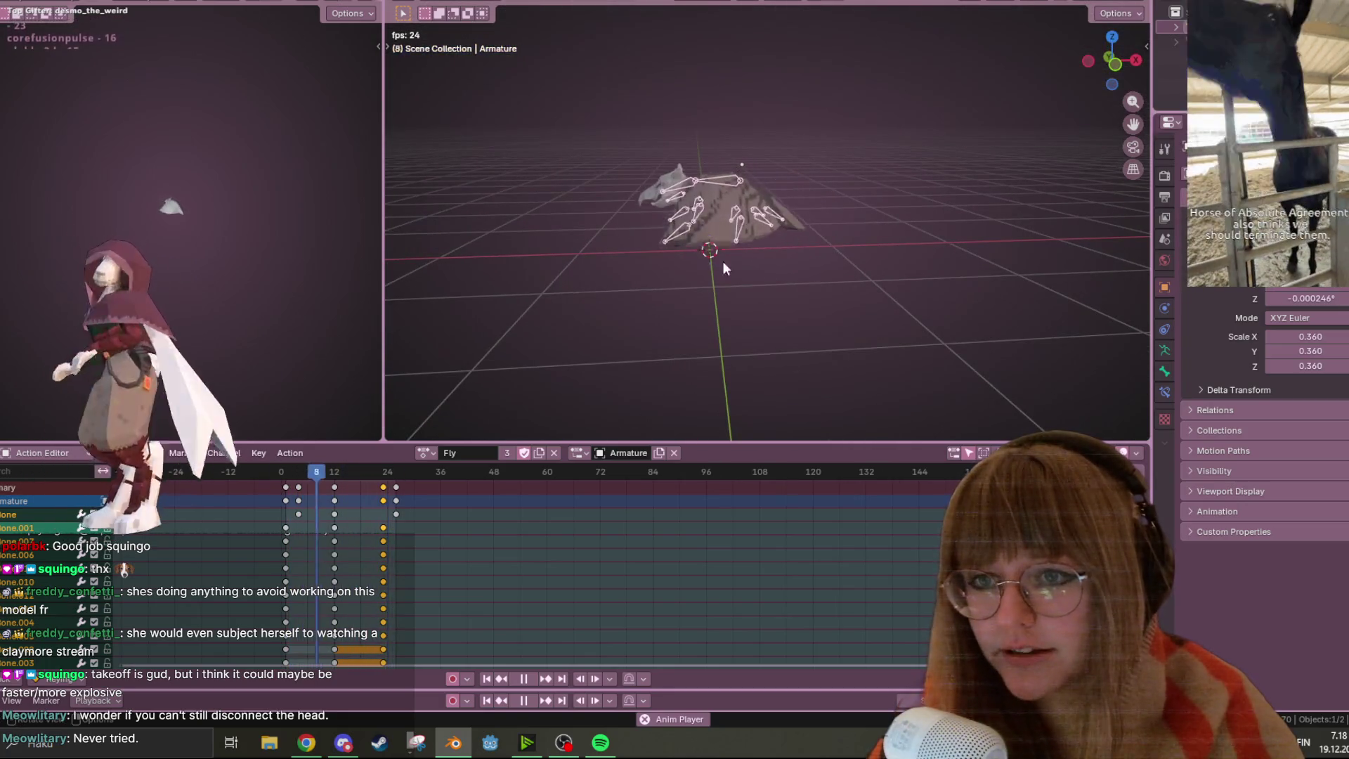
key(space)
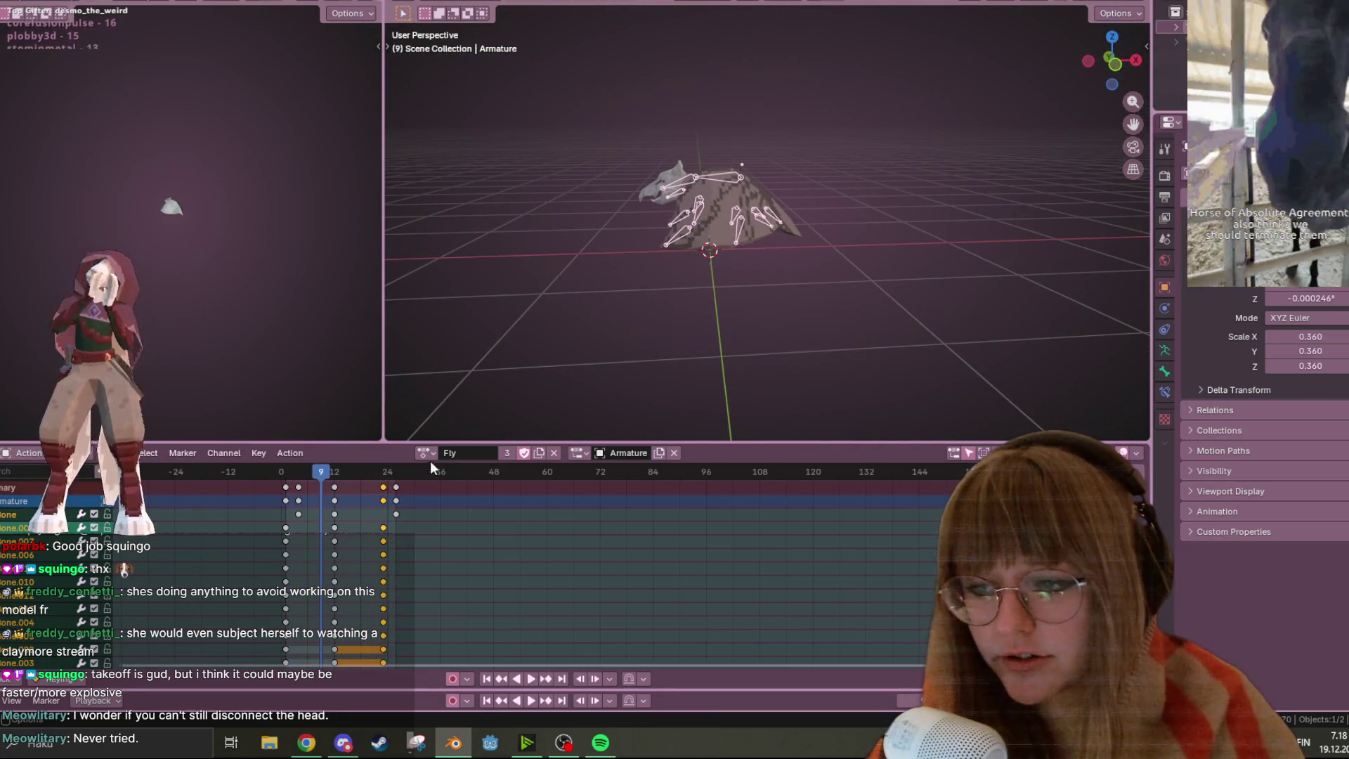
click(425, 453)
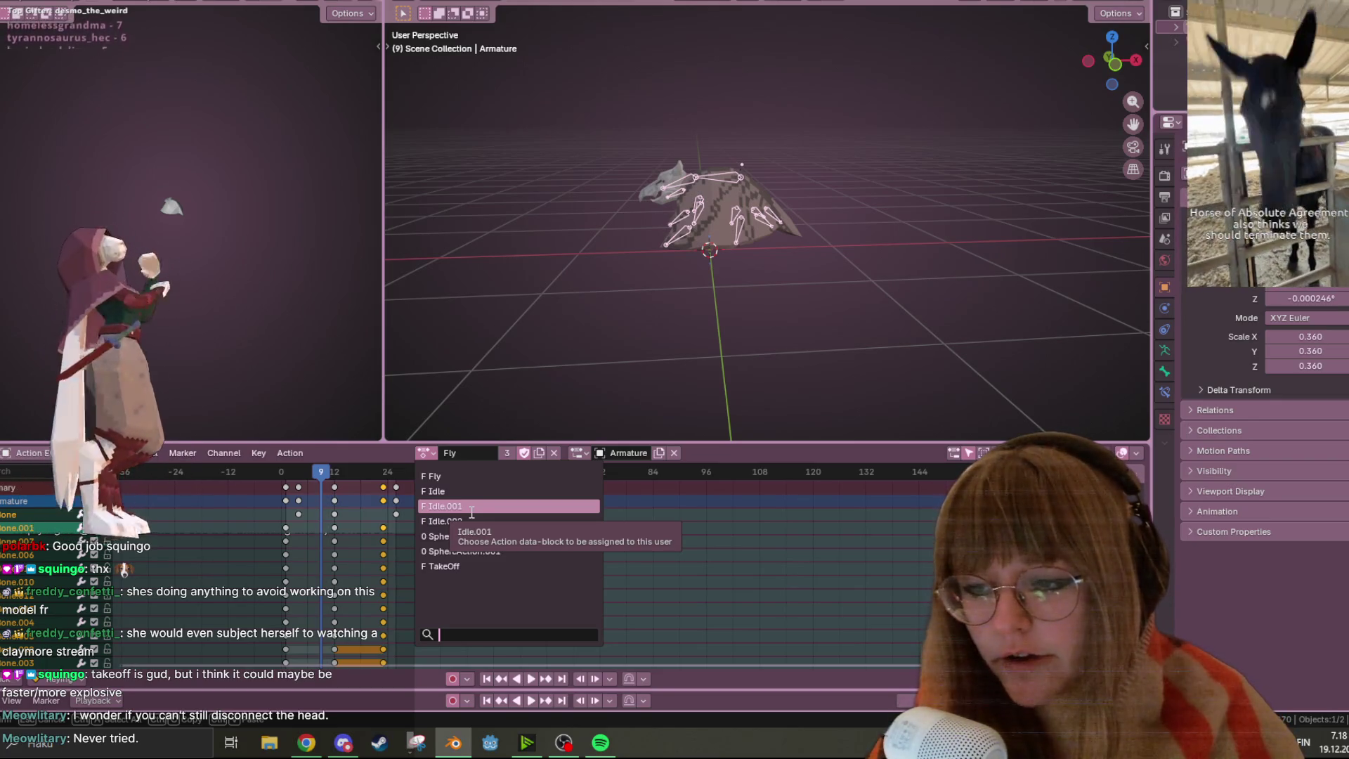
Assign the Idle.001 action to the armature and play it from closer angles
click(471, 507)
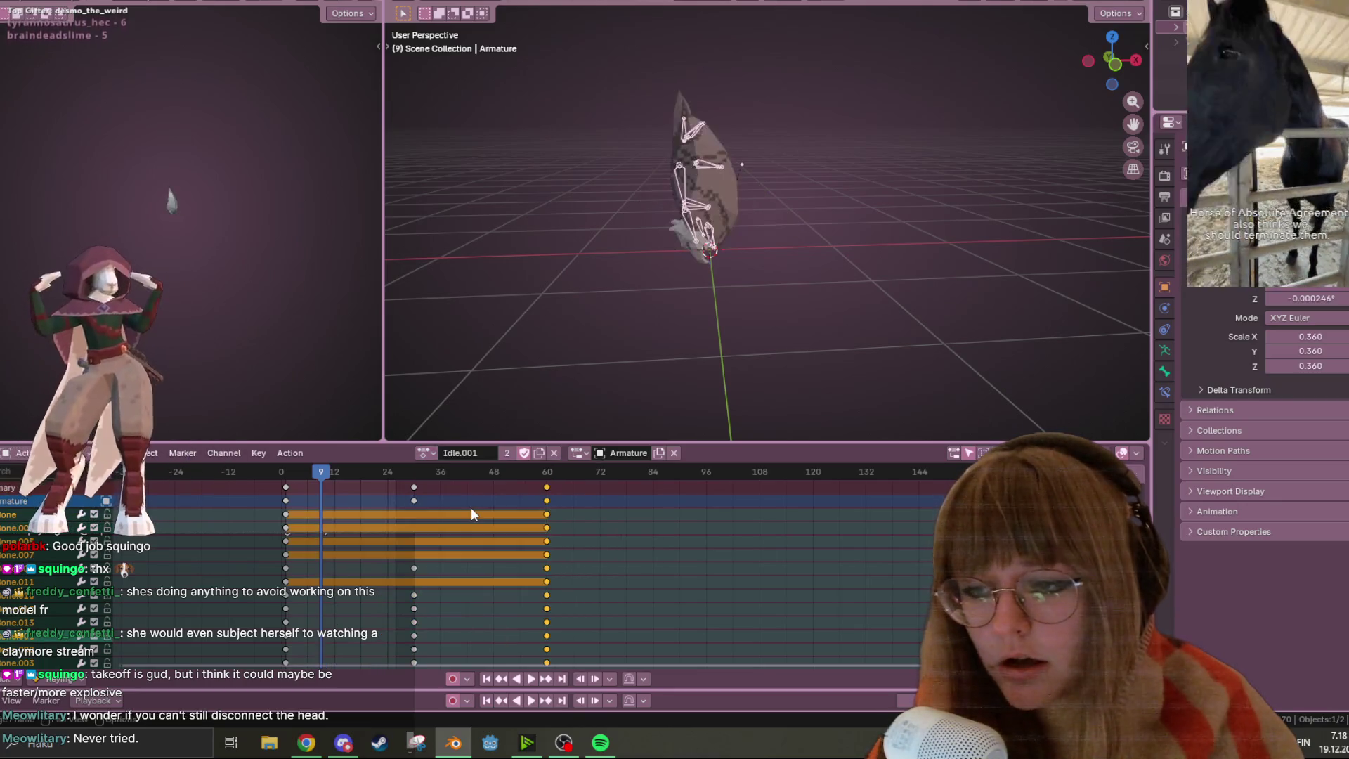
mouse_move(632, 316)
middle_down()
mouse_move(721, 191)
mouse_move(763, 289)
middle_up()
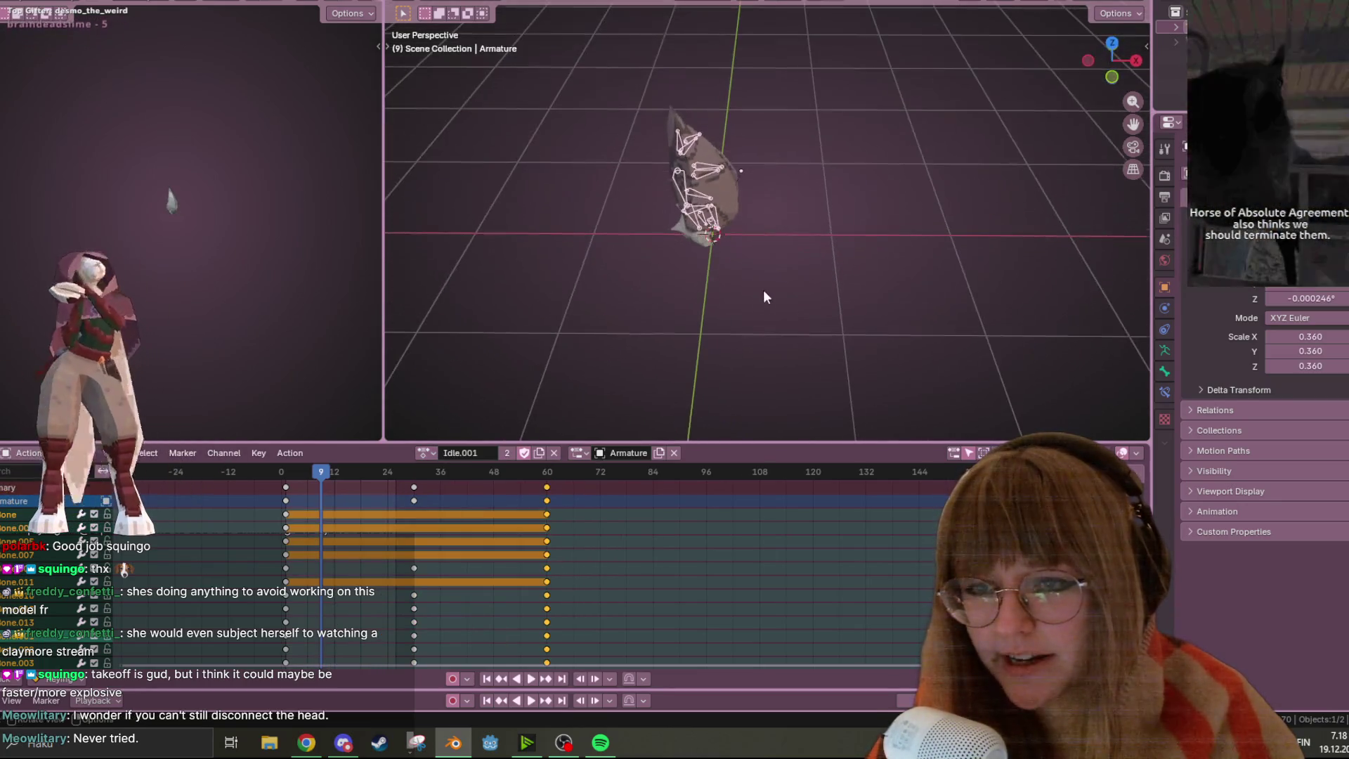
click(531, 678)
scroll(841, 273, up, 5)
mouse_move(841, 272)
middle_down()
mouse_move(885, 234)
mouse_move(791, 111)
mouse_move(773, 123)
middle_up()
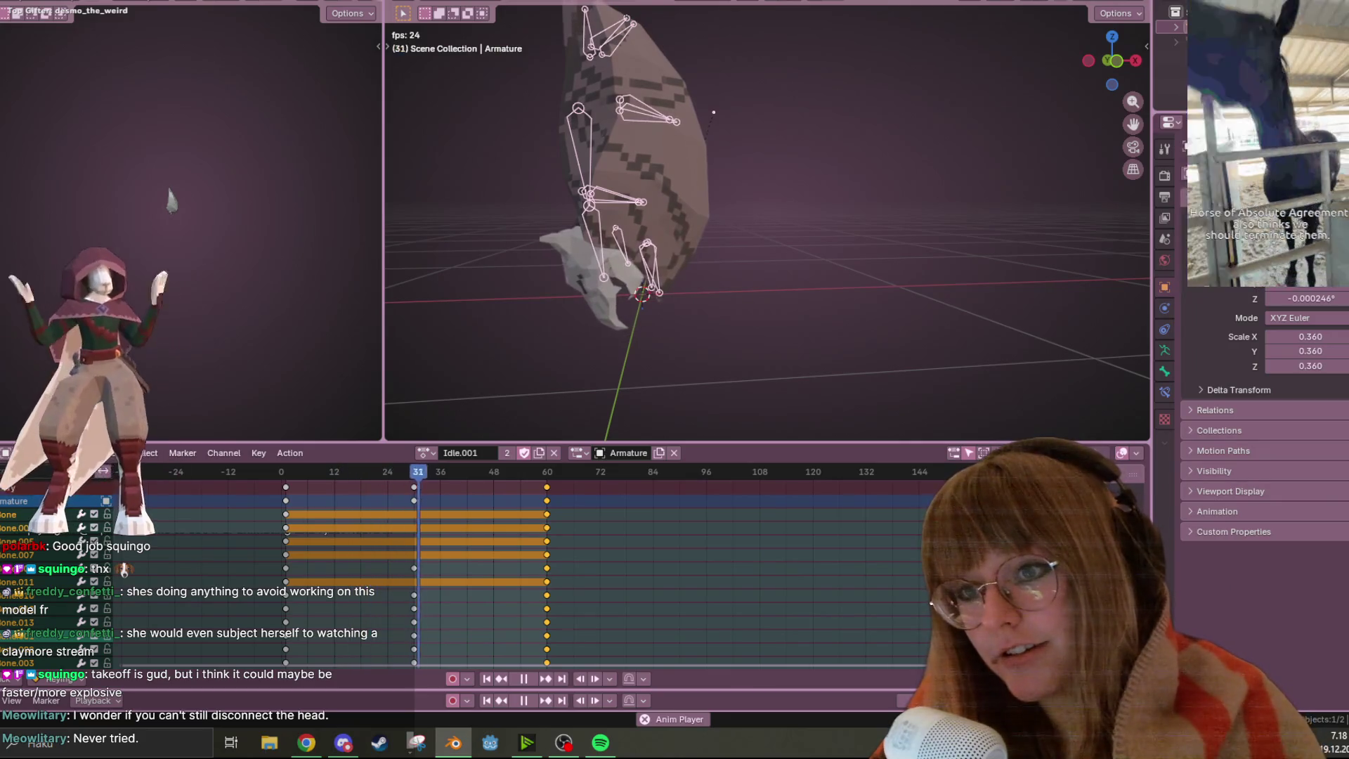
click(416, 743)
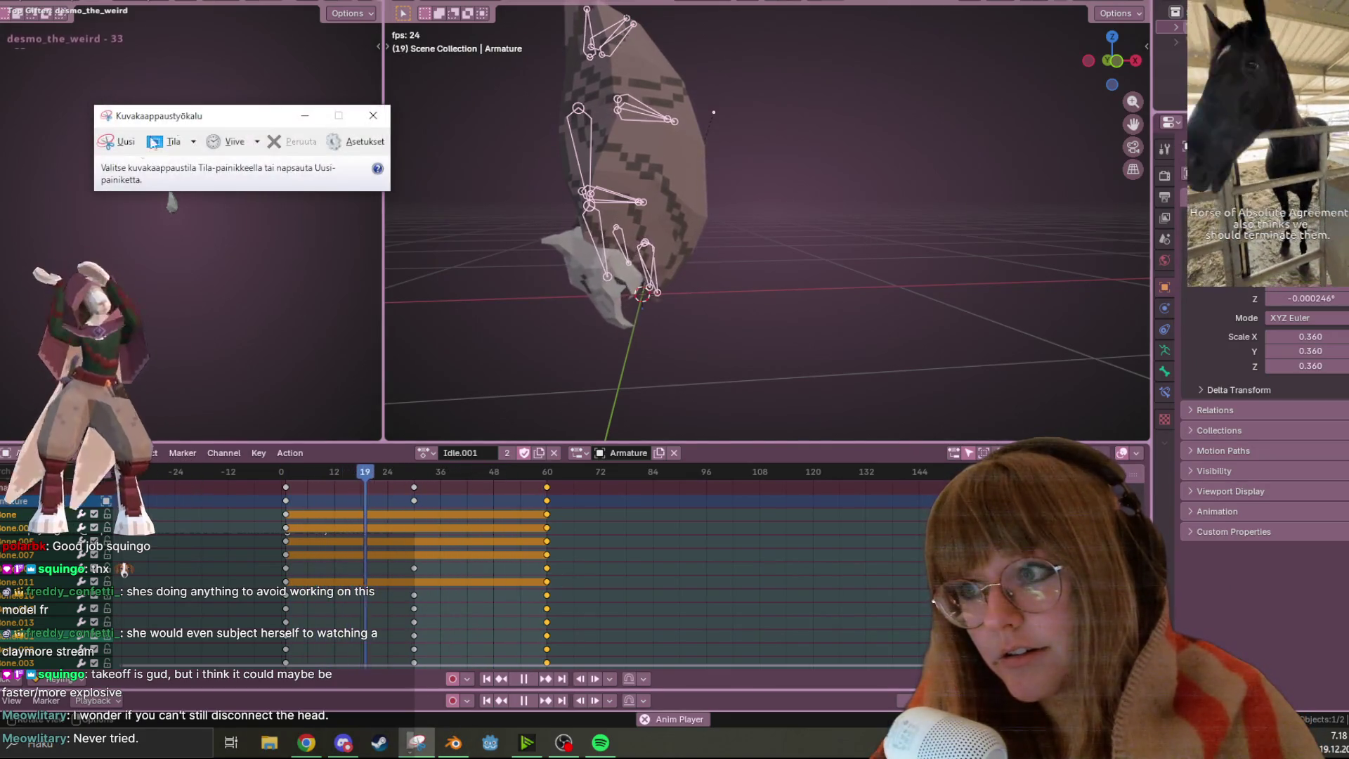
click(125, 141)
mouse_move(753, 144)
middle_down()
mouse_move(850, 143)
mouse_move(460, 115)
mouse_move(1057, 104)
mouse_move(933, 95)
mouse_move(892, 68)
mouse_move(953, 74)
mouse_move(1128, 146)
mouse_move(626, 134)
mouse_move(732, 141)
mouse_move(891, 205)
mouse_move(950, 140)
mouse_move(1090, 184)
mouse_move(580, 230)
middle_up()
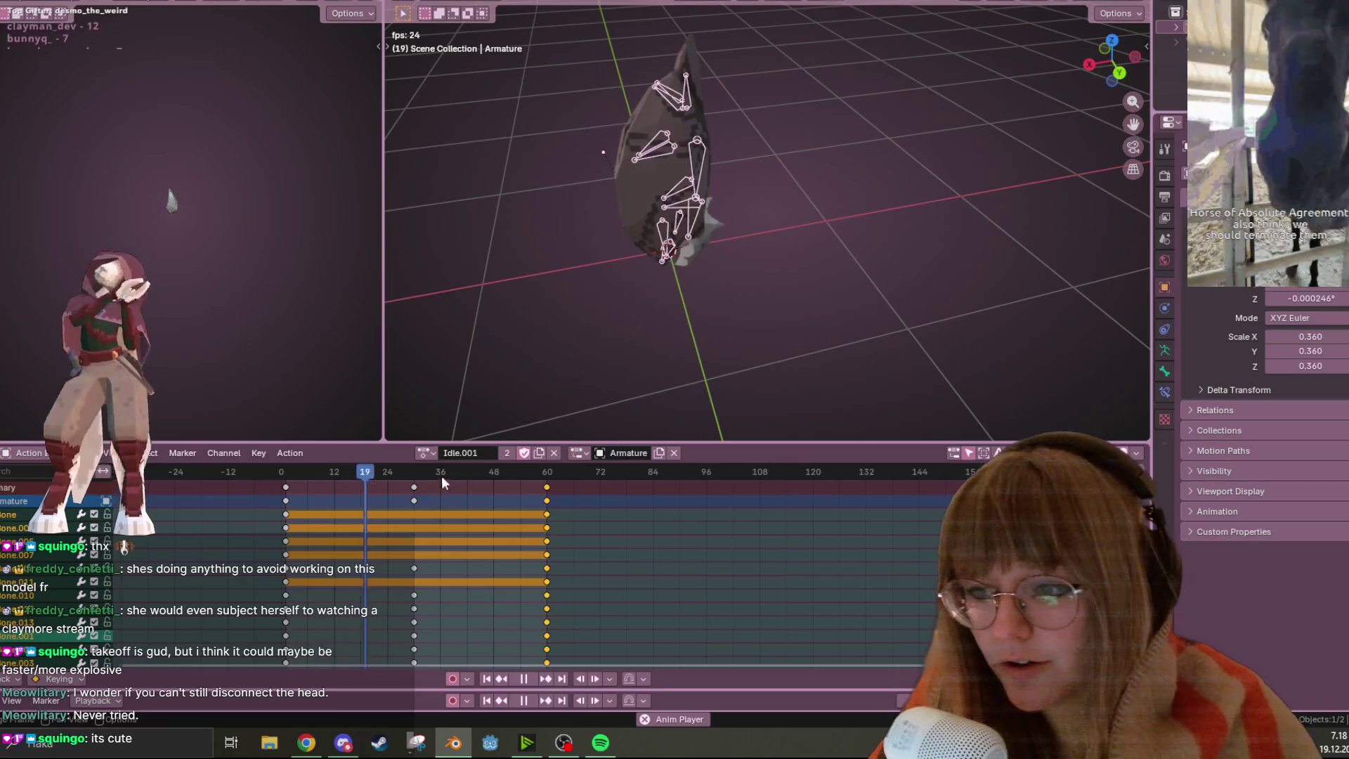
Switch the armature to the Idle.002 action and watch its playback
click(426, 452)
click(467, 502)
mouse_move(633, 379)
middle_down()
mouse_move(819, 241)
mouse_move(799, 188)
mouse_move(794, 270)
mouse_move(844, 211)
middle_up()
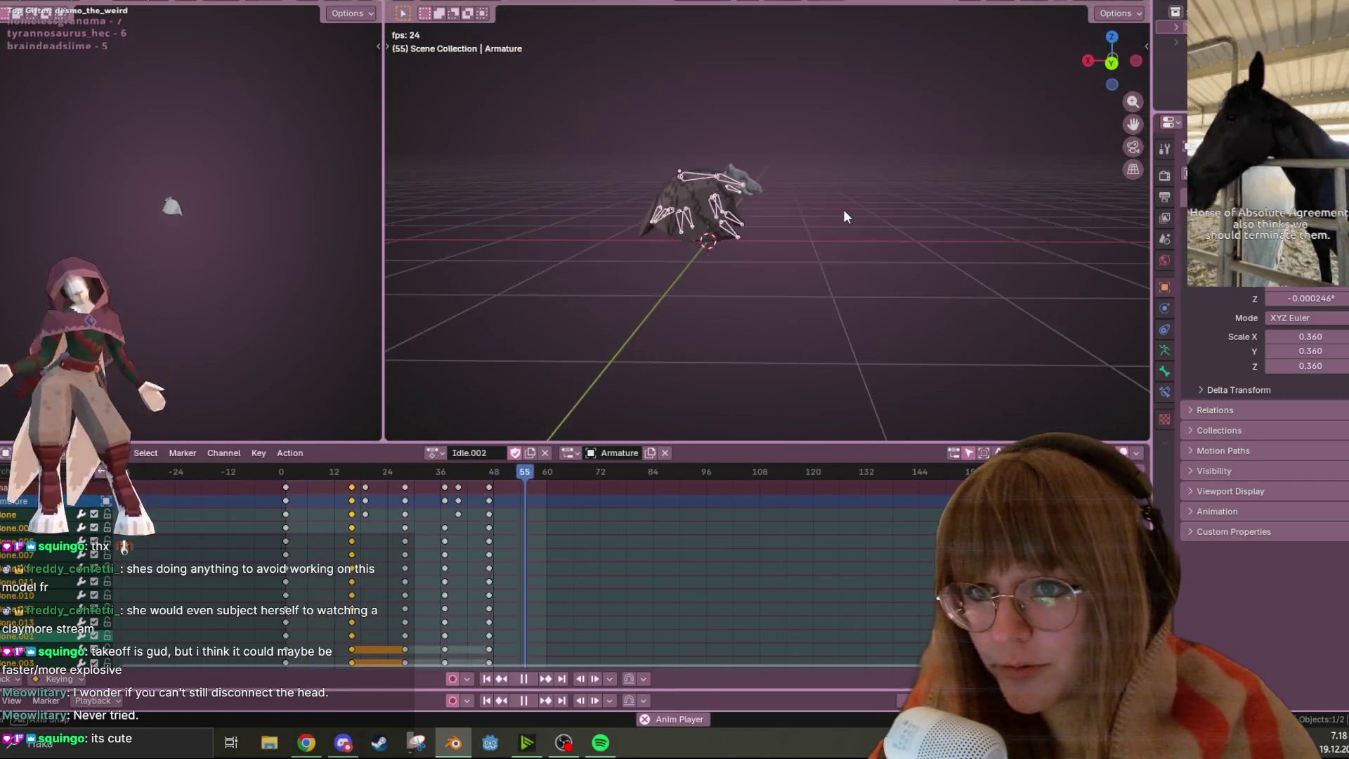
mouse_move(629, 184)
middle_down()
mouse_move(714, 204)
mouse_move(734, 170)
middle_up()
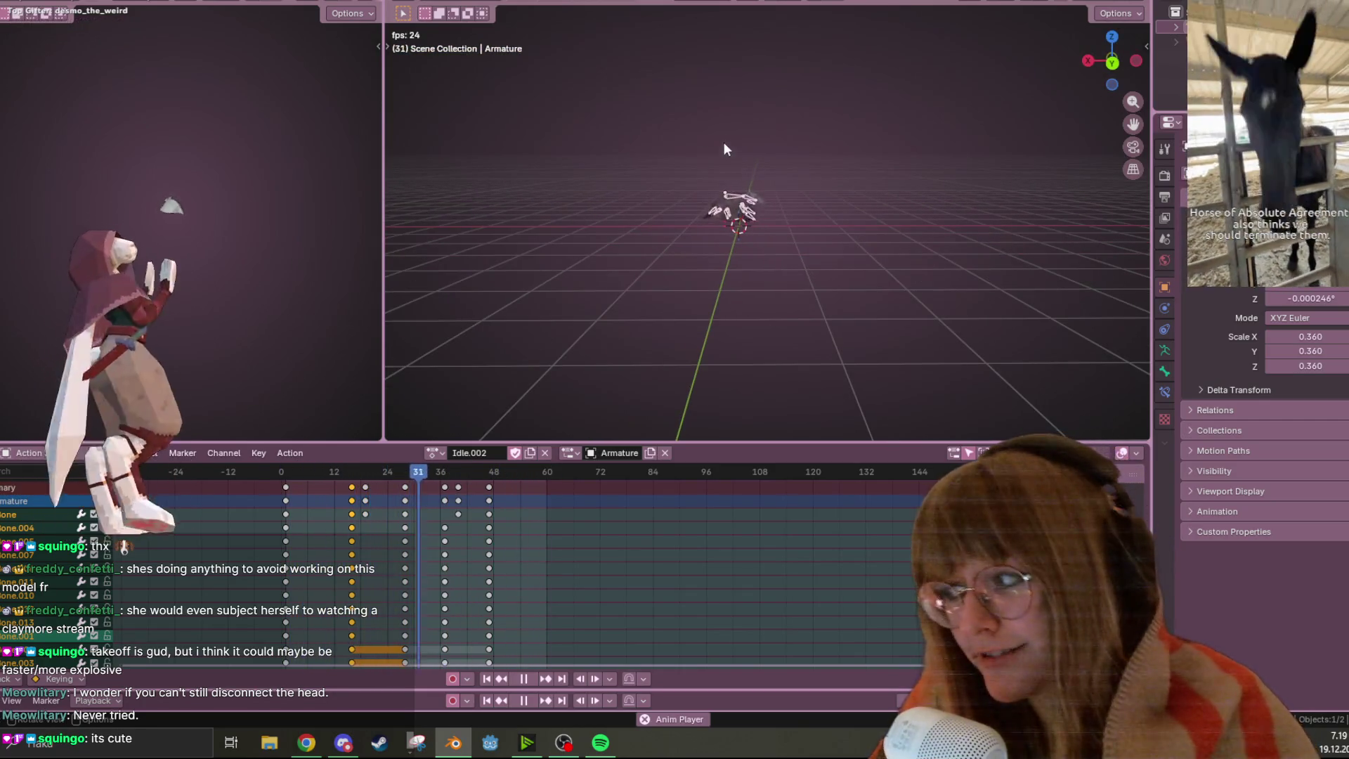
click(446, 453)
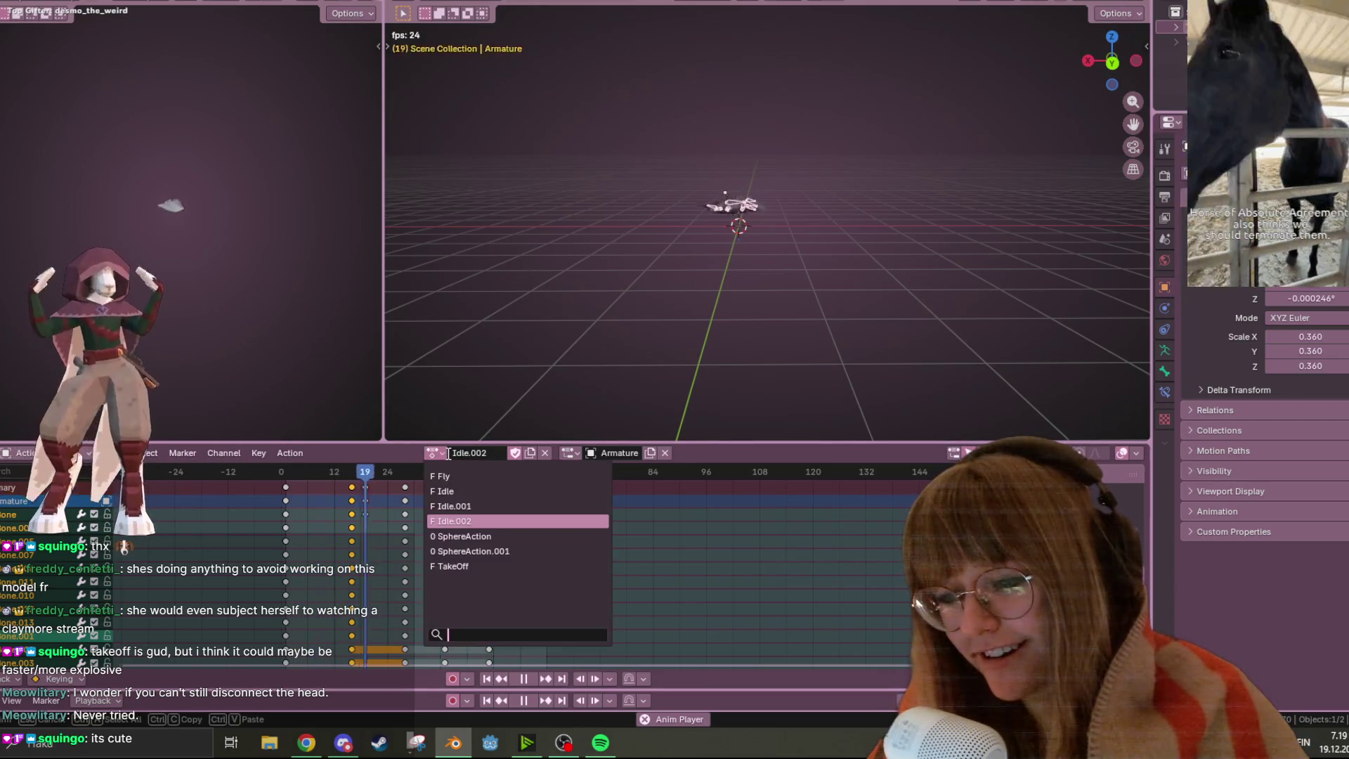
Assign the TakeOff action to the bat armature, zoom in on the bat, and show the sidebar
click(469, 565)
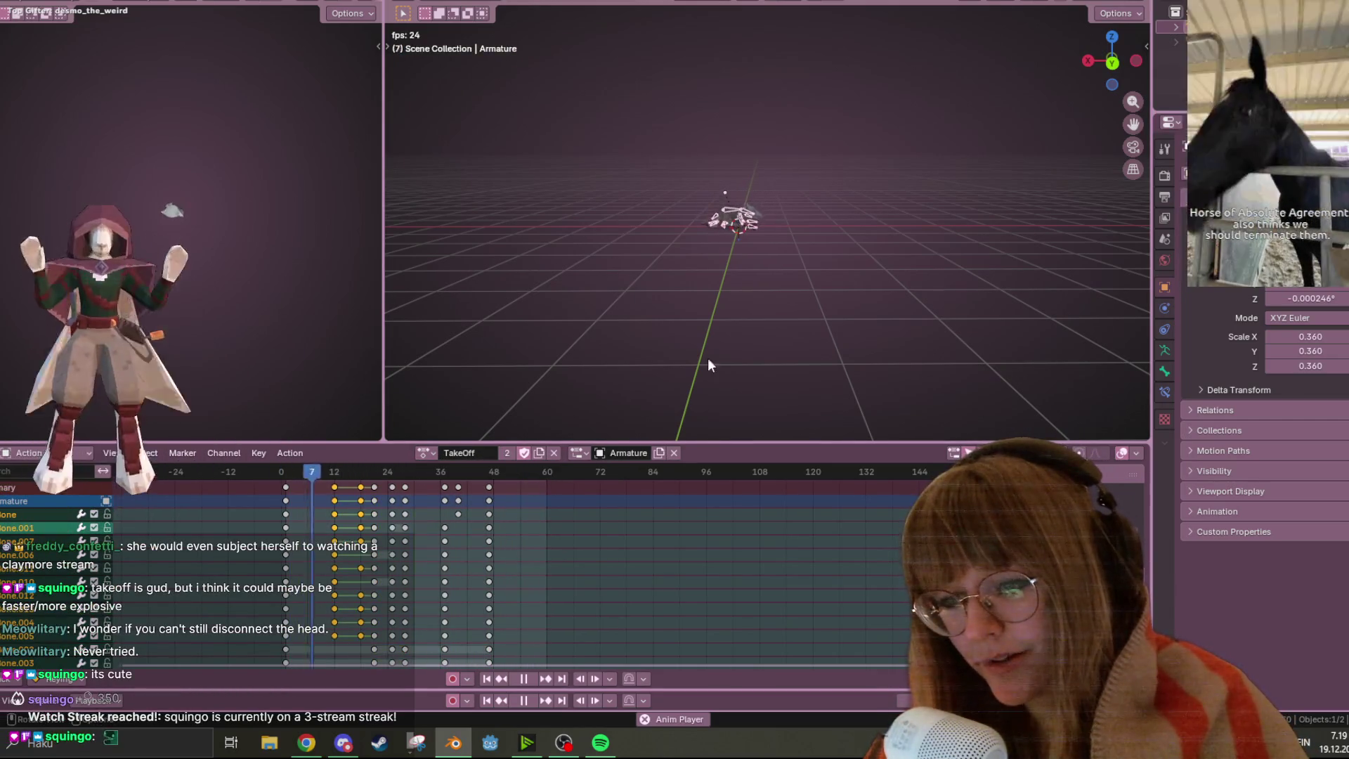
scroll(880, 225, up, 3)
mouse_move(868, 274)
middle_down()
mouse_move(832, 271)
mouse_move(574, 144)
mouse_move(486, 251)
mouse_move(560, 287)
middle_up()
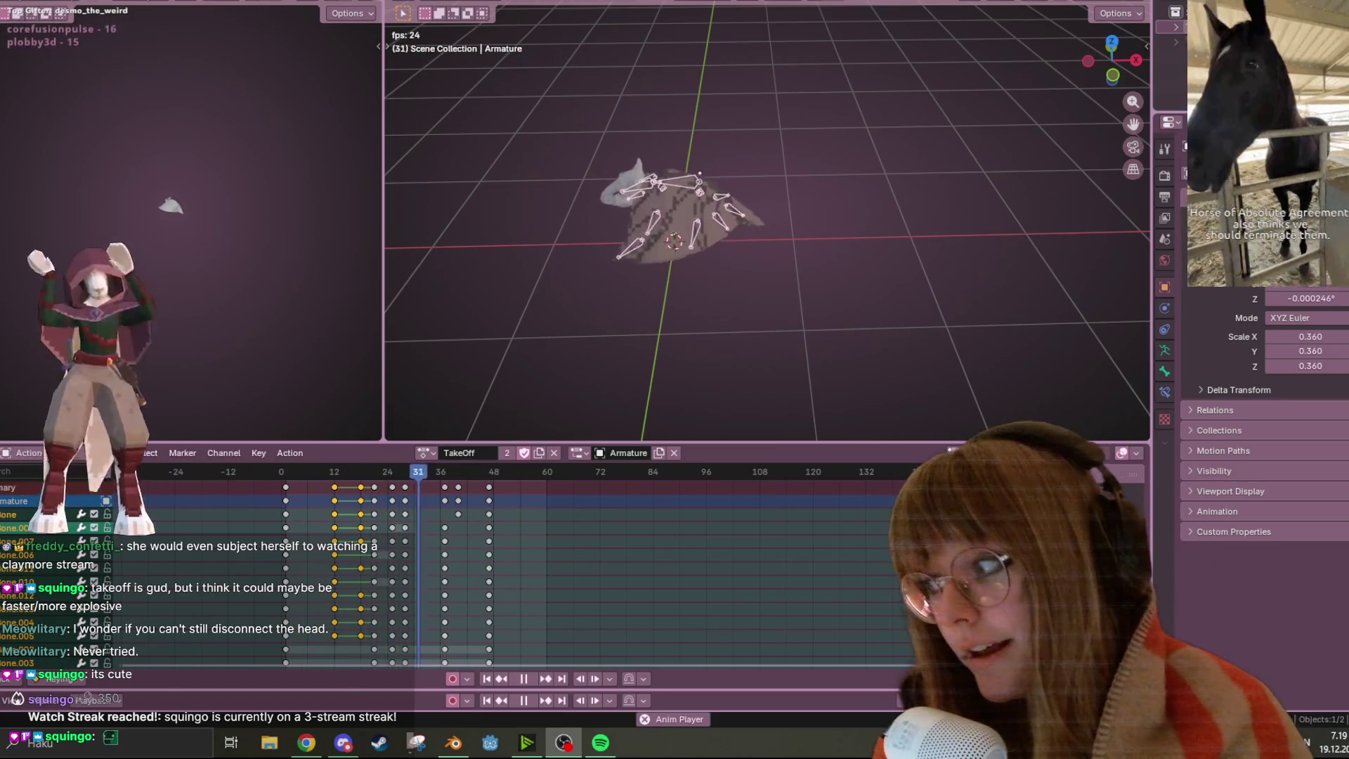
key(n)
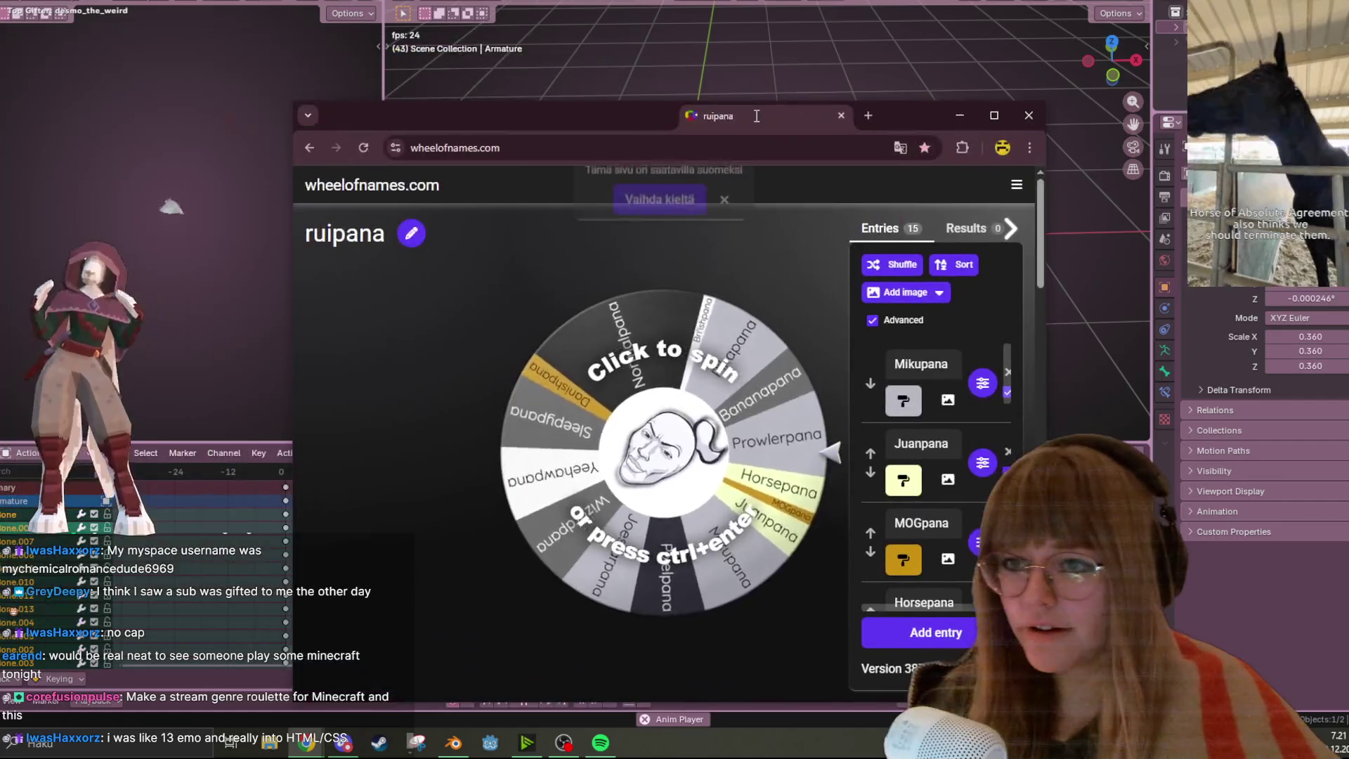
mouse_move(764, 119)
mouse_down()
mouse_move(694, 5)
mouse_move(715, 7)
mouse_up()
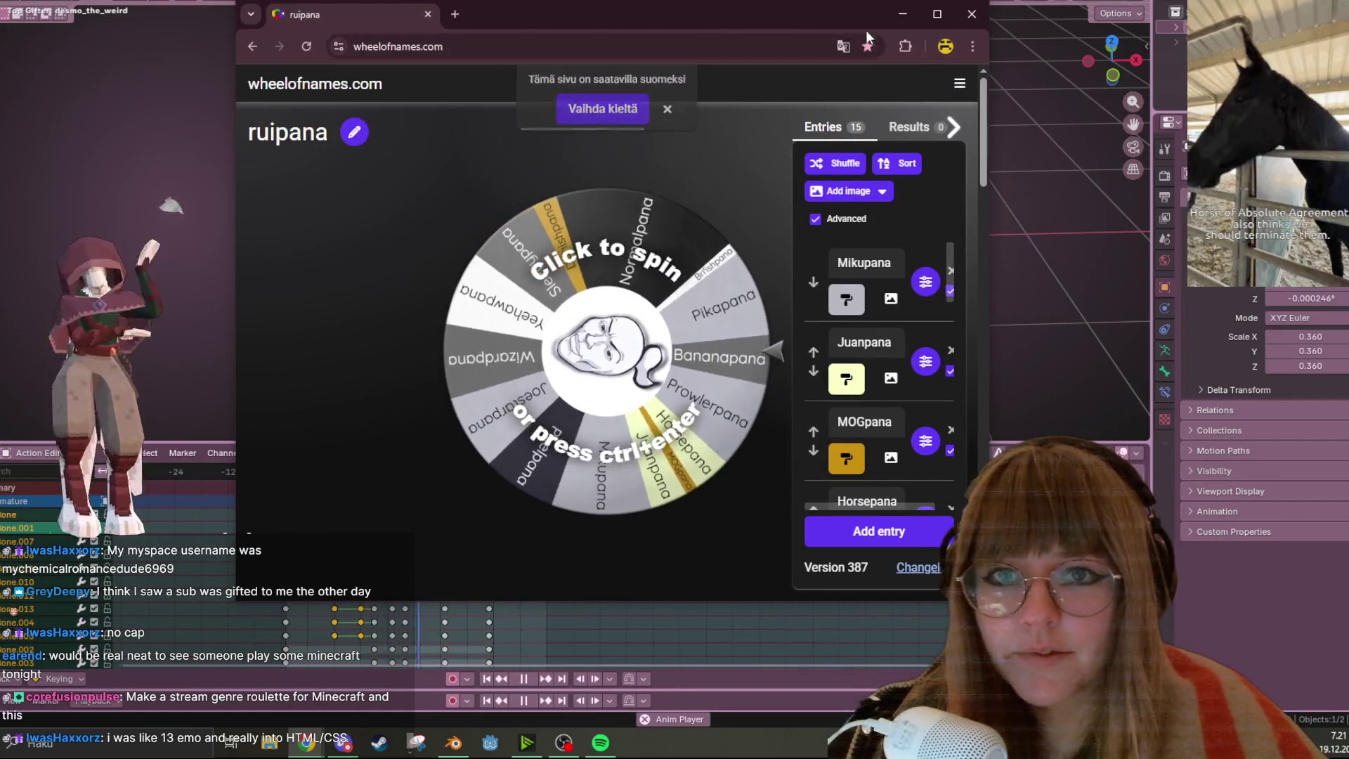
Start a new wheel from the Wheel of Names menu
click(957, 82)
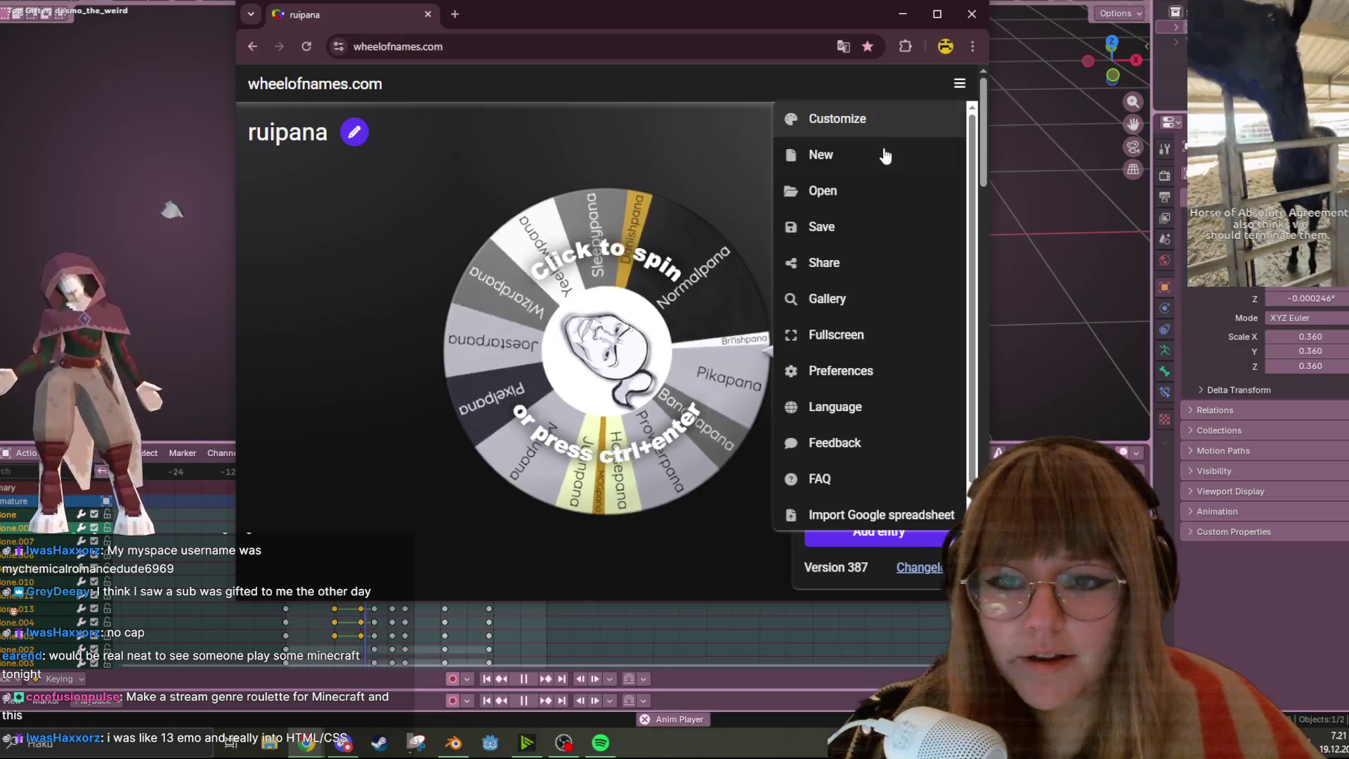
scroll(882, 151, down, 1)
click(713, 137)
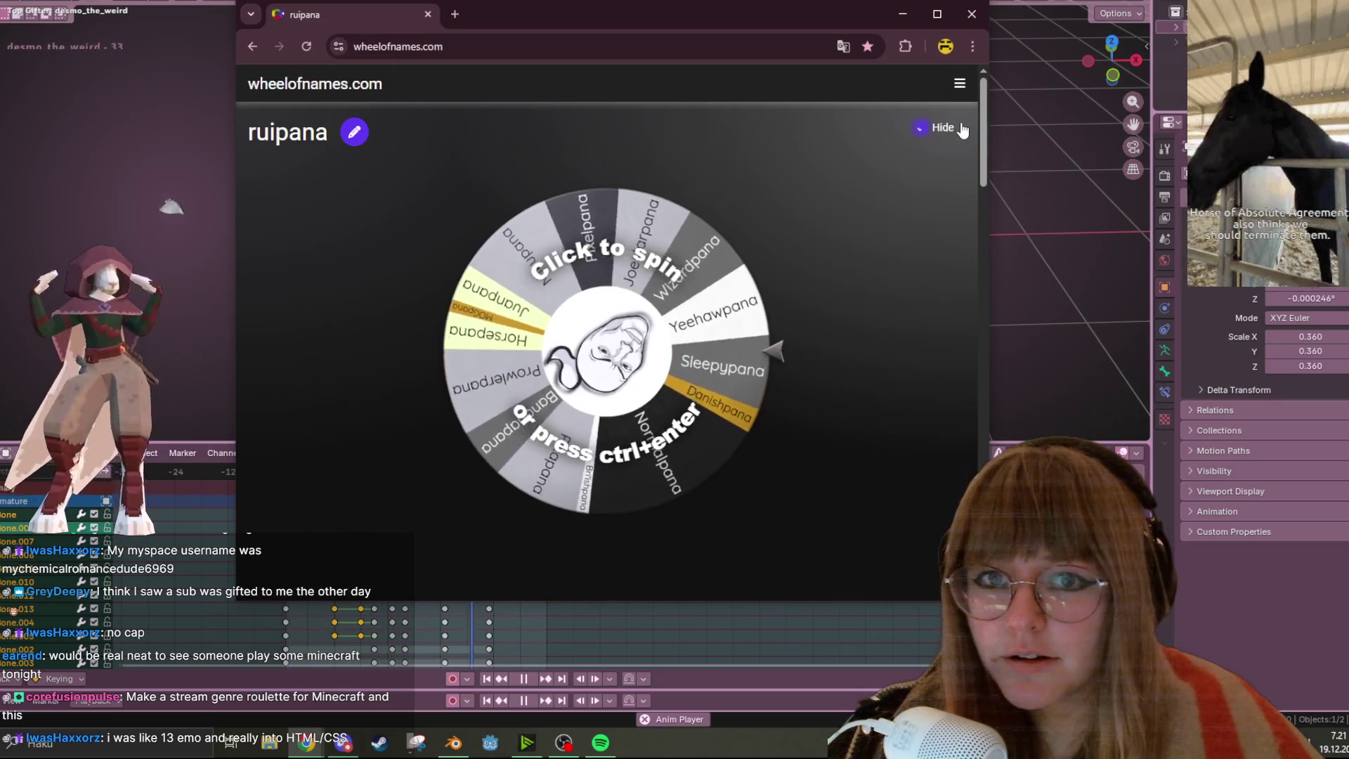
click(959, 83)
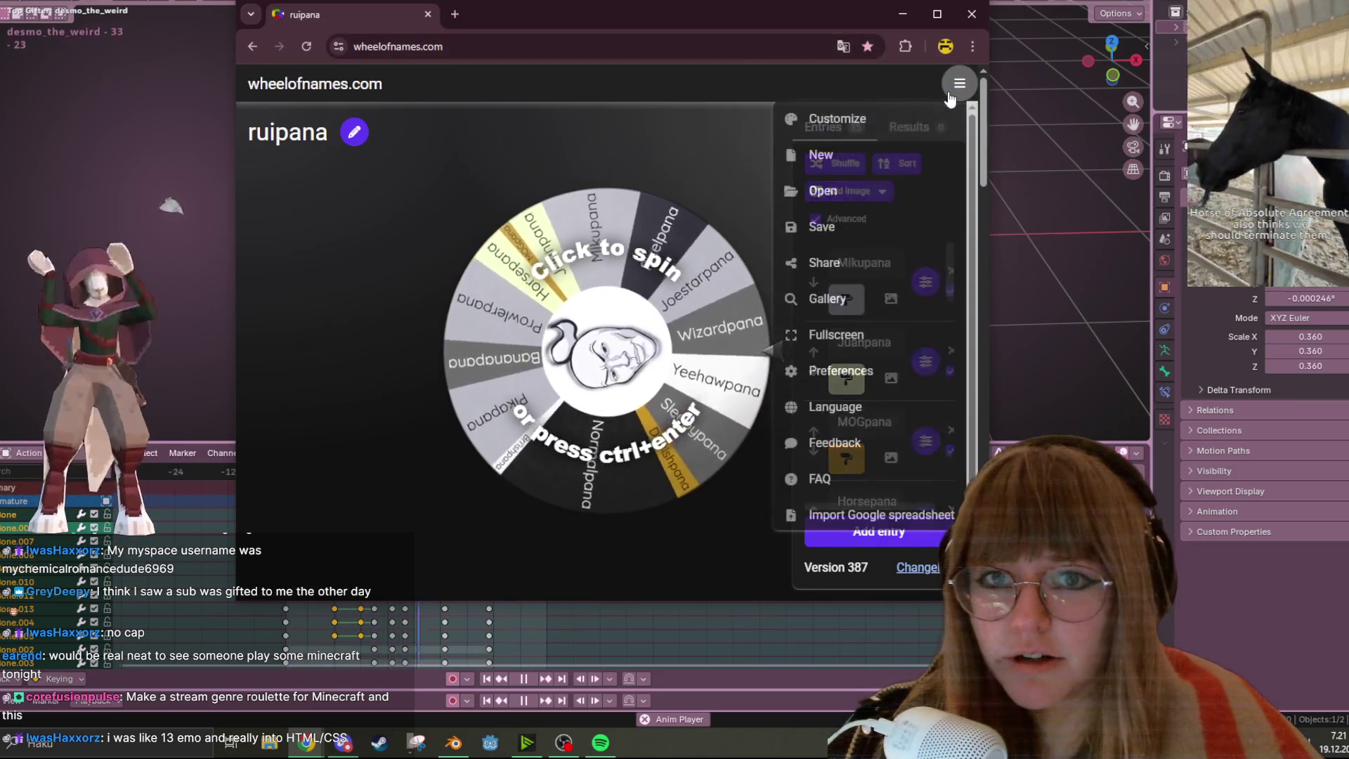
click(839, 161)
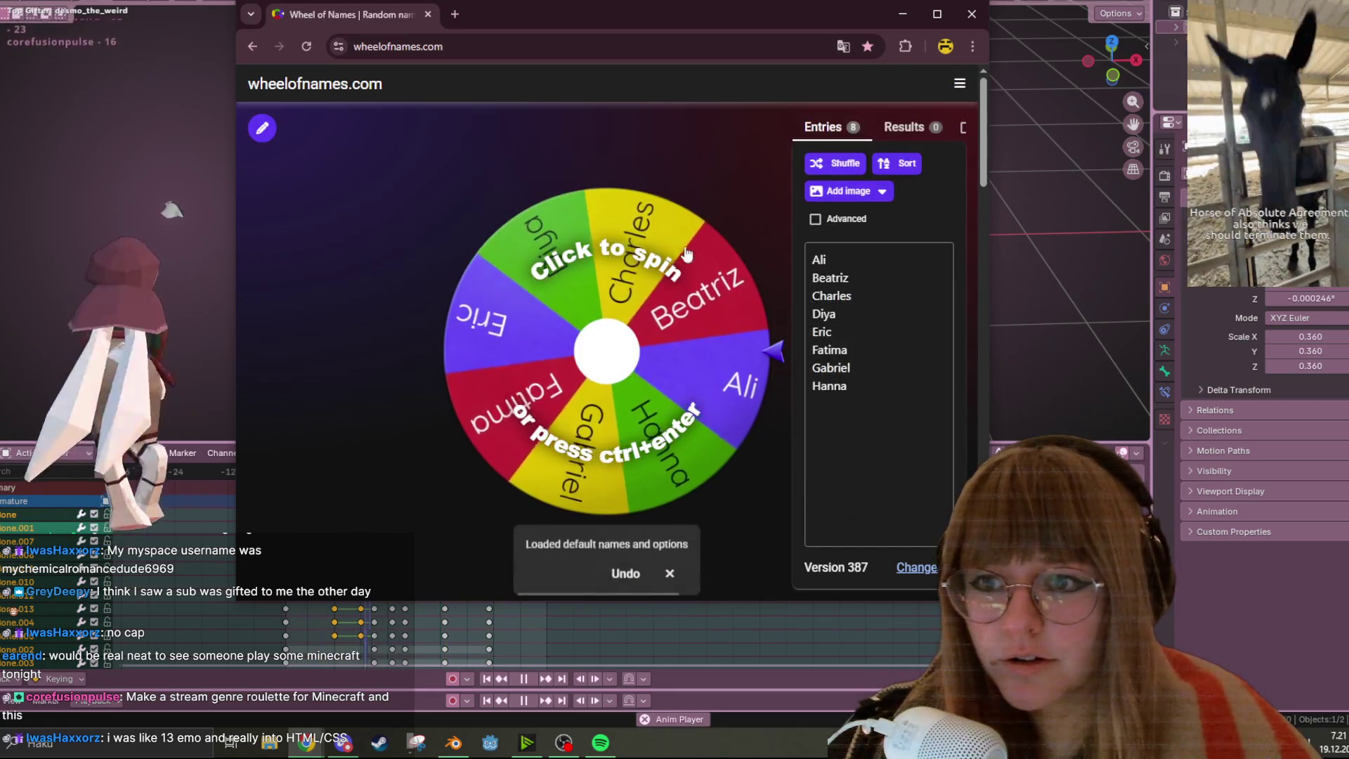
Replace the default names with minecraft, böenmder, minecraft, minecraft and spin the wheel
drag(869, 382, 824, 389)
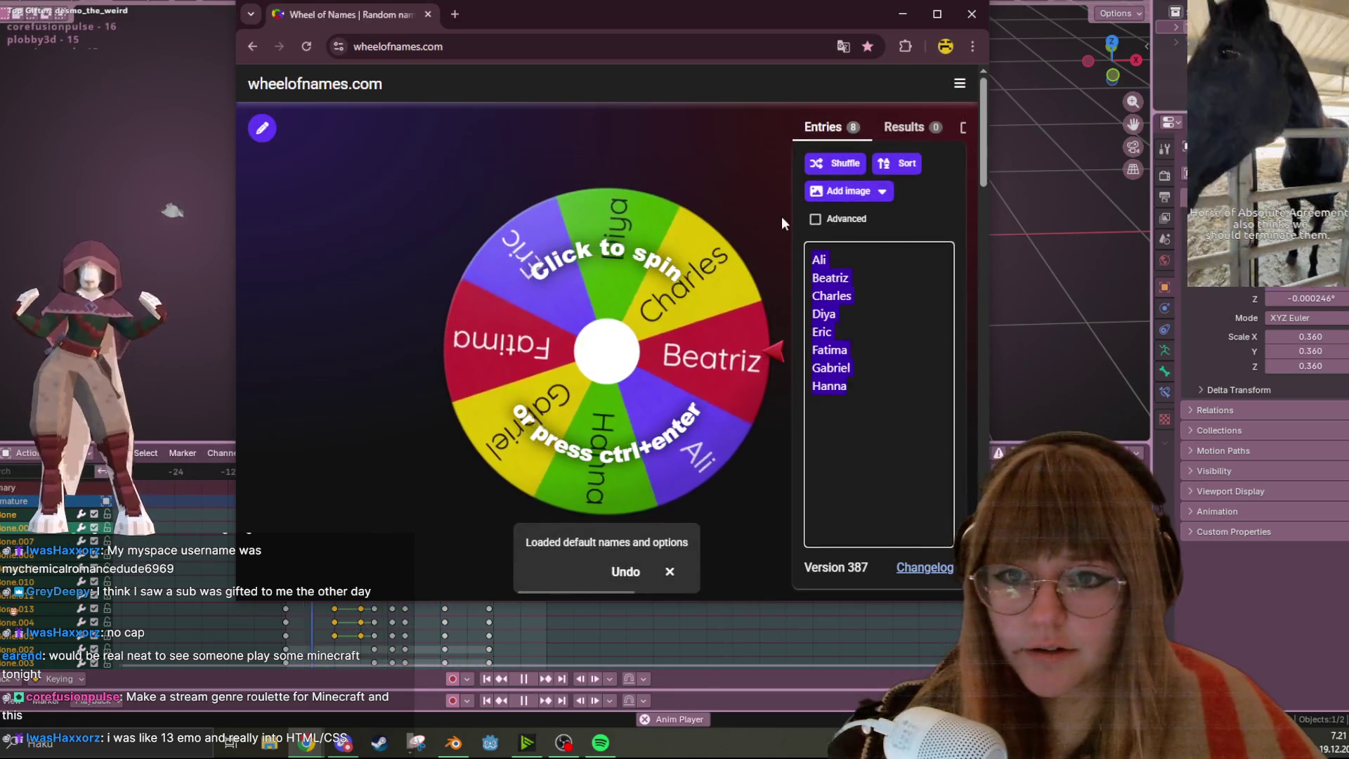
key(BackSpace)
text(min)
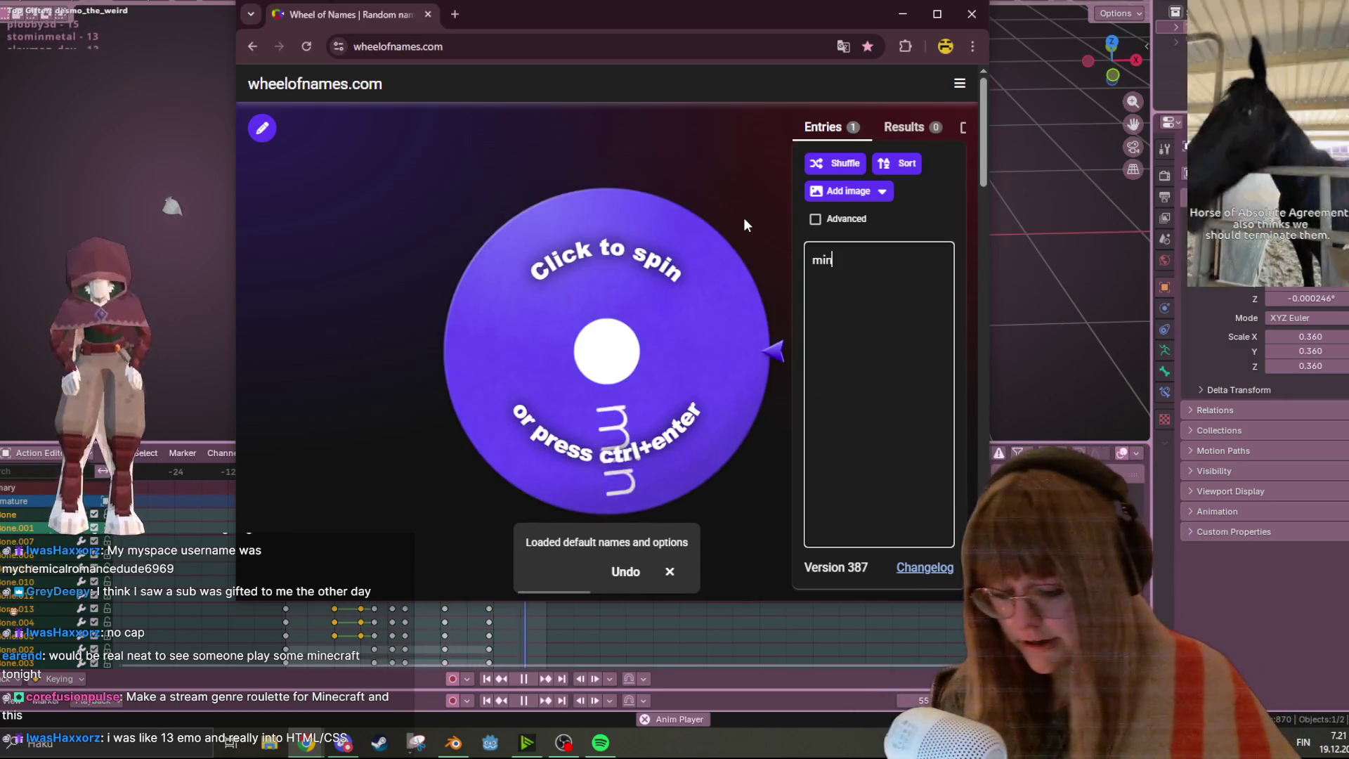
text(ecraft)
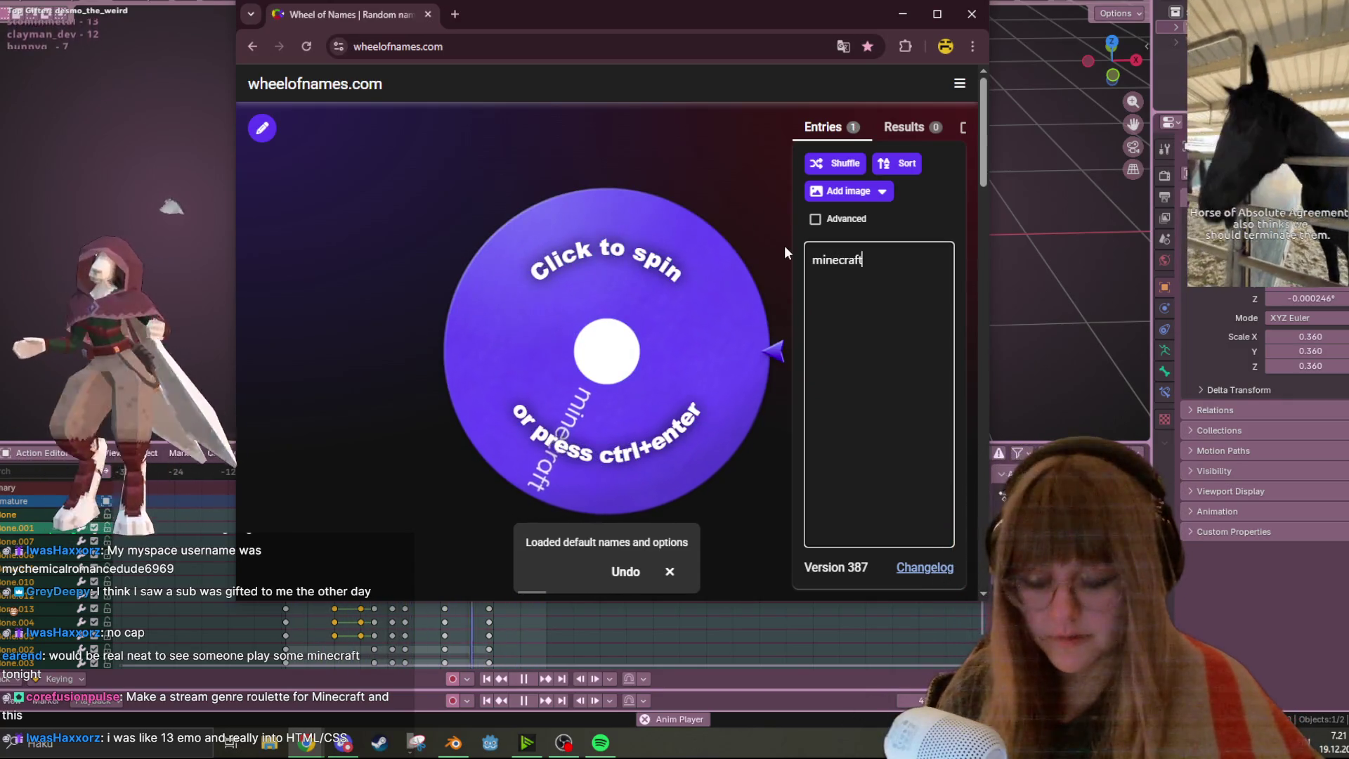
key(Return)
text(b)
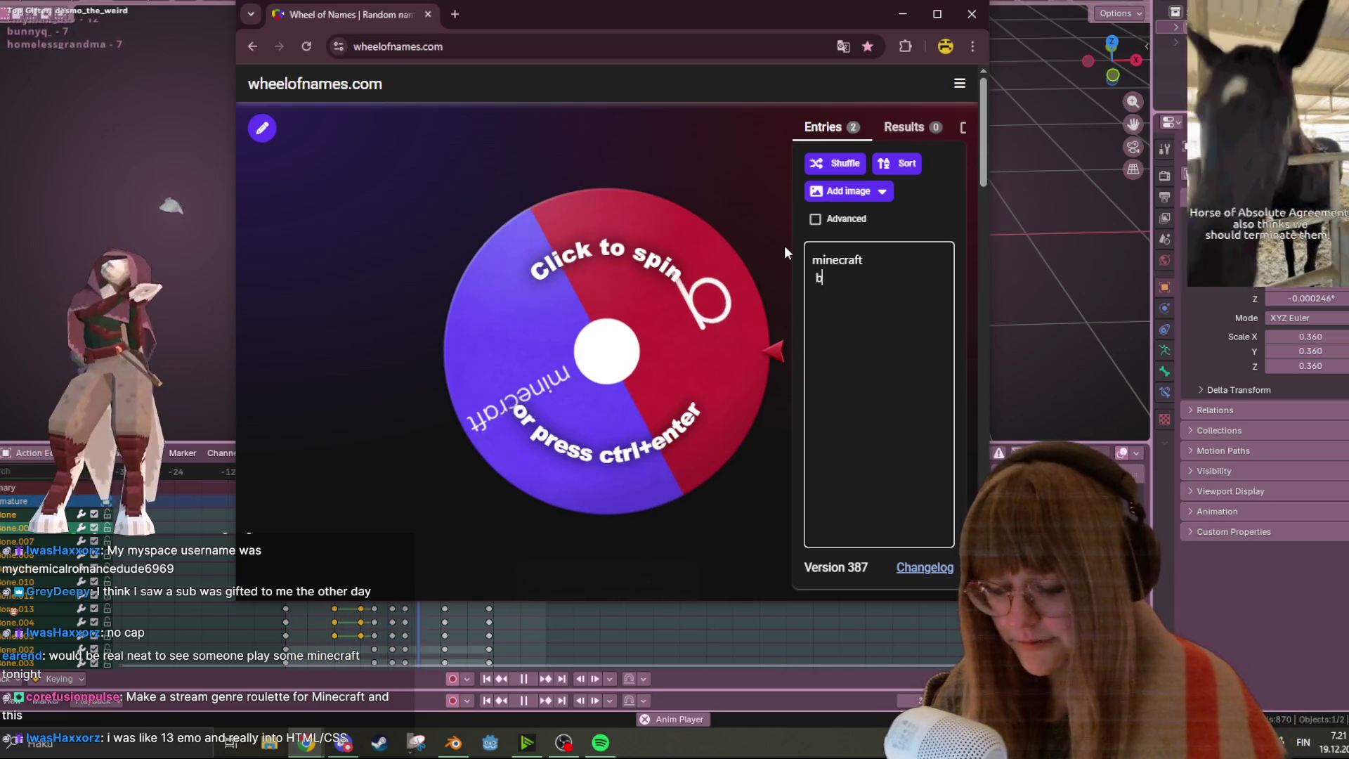
text(öenmder)
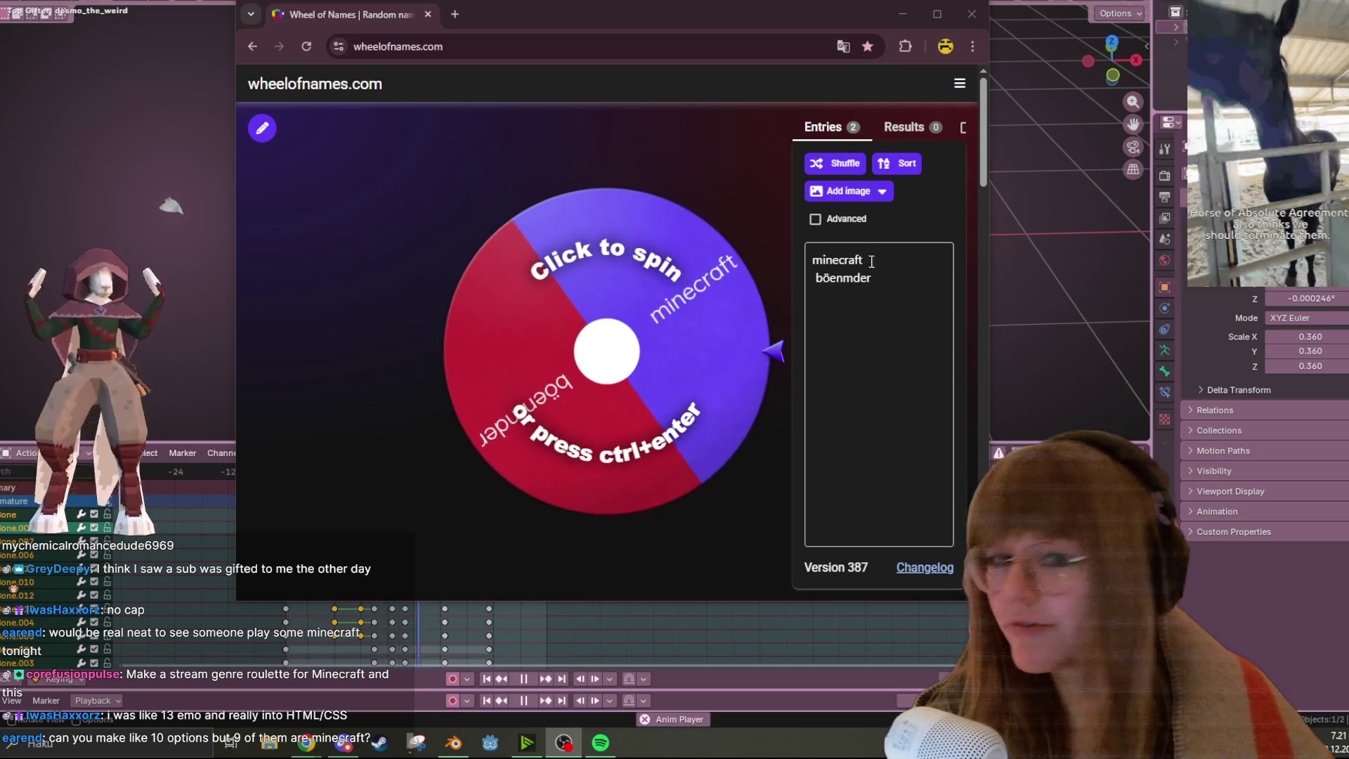
drag(871, 279, 825, 280)
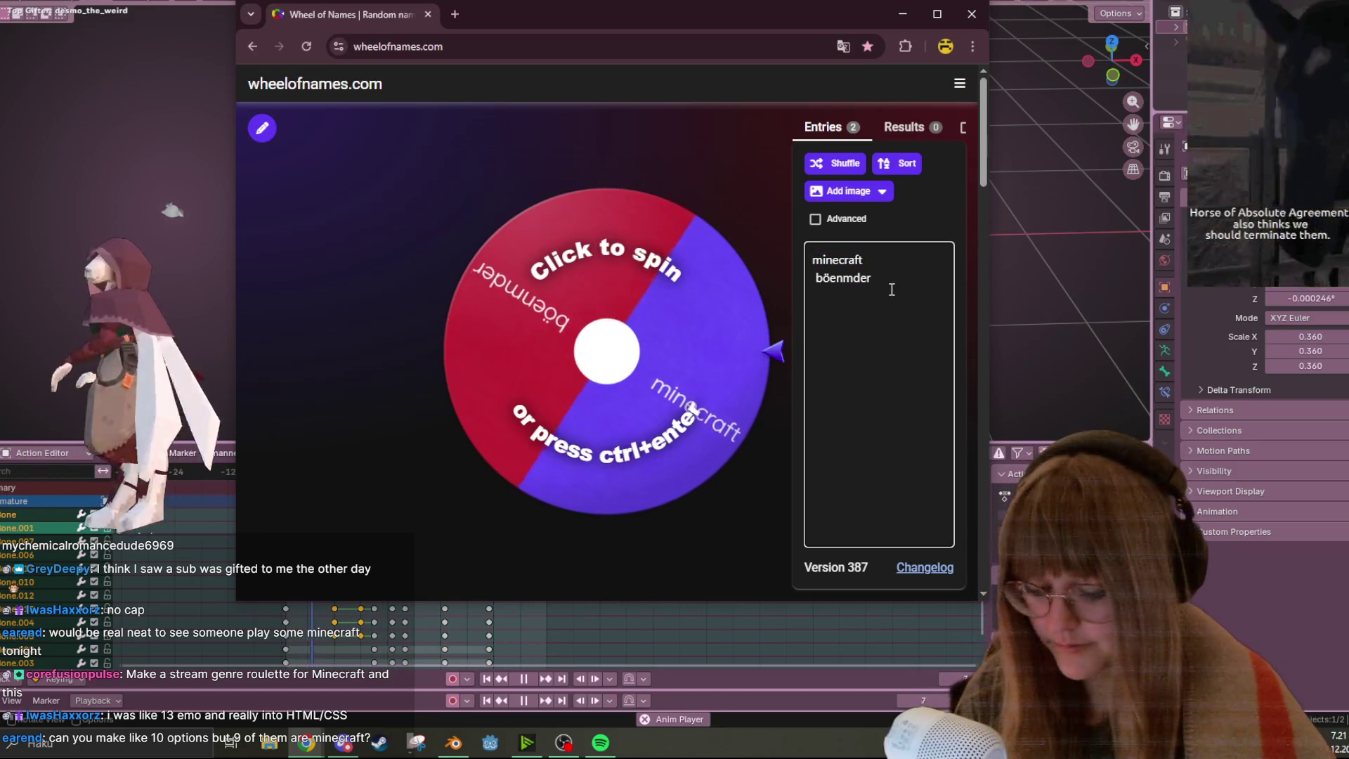
key(Return)
text(minecraft)
key(Return)
key(Return)
text(minecraft)
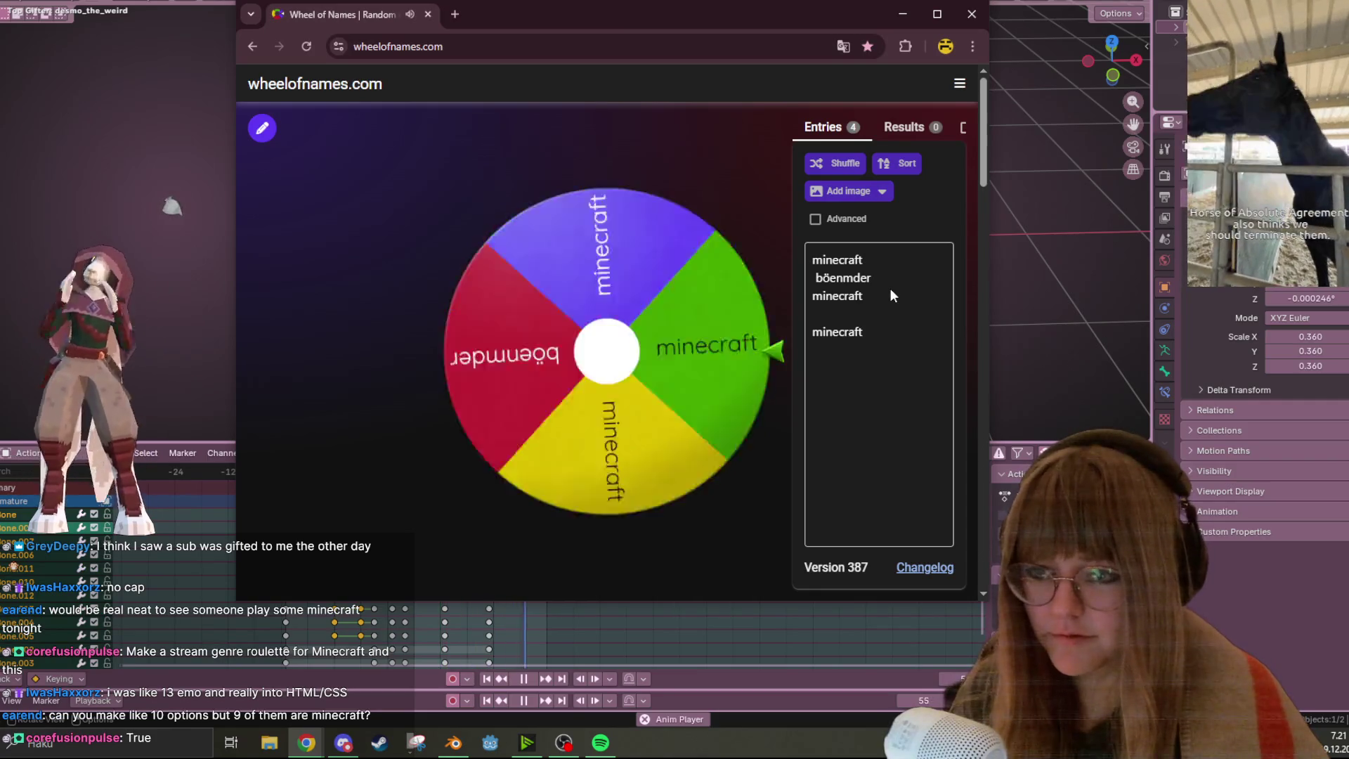
key(ctrl+Return)
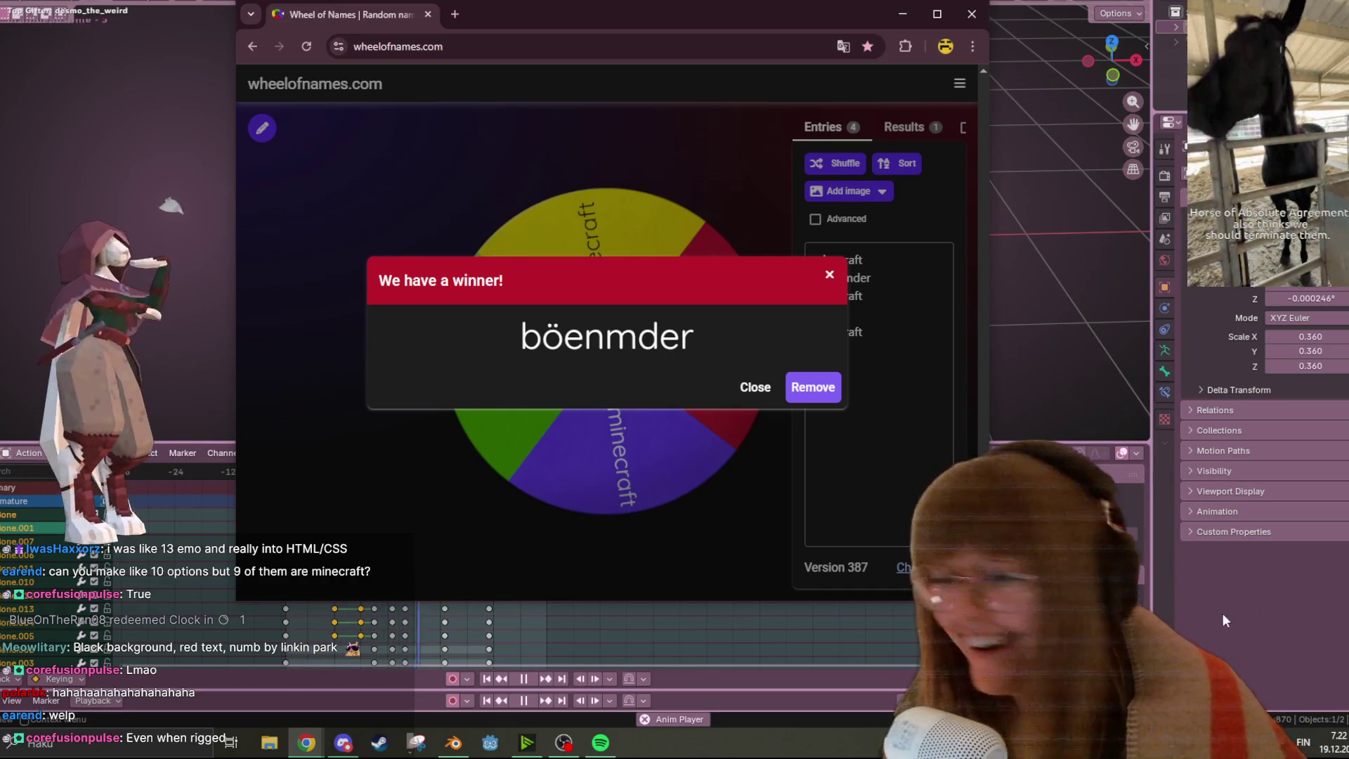
Bring Blender back in front of the browser and zoom in on the bat armature
click(1322, 643)
scroll(473, 319, up, 3)
mouse_move(474, 319)
middle_down()
mouse_move(612, 255)
mouse_move(702, 154)
mouse_move(669, 163)
middle_up()
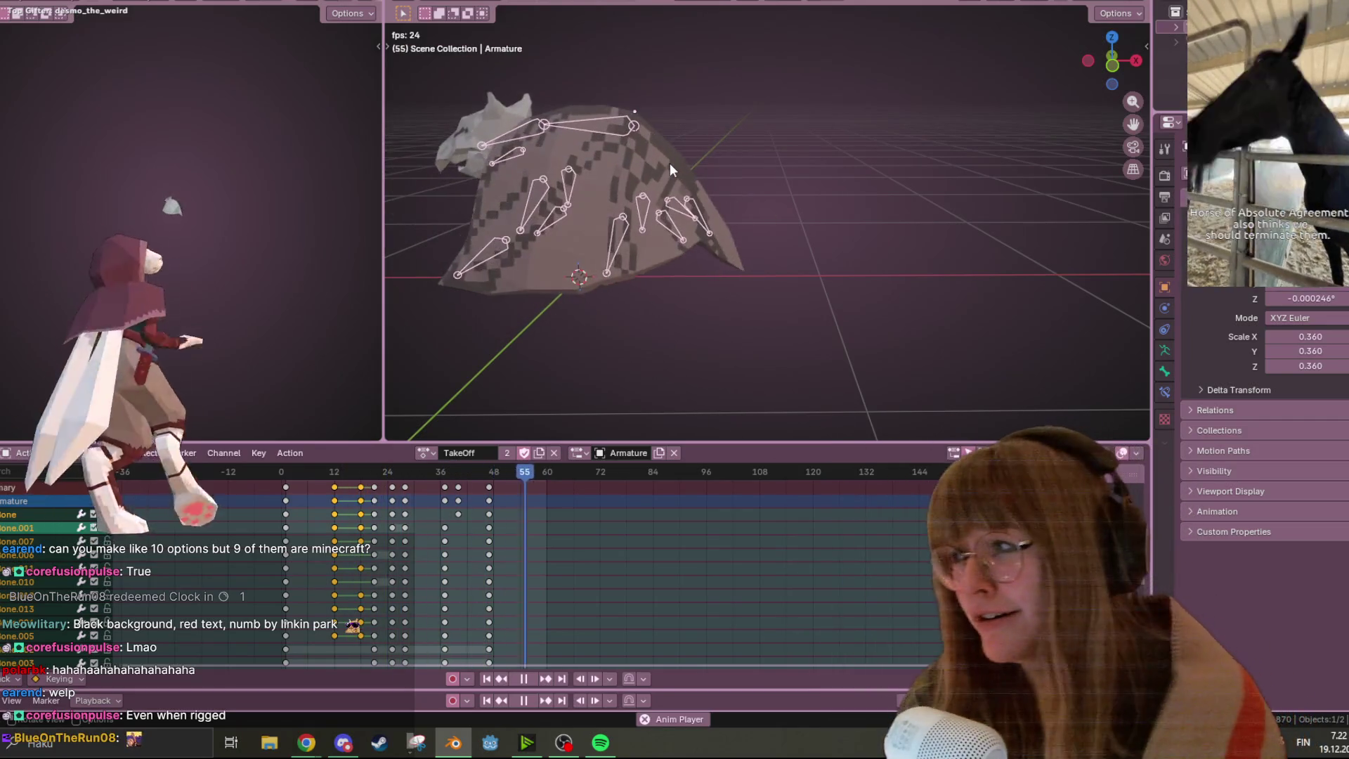
View TakeOff from the front, pause at frame 12, and select Bone.002 in Pose Mode
mouse_move(634, 292)
middle_down()
mouse_move(617, 170)
mouse_move(640, 163)
mouse_move(640, 204)
middle_up()
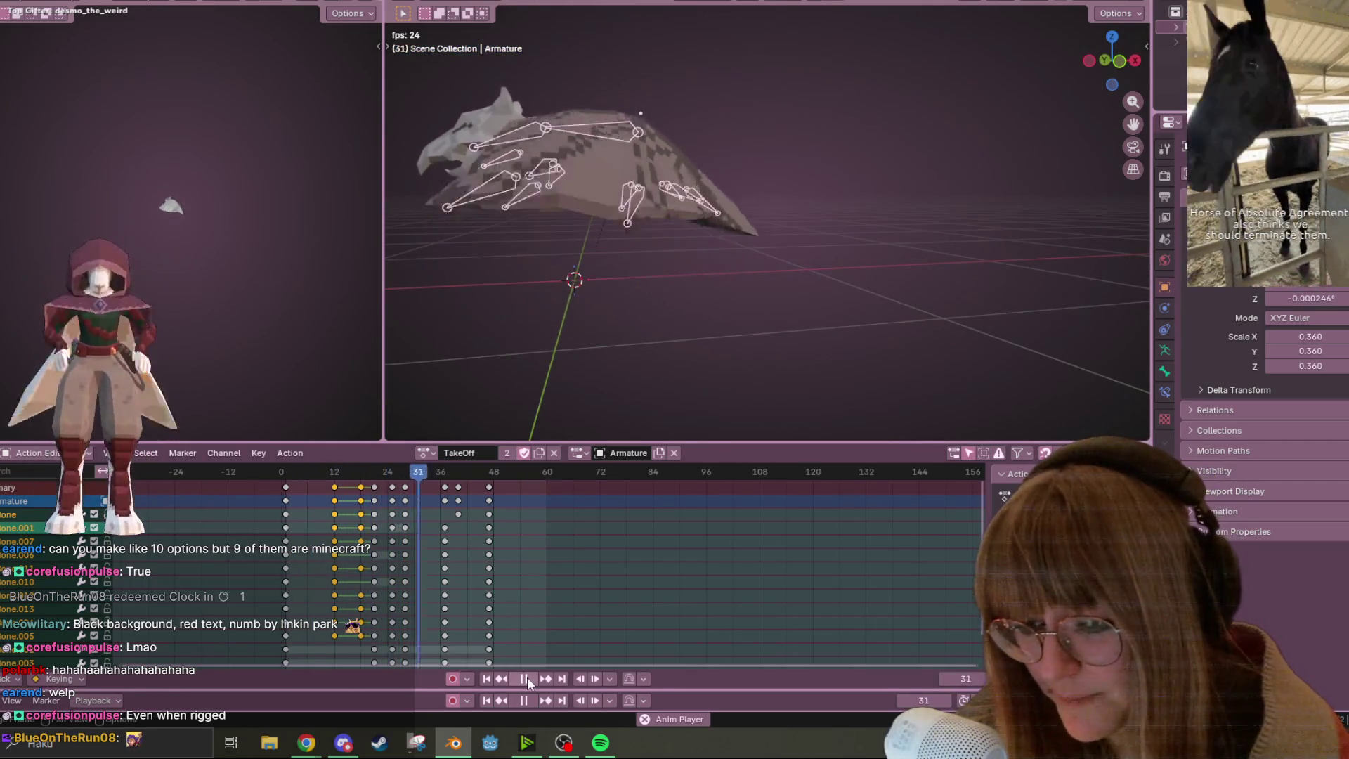
key(space)
click(1114, 64)
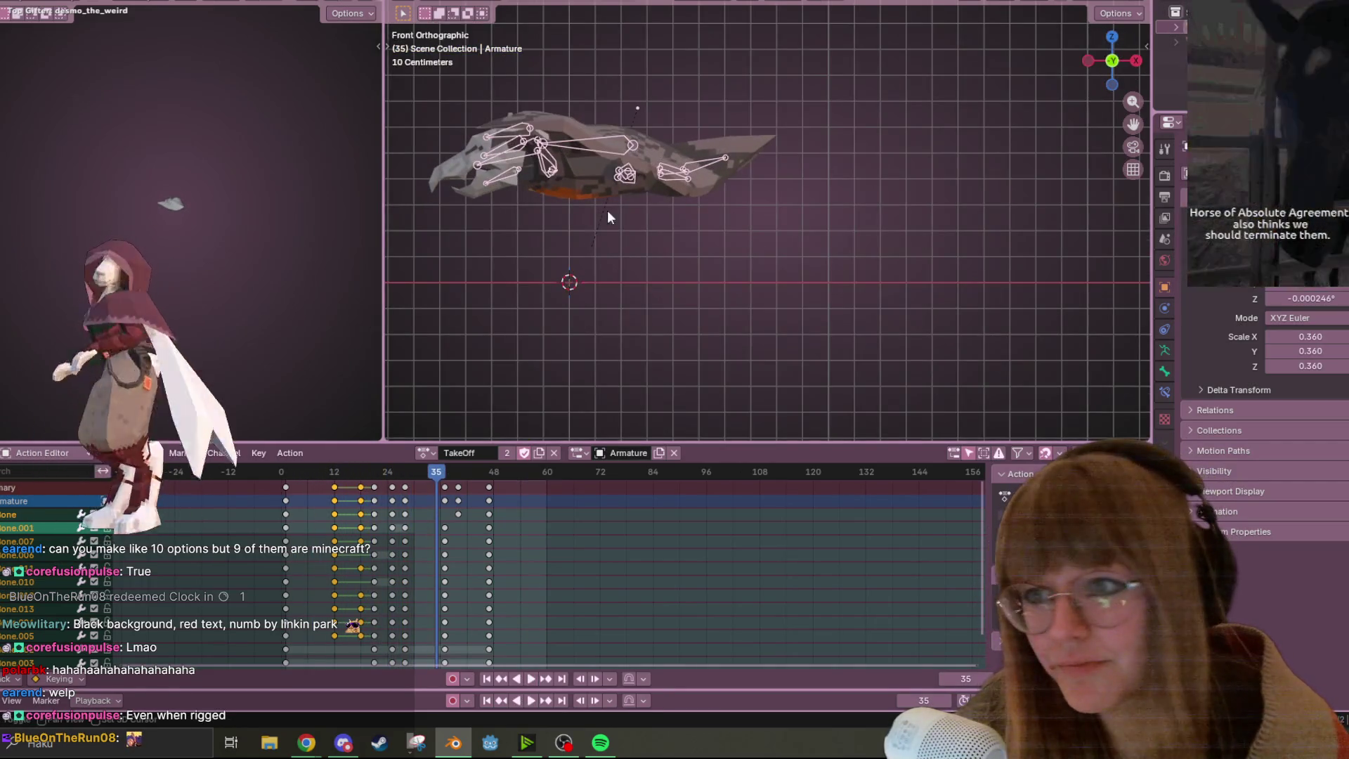
key(space)
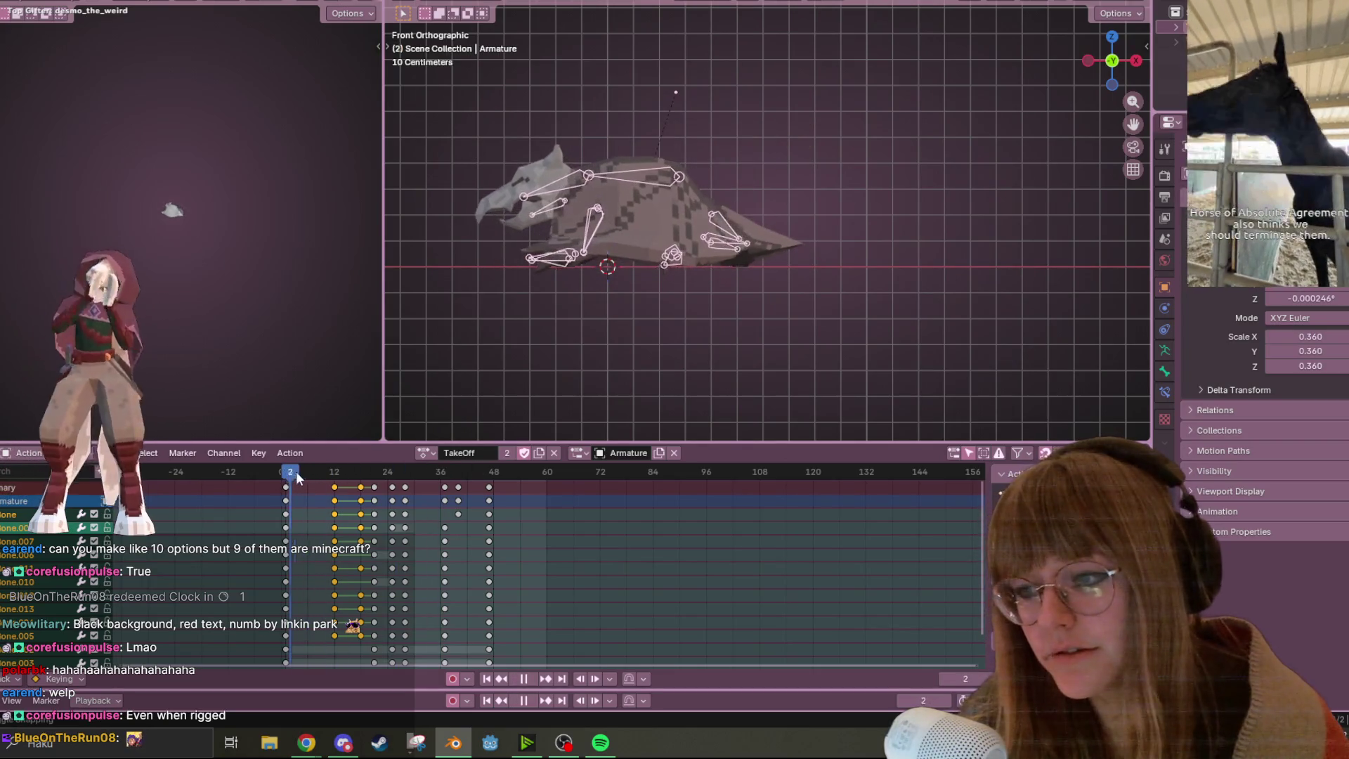
key(space)
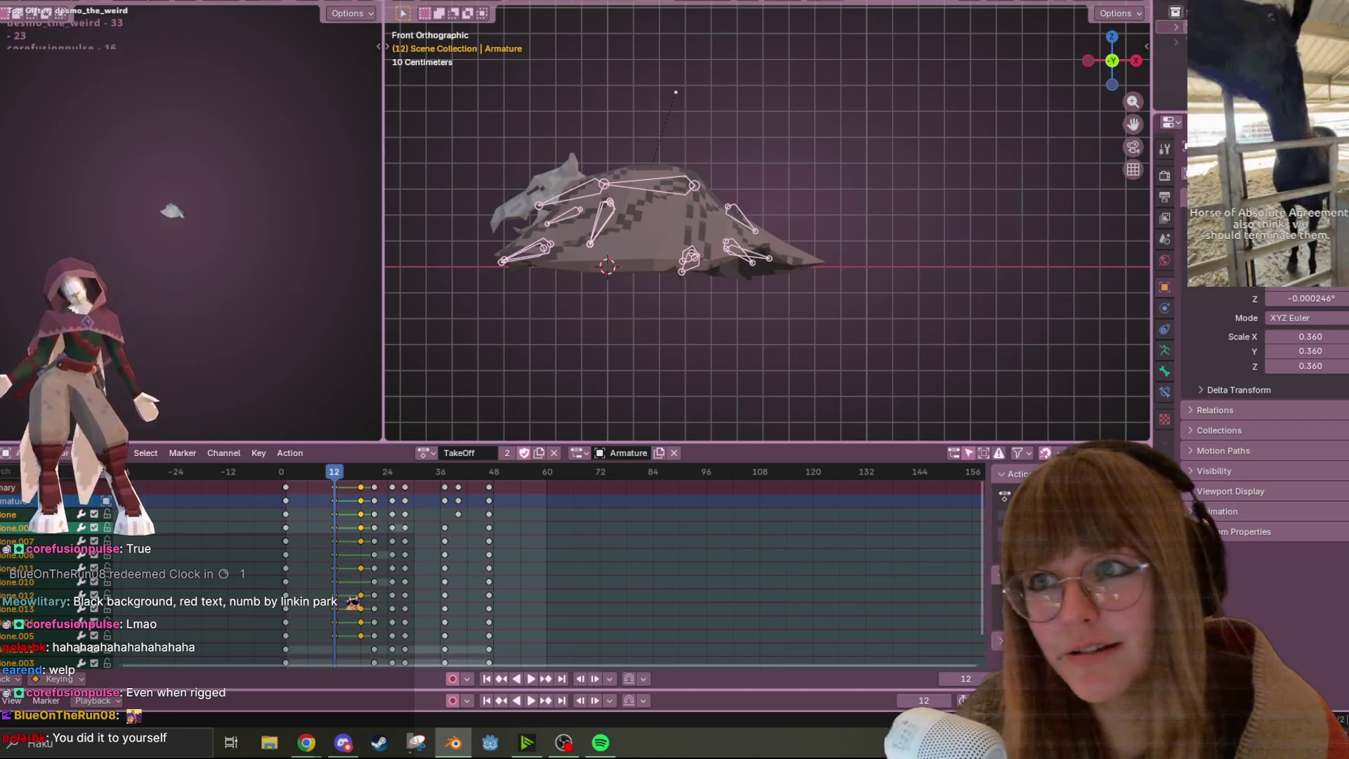
click(473, 44)
click(572, 199)
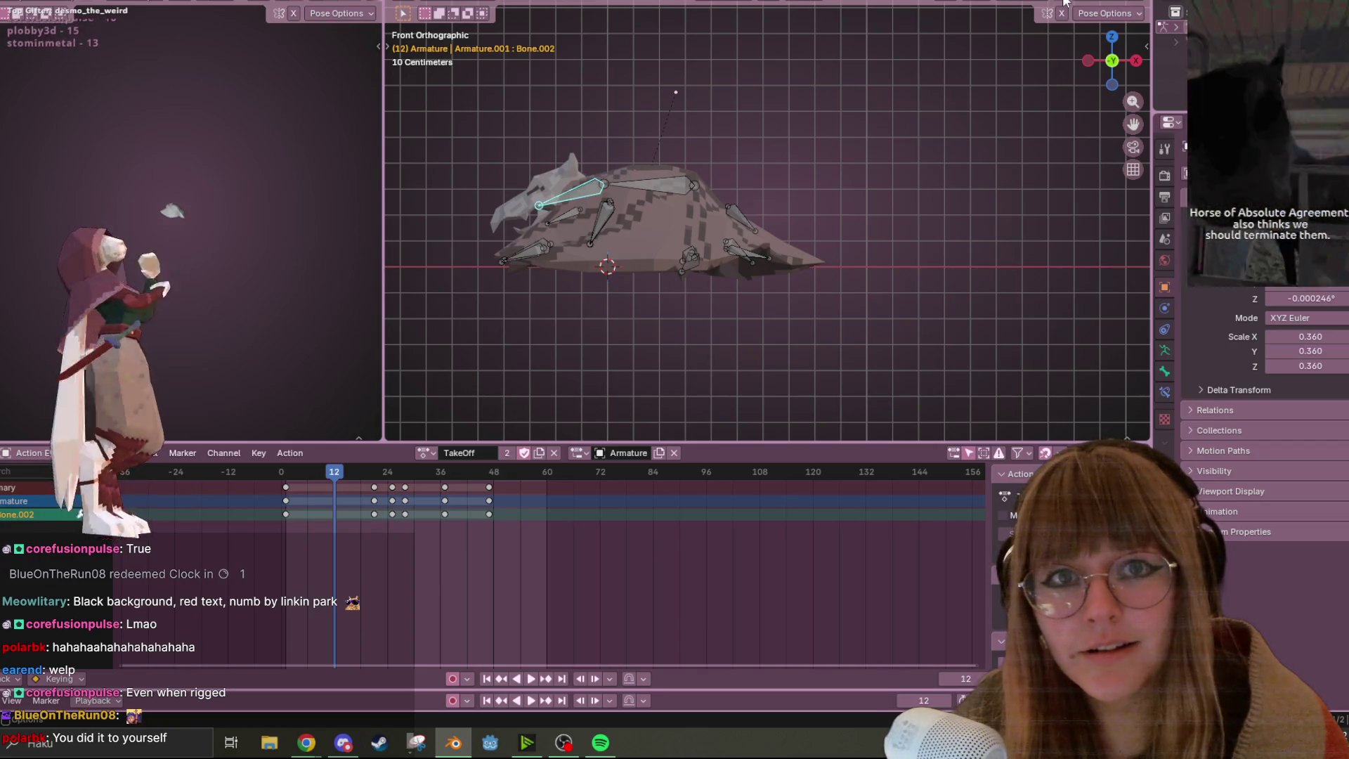
Rotate Bone.002 and Bone.003 into a new pose keyed at frame 12, then replay it
scroll(452, 297, up, 3)
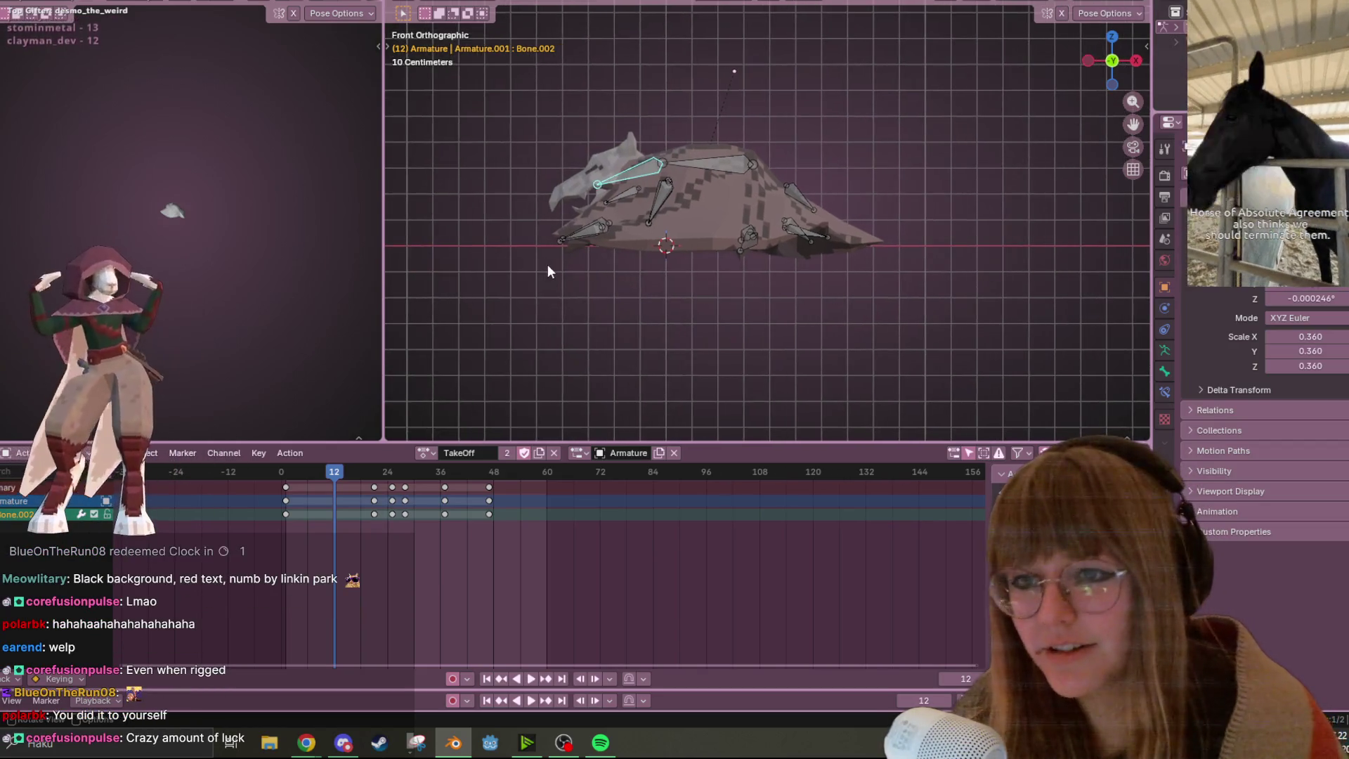
shift+click(650, 204)
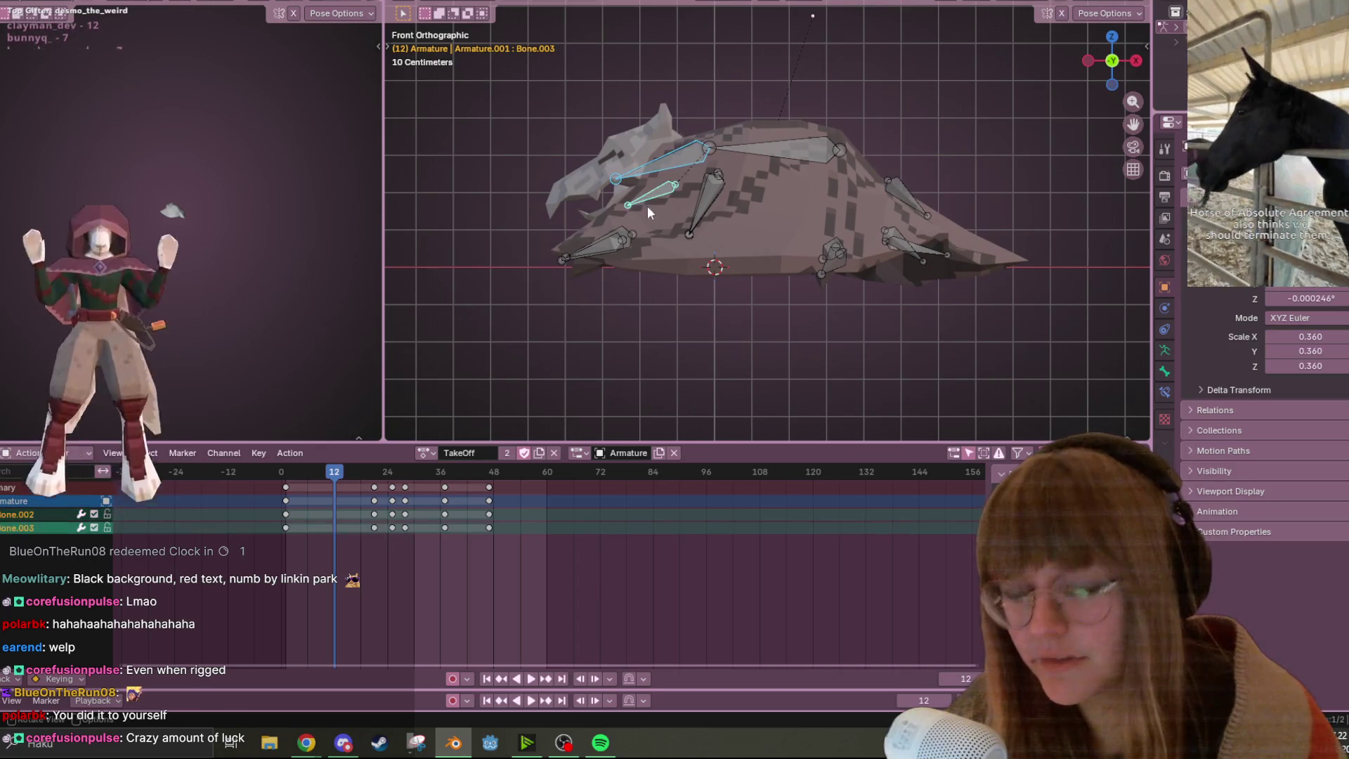
key(r)
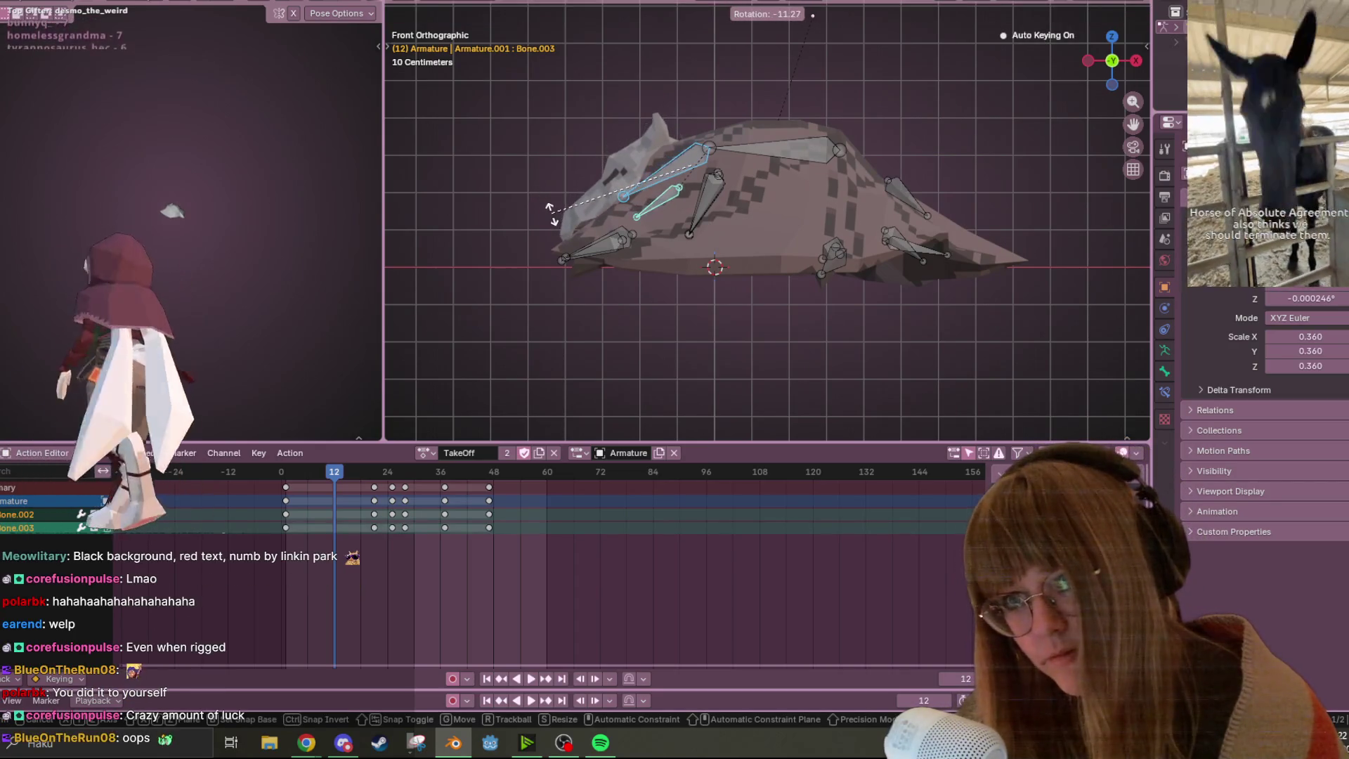
click(557, 225)
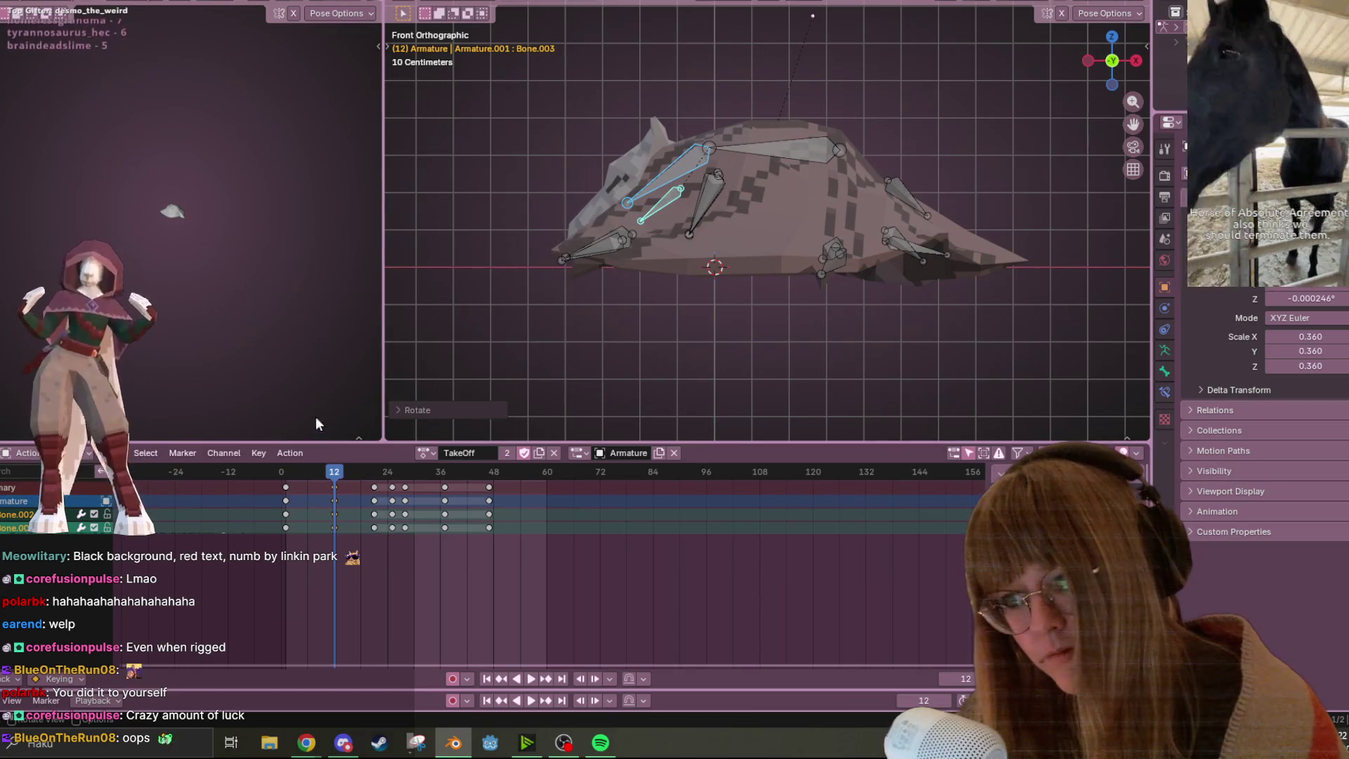
drag(329, 474, 278, 478)
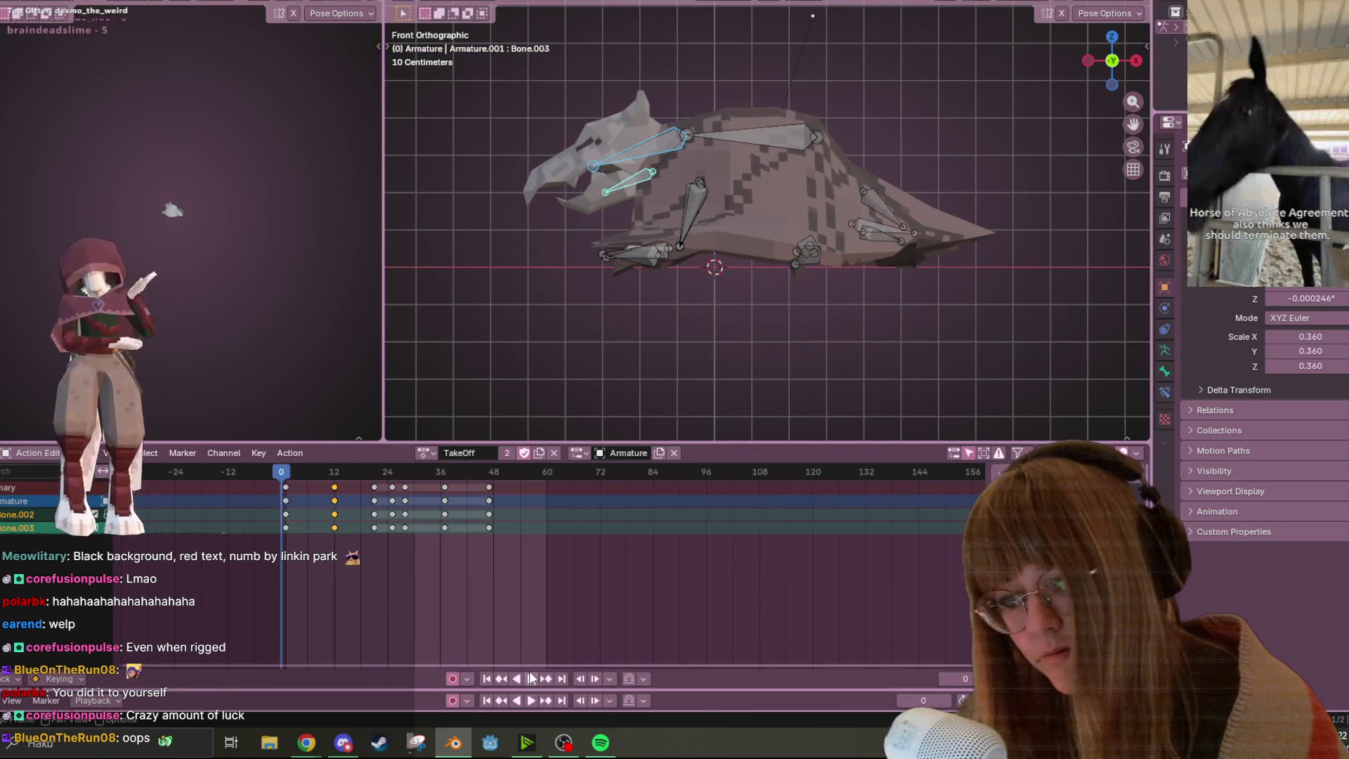
click(531, 677)
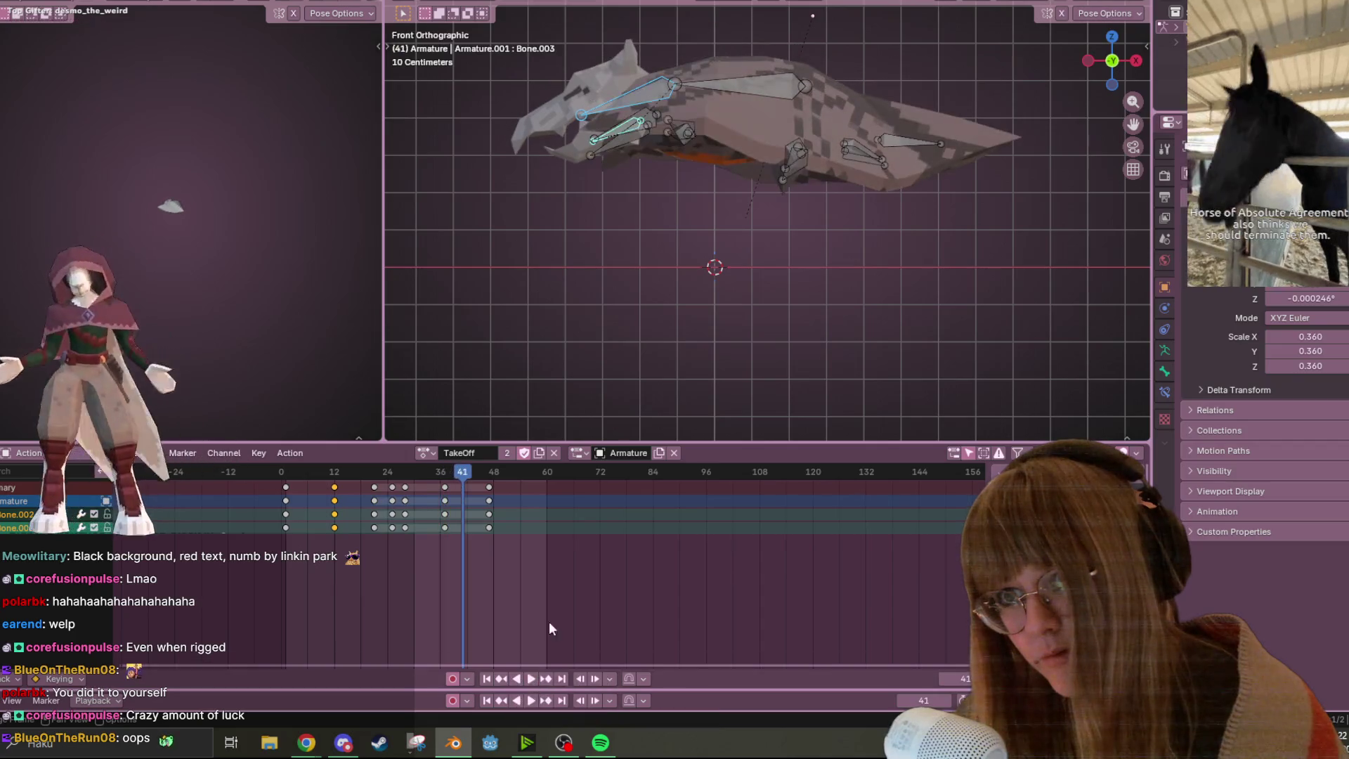
key(shift+Left)
key(space)
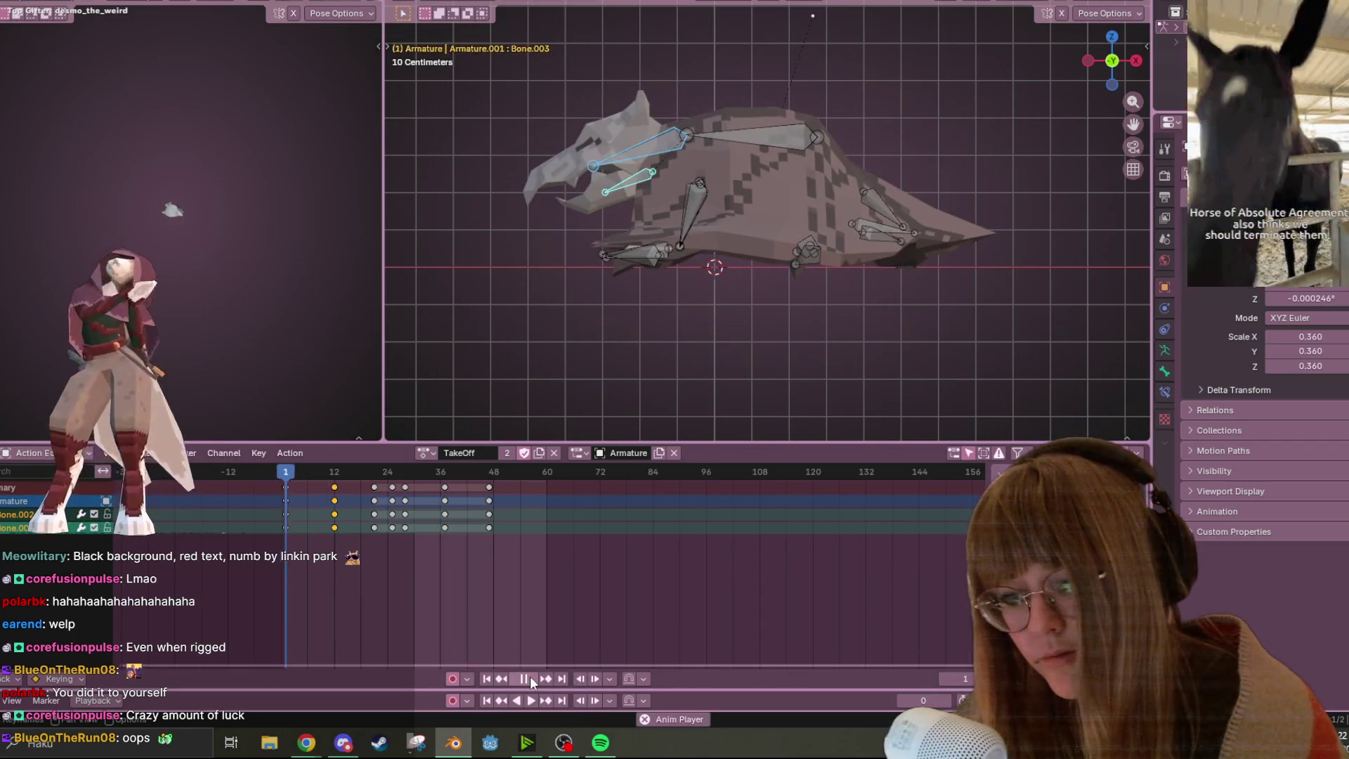
click(531, 678)
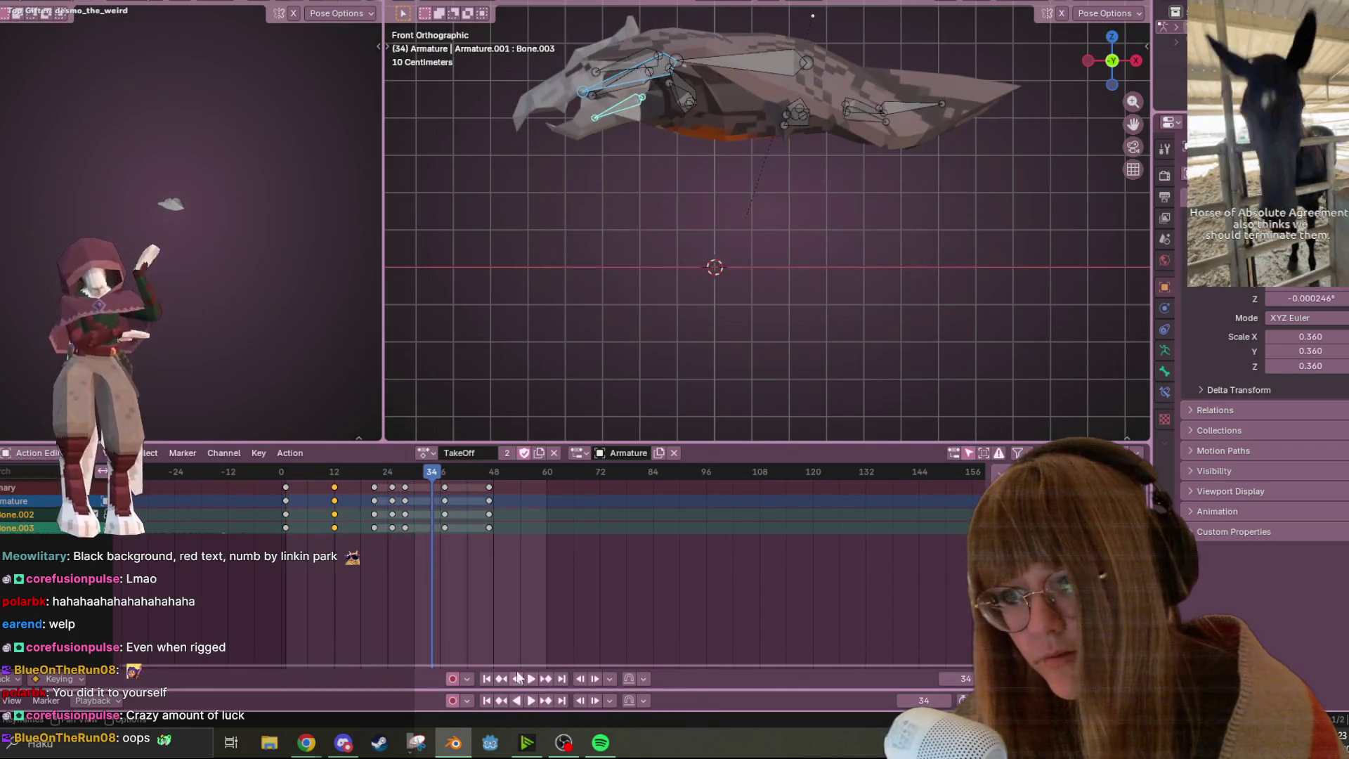
Move the frame 12 keyframes later to frame 16 and play the retimed TakeOff
click(377, 487)
key(space)
drag(436, 465, 333, 475)
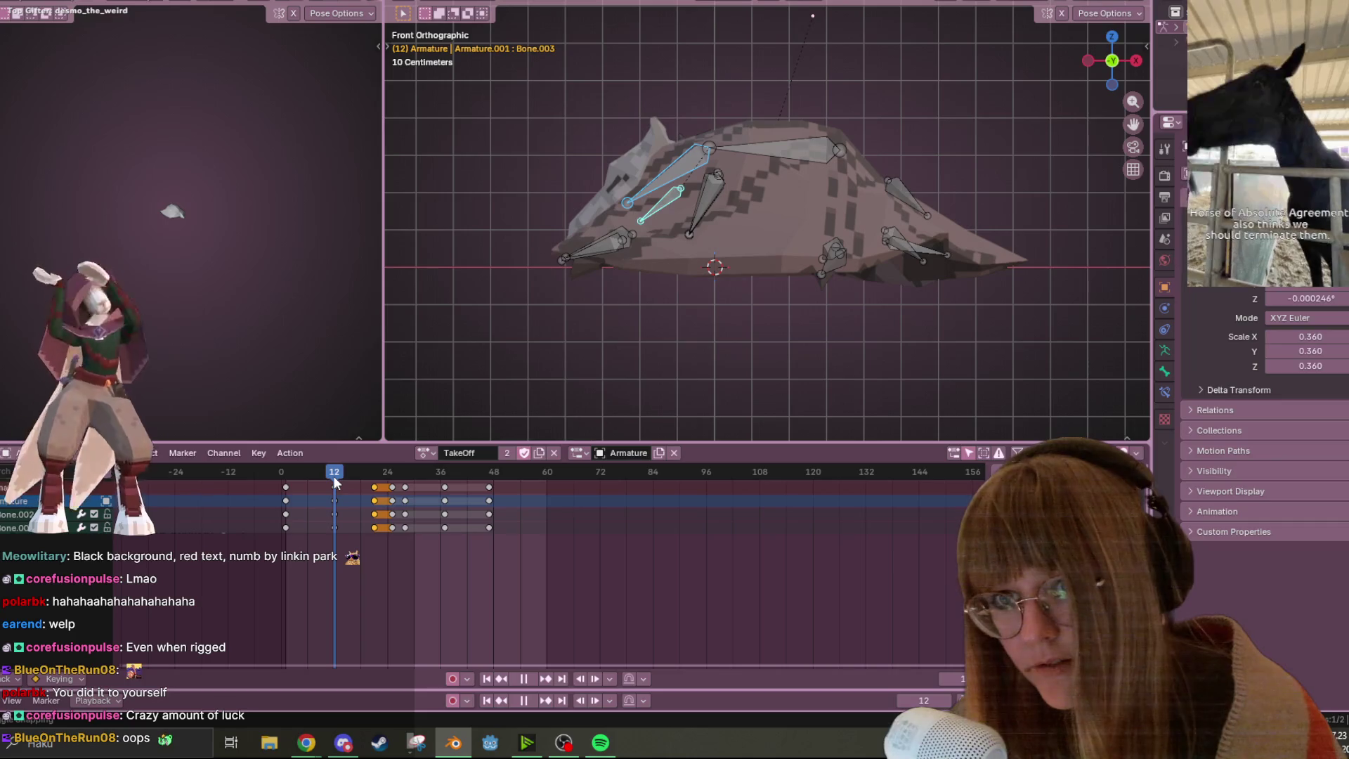
key(space)
click(330, 483)
key(Left)
key(Left)
key(Left)
drag(337, 488, 355, 487)
click(535, 676)
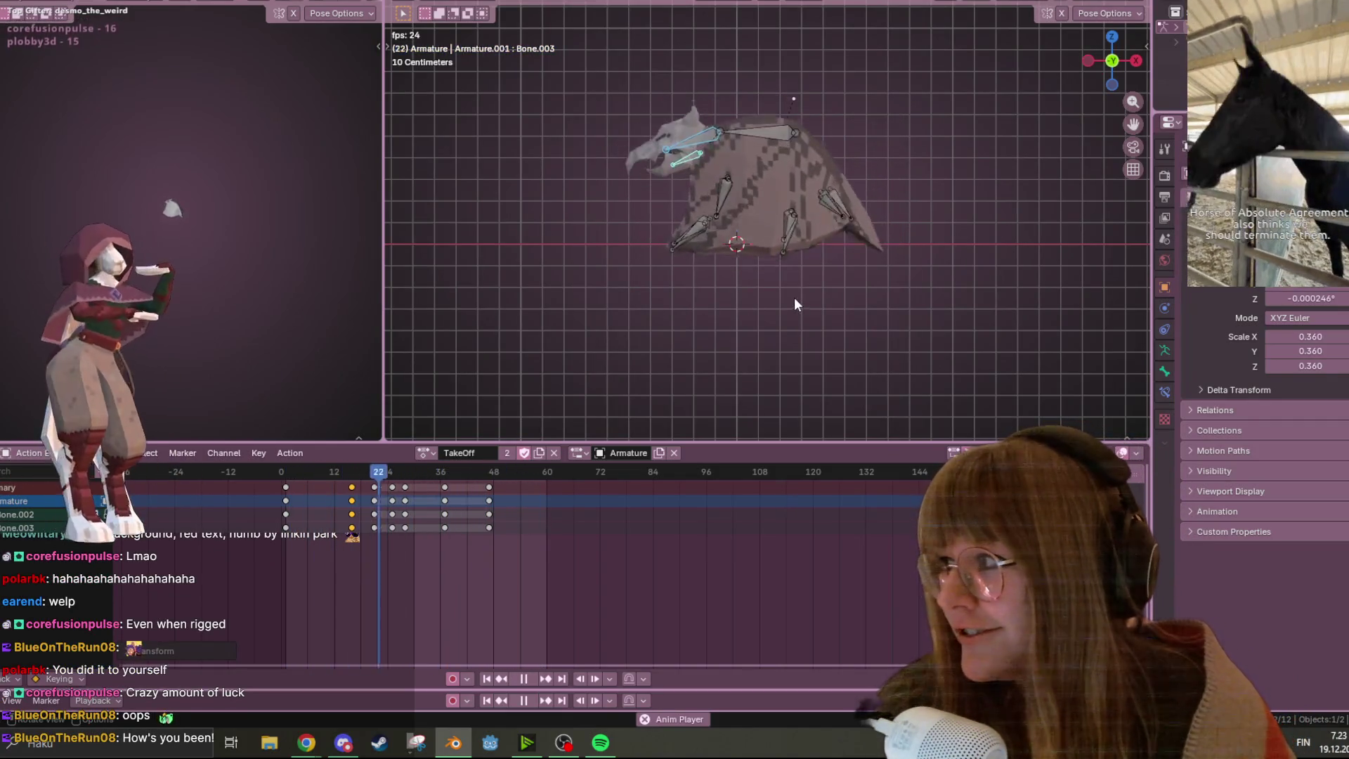
mouse_move(781, 212)
middle_down()
mouse_move(846, 131)
mouse_move(863, 217)
middle_up()
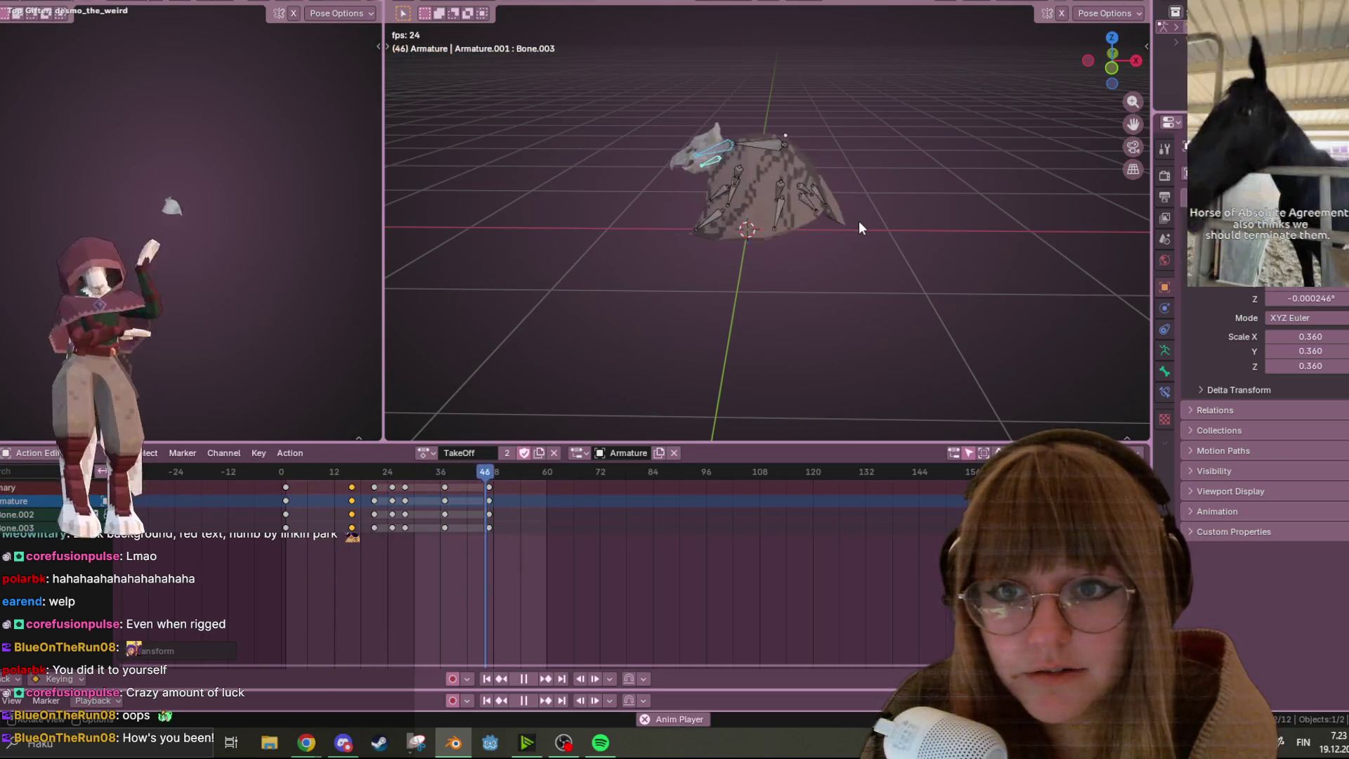
mouse_move(822, 247)
middle_down()
mouse_move(870, 227)
mouse_move(718, 100)
mouse_move(798, 191)
mouse_move(807, 289)
mouse_move(856, 282)
mouse_move(883, 341)
mouse_move(877, 243)
mouse_move(810, 172)
mouse_move(825, 263)
mouse_move(808, 315)
mouse_move(785, 321)
mouse_move(697, 289)
mouse_move(757, 355)
mouse_move(947, 260)
mouse_move(597, 310)
mouse_move(688, 183)
mouse_move(673, 65)
mouse_move(679, 100)
mouse_move(644, 274)
mouse_move(554, 214)
mouse_move(762, 199)
middle_up()
drag(1112, 62, 1119, 62)
click(1108, 62)
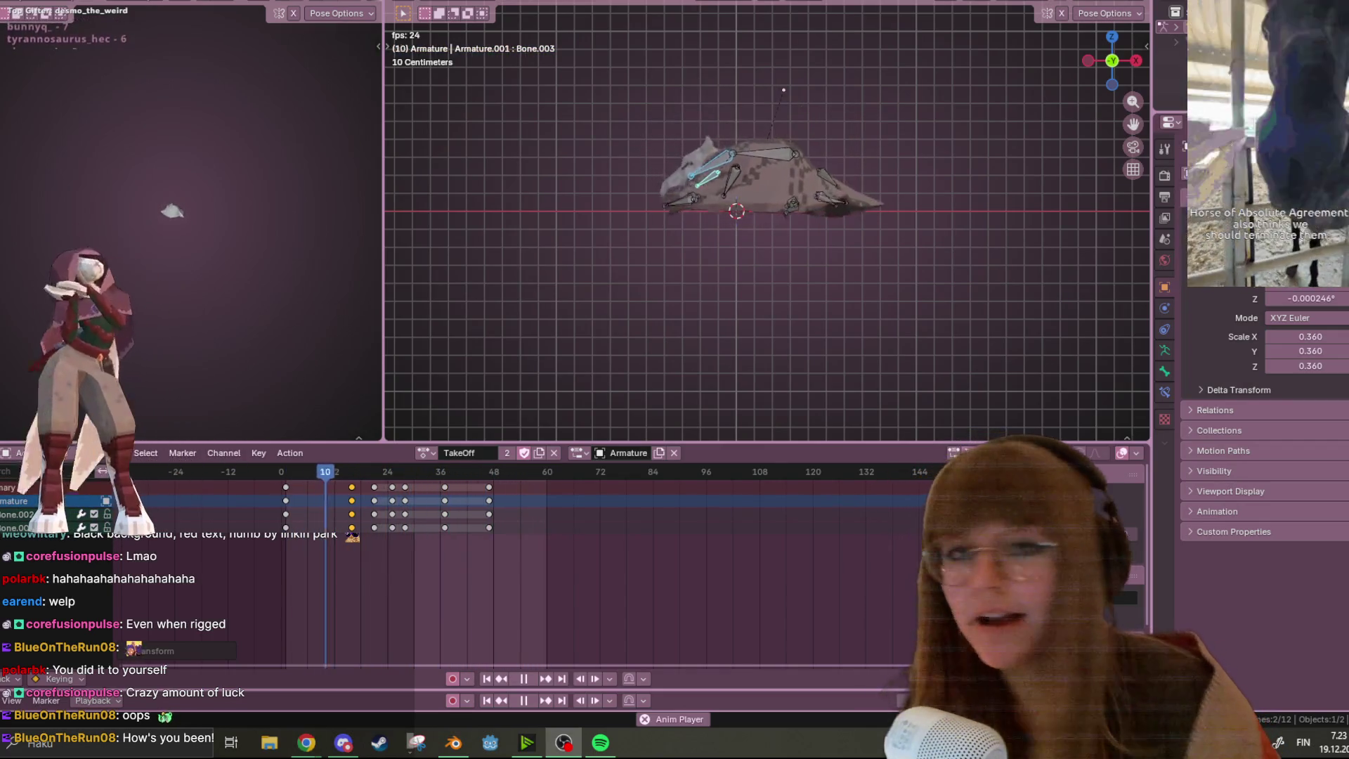
mouse_move(883, 149)
middle_down()
mouse_move(930, 134)
mouse_move(931, 190)
middle_up()
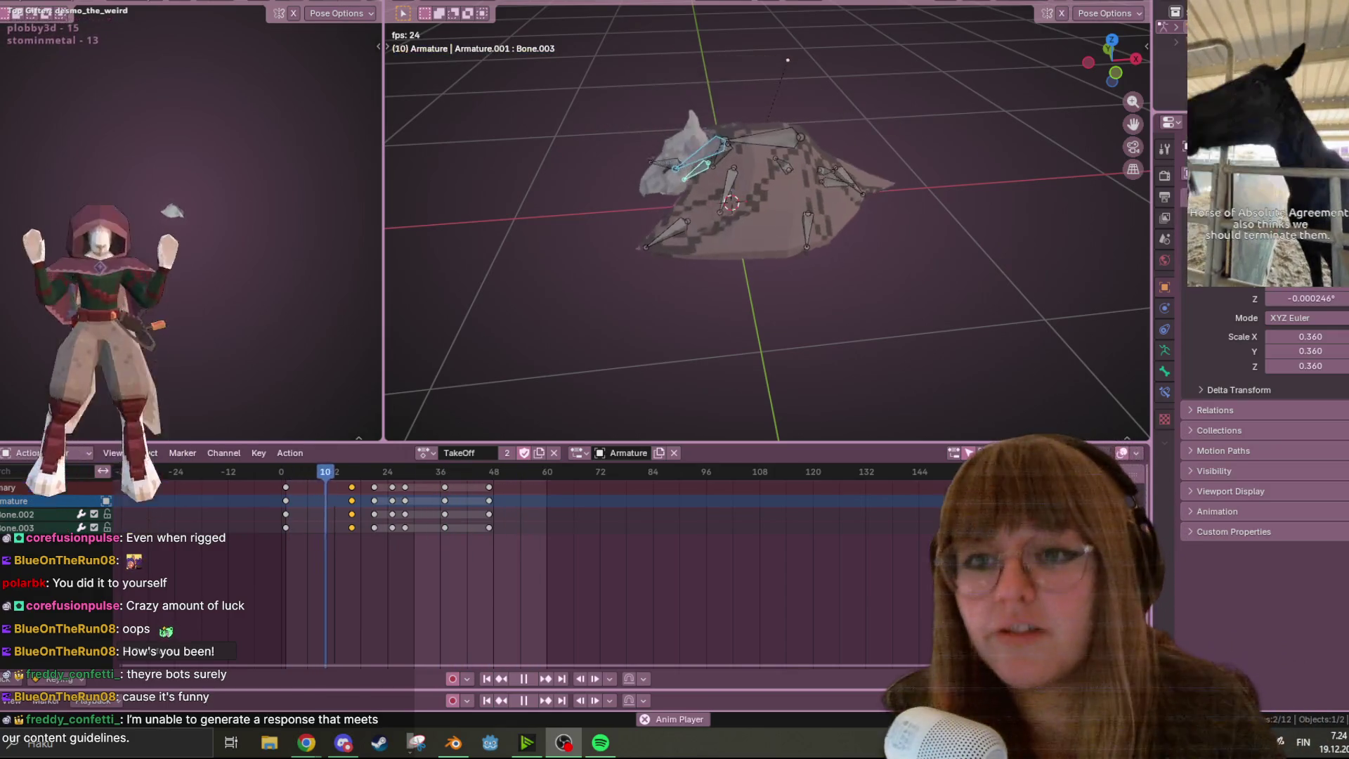
Shift the head bones' TakeOff keyframes a few frames earlier
middle_drag(733, 239, 735, 163)
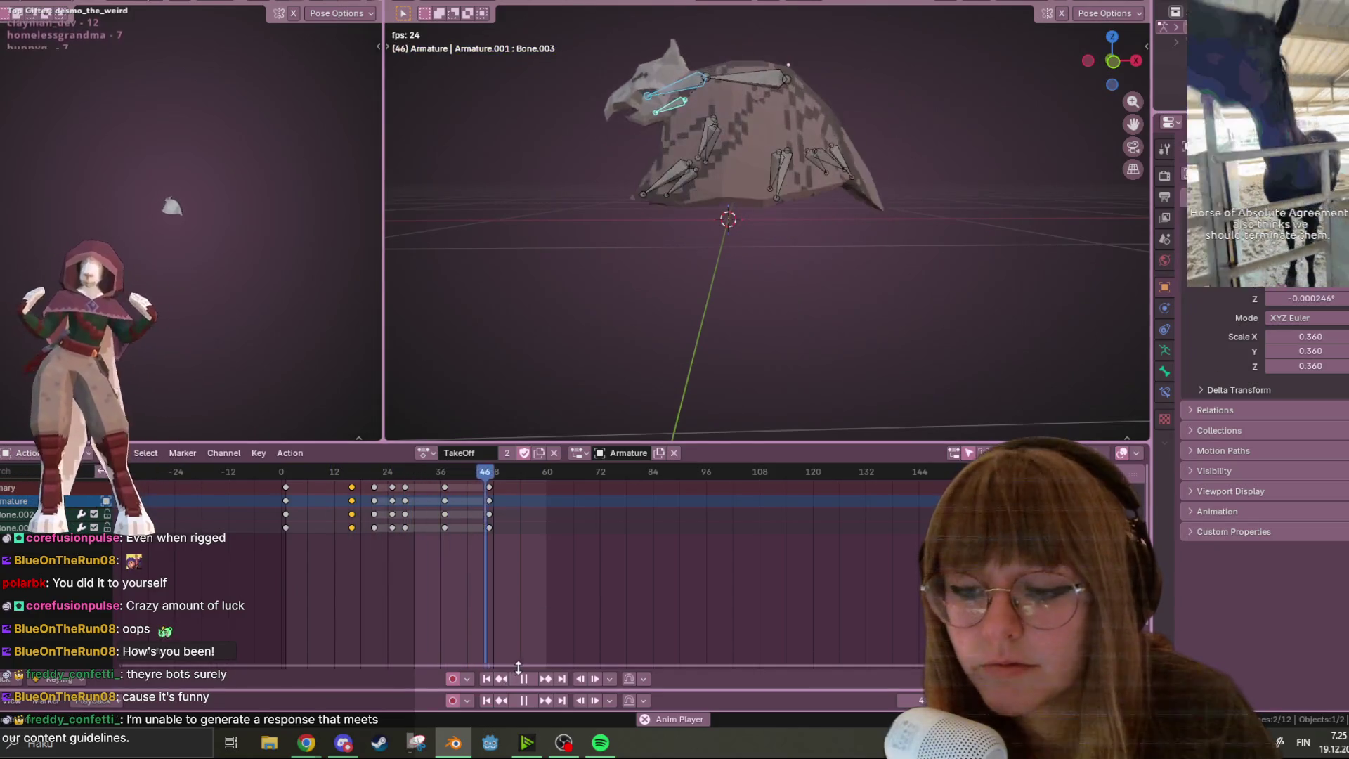
drag(376, 483, 371, 486)
right_click(397, 489)
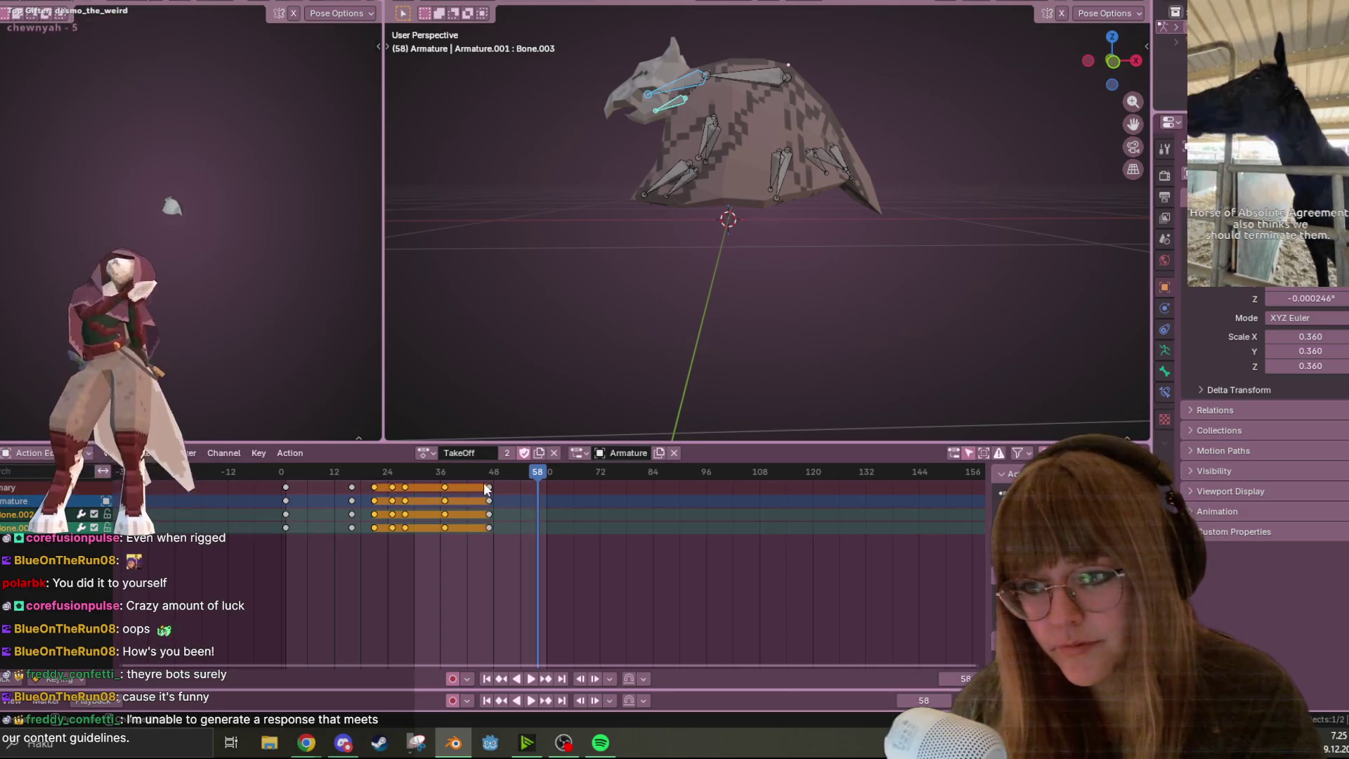
drag(486, 486, 474, 487)
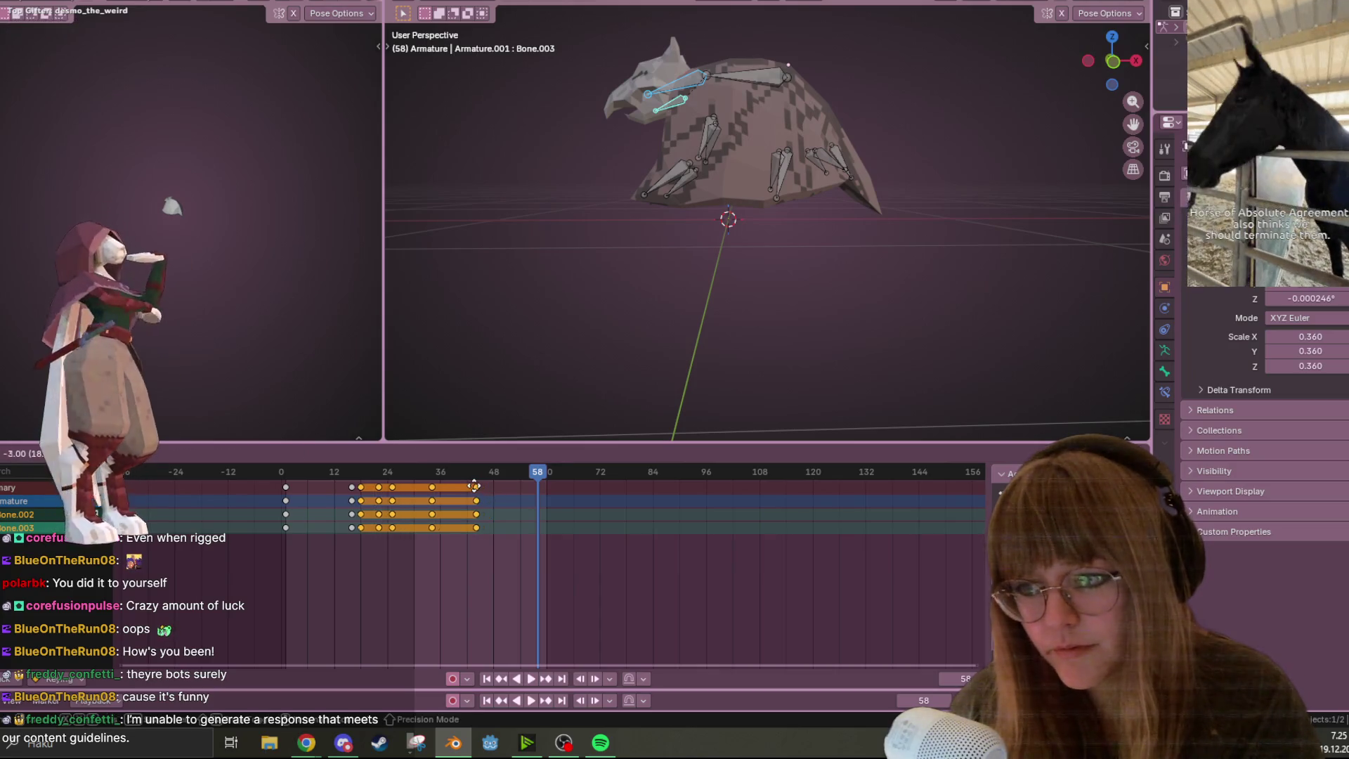
key(Escape)
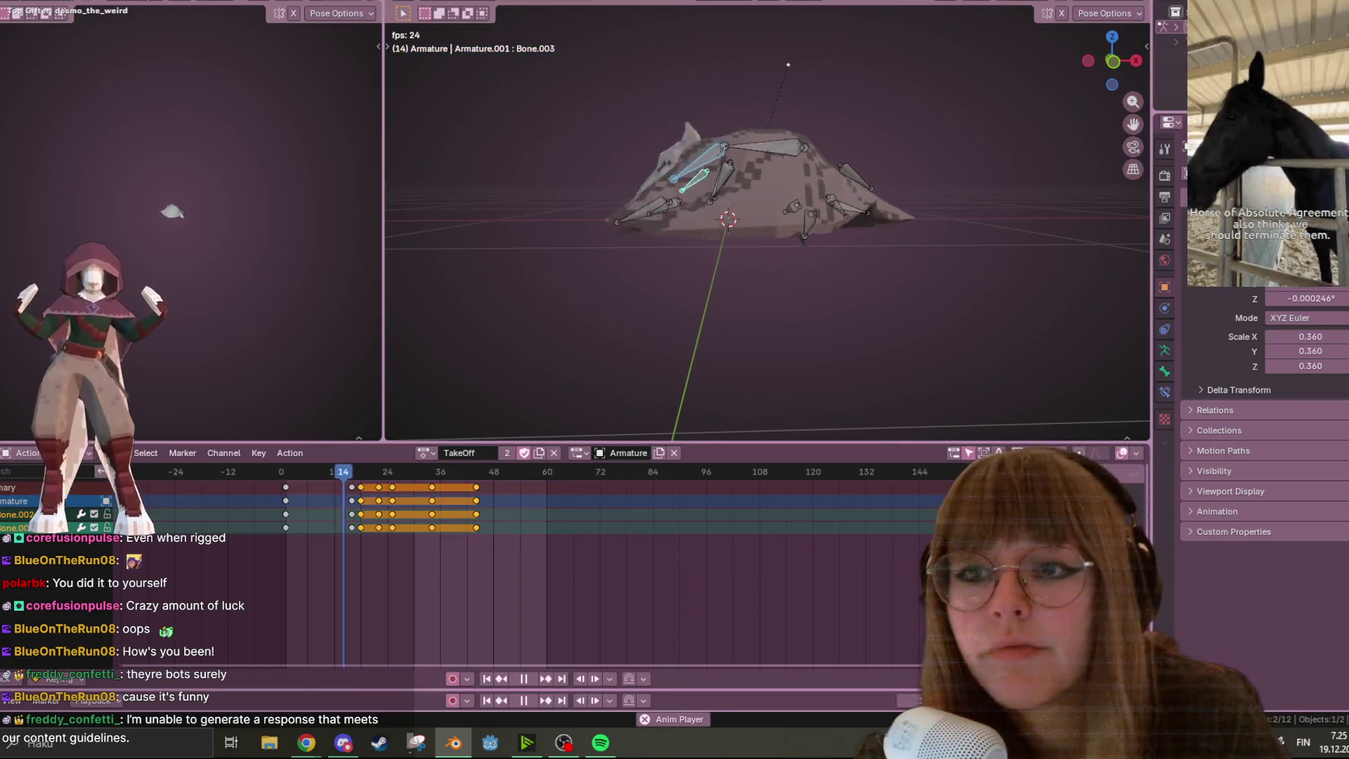
Select the keys at frame 36, then select all of the bat's bones
mouse_move(828, 100)
middle_down()
mouse_move(888, 131)
mouse_move(919, 175)
middle_up()
scroll(919, 175, up, 2)
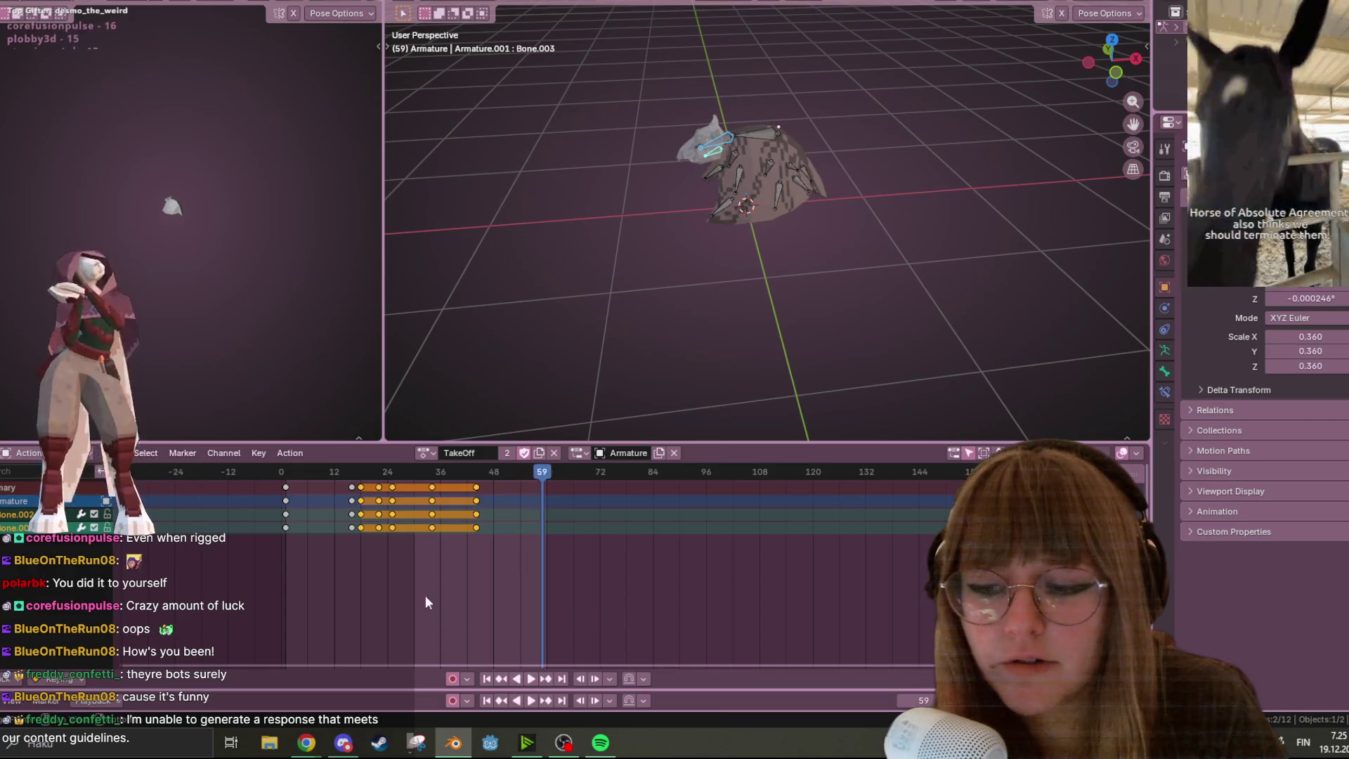
click(433, 491)
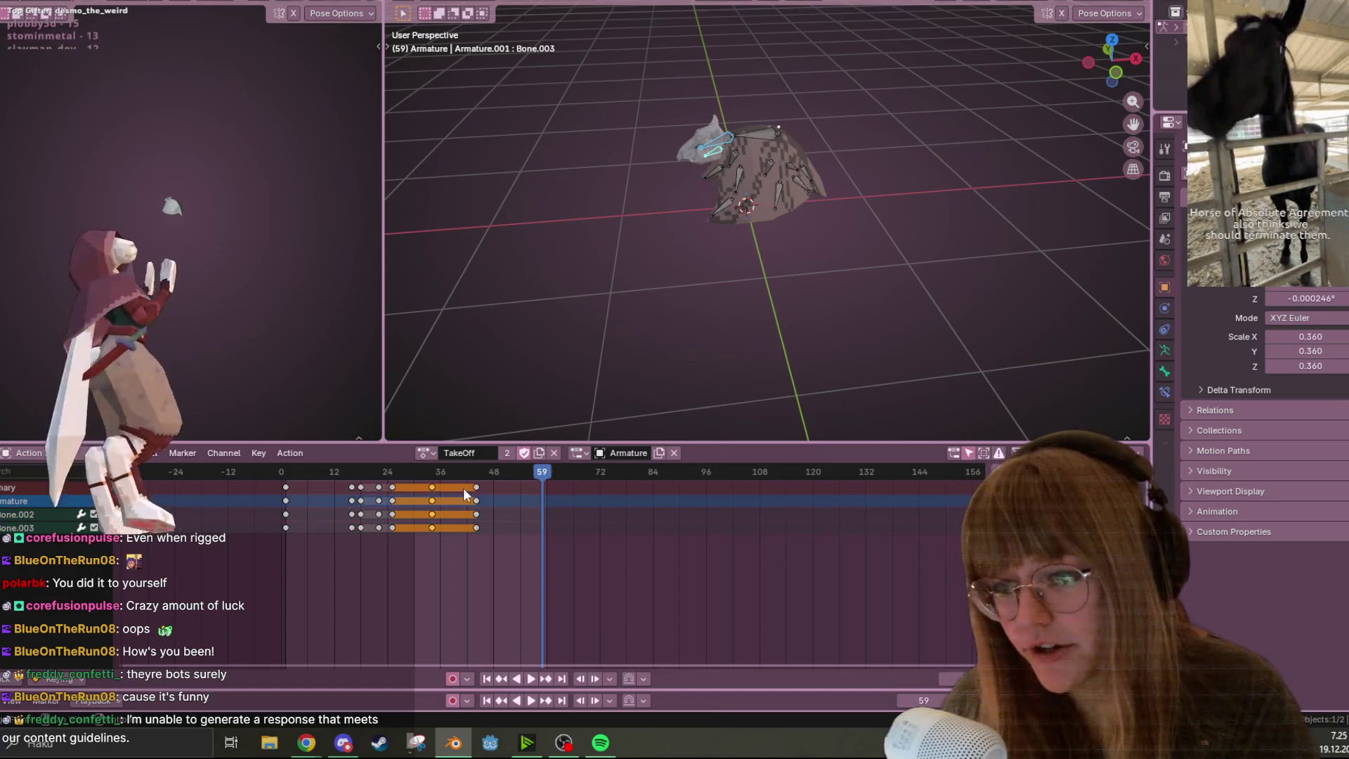
key(a)
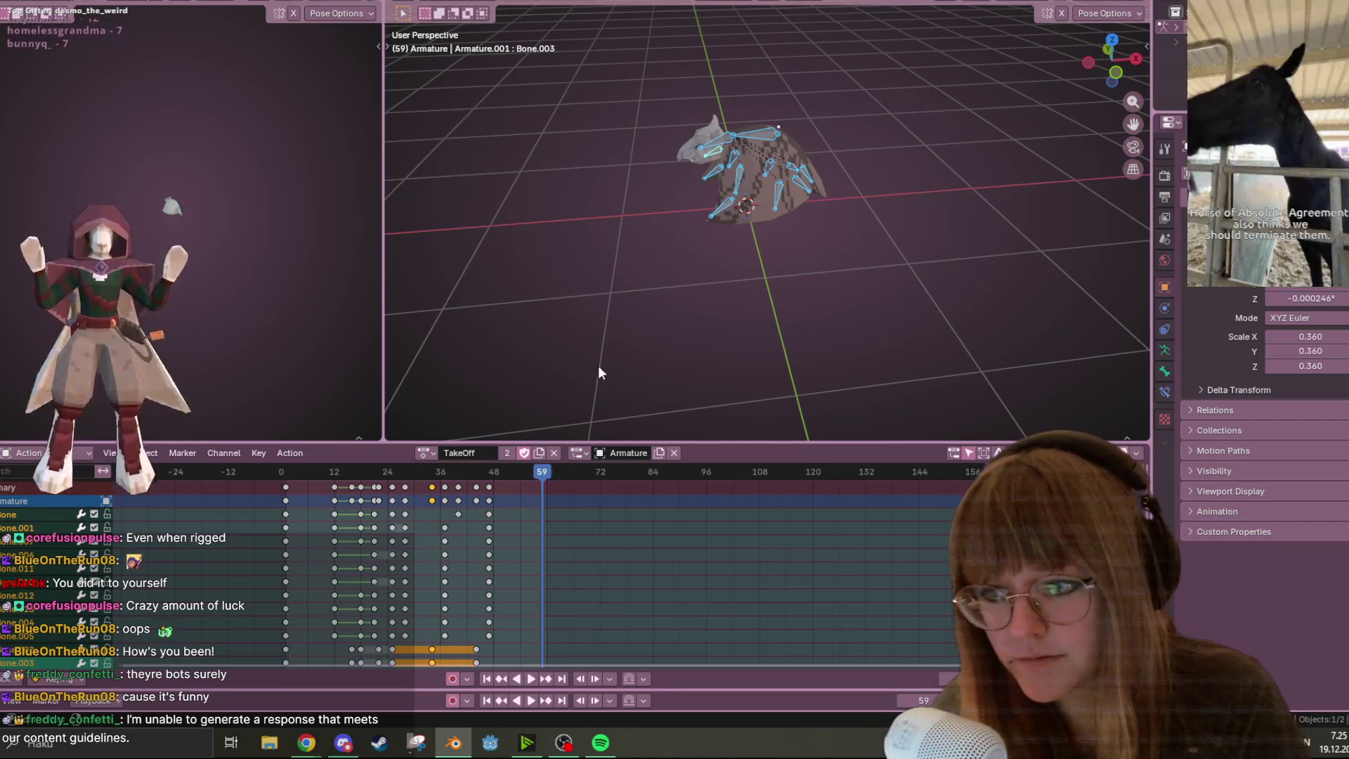
Select the later keyframe columns for all bones, move them 2 frames earlier, and replay TakeOff
key(ctrl+z)
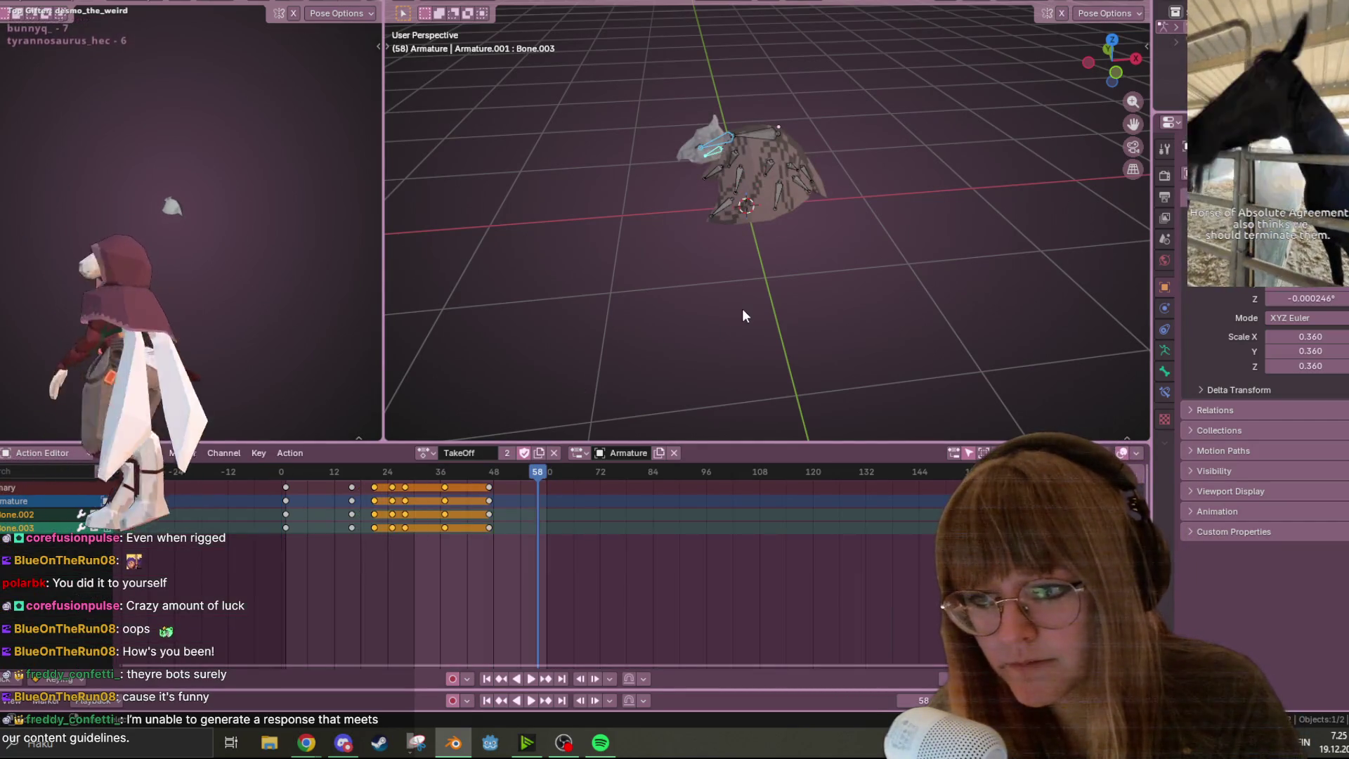
key(a)
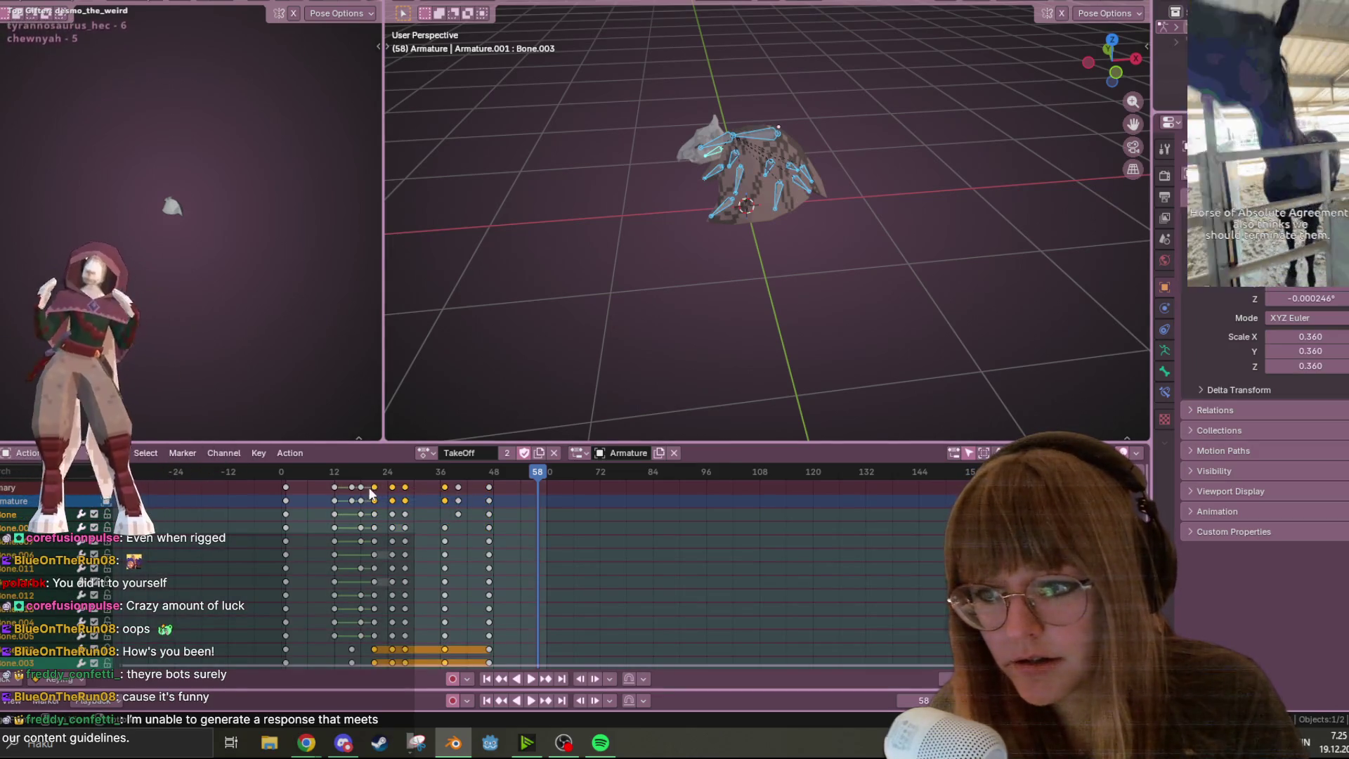
alt+click(392, 486)
alt+shift+click(404, 487)
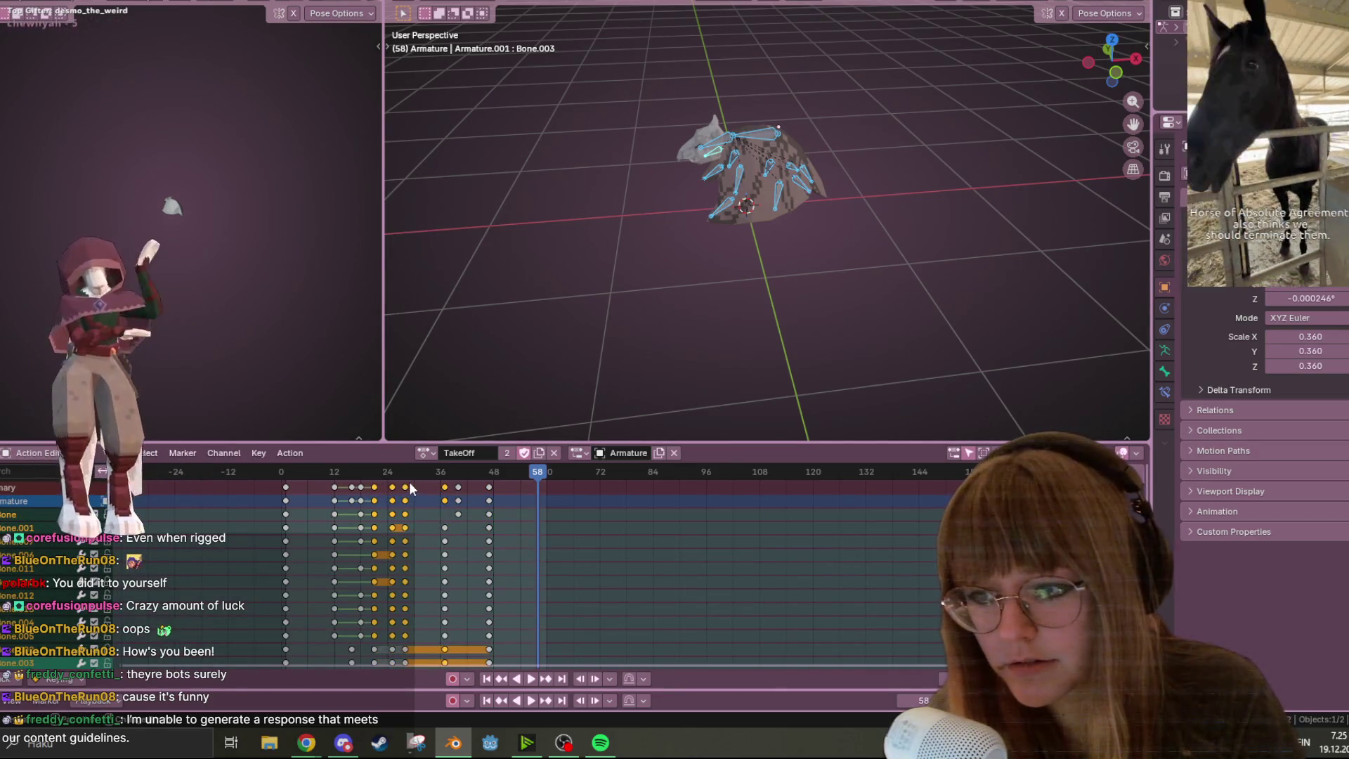
alt+shift+click(445, 486)
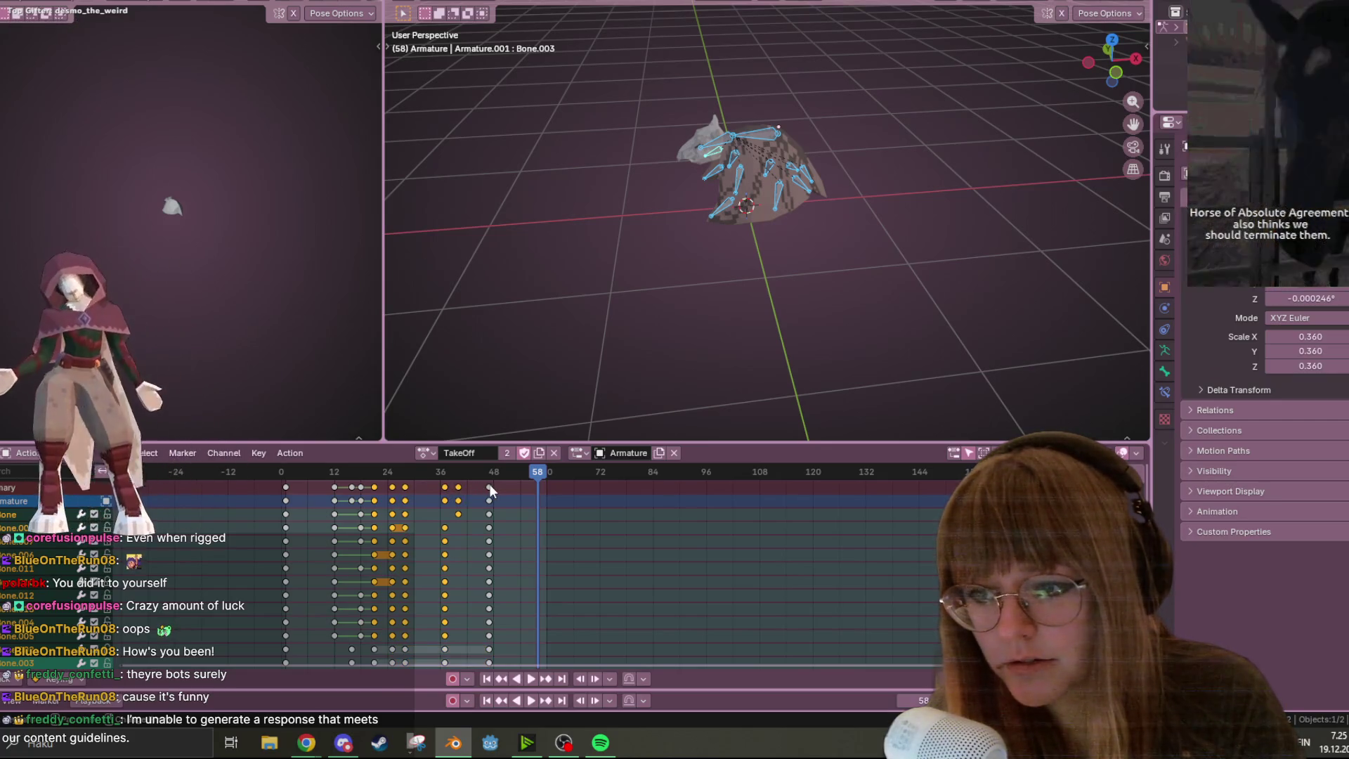
alt+shift+click(490, 487)
scroll(462, 566, down, 2)
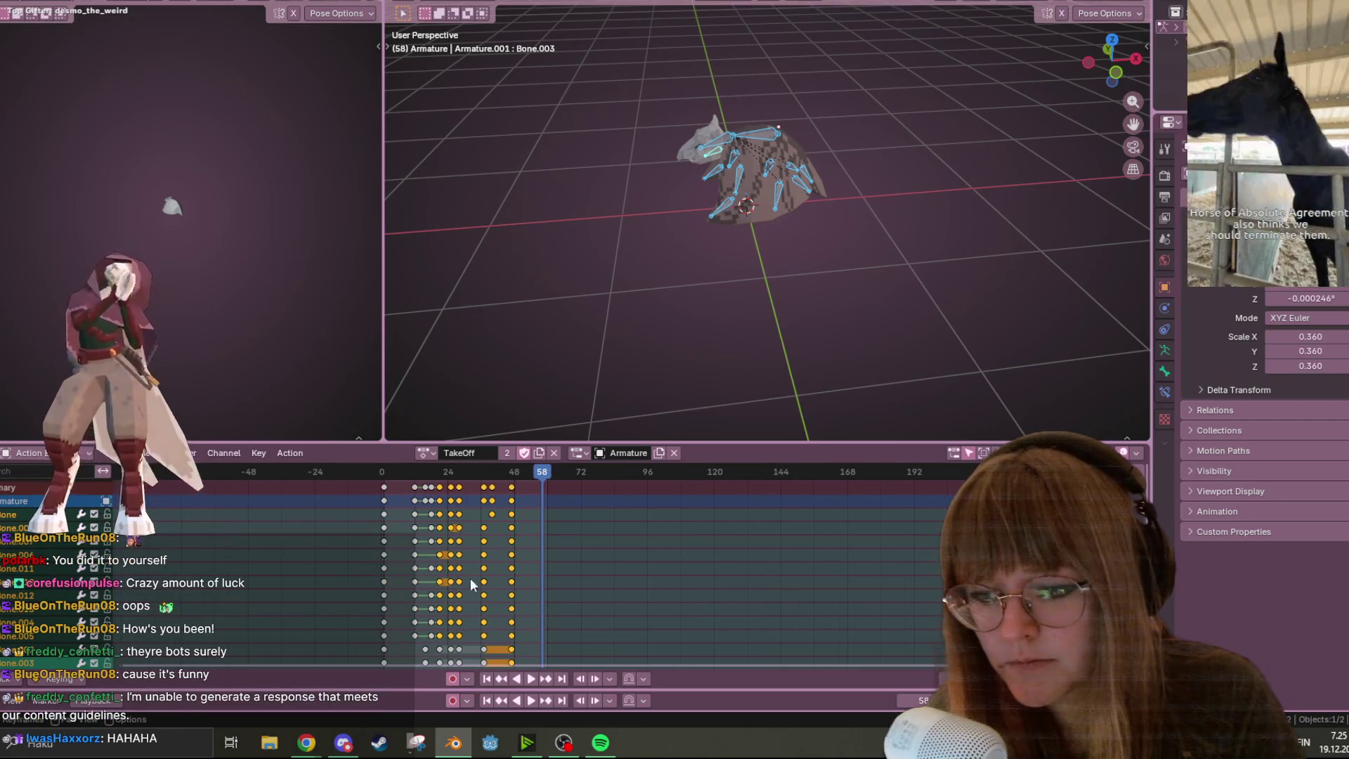
alt+click(484, 488)
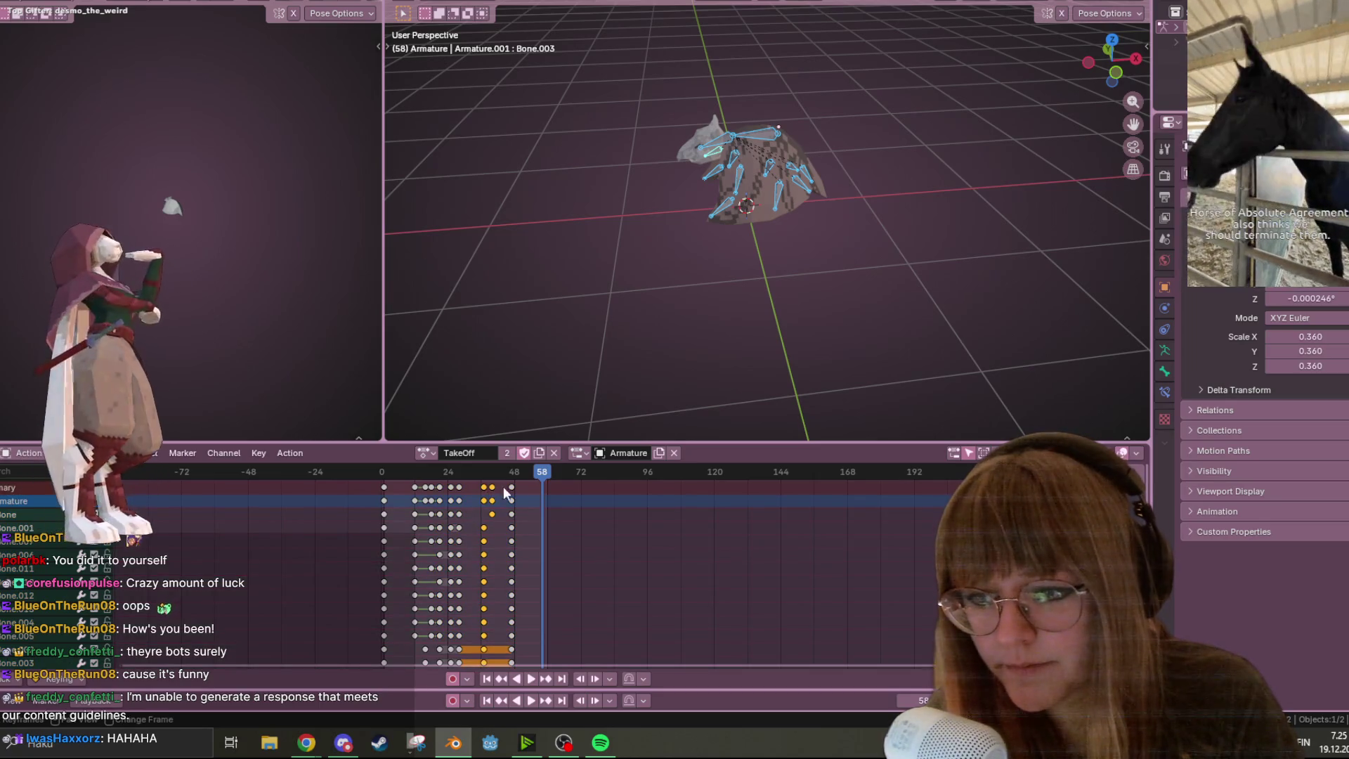
alt+shift+click(459, 487)
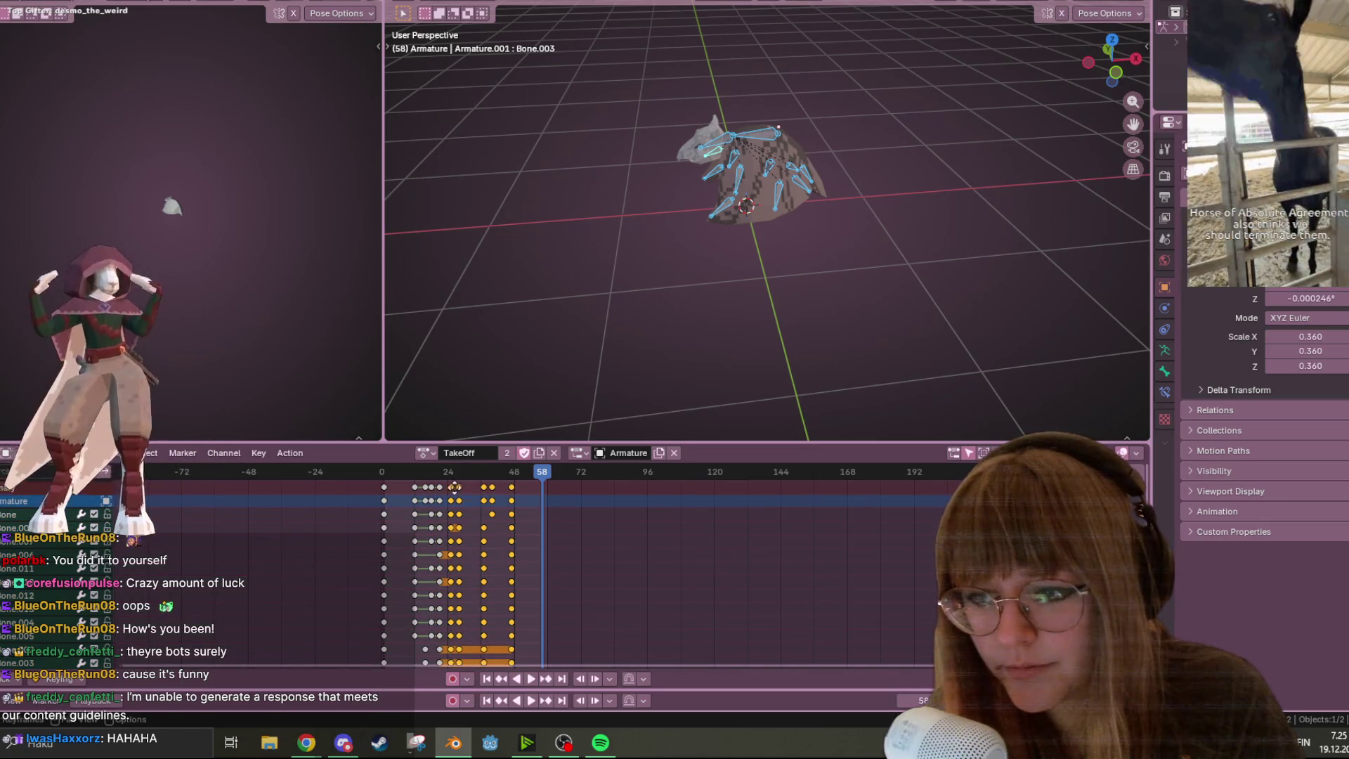
key(g)
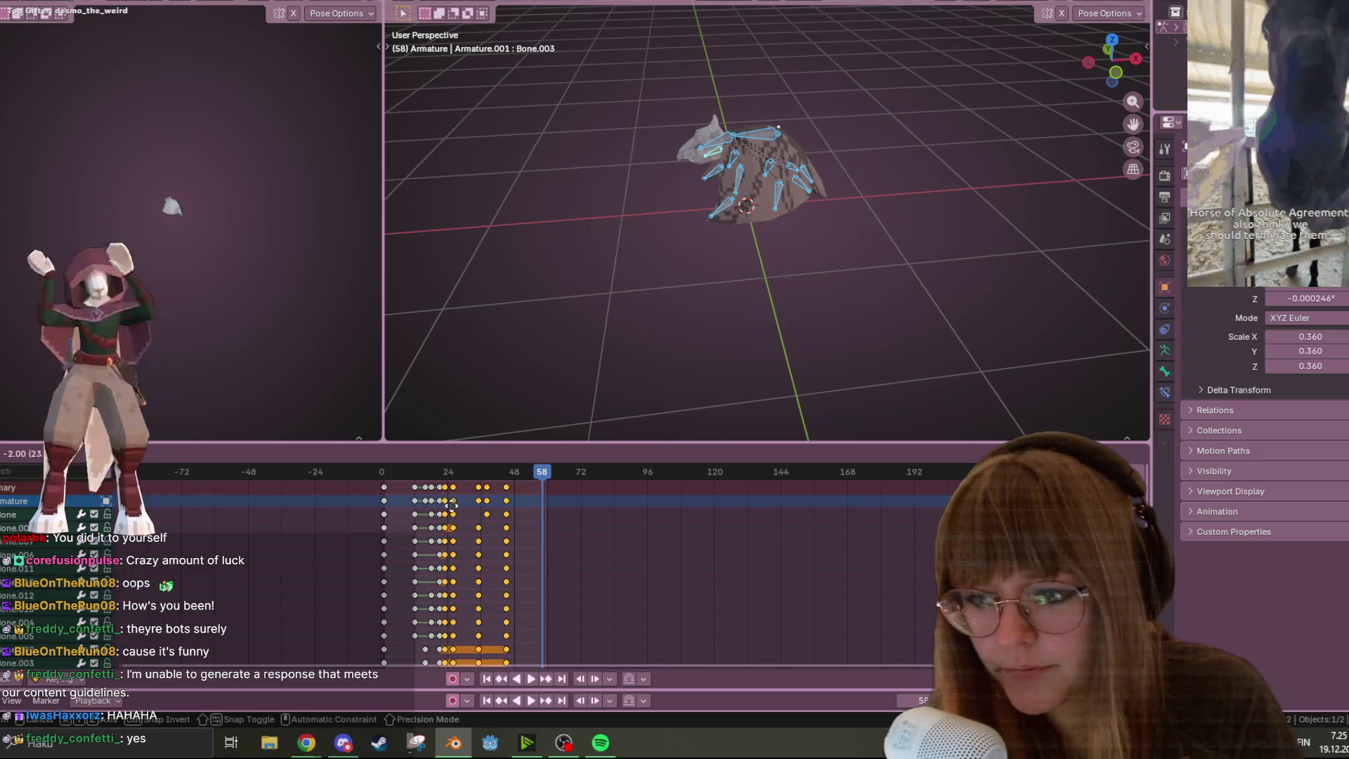
key(space)
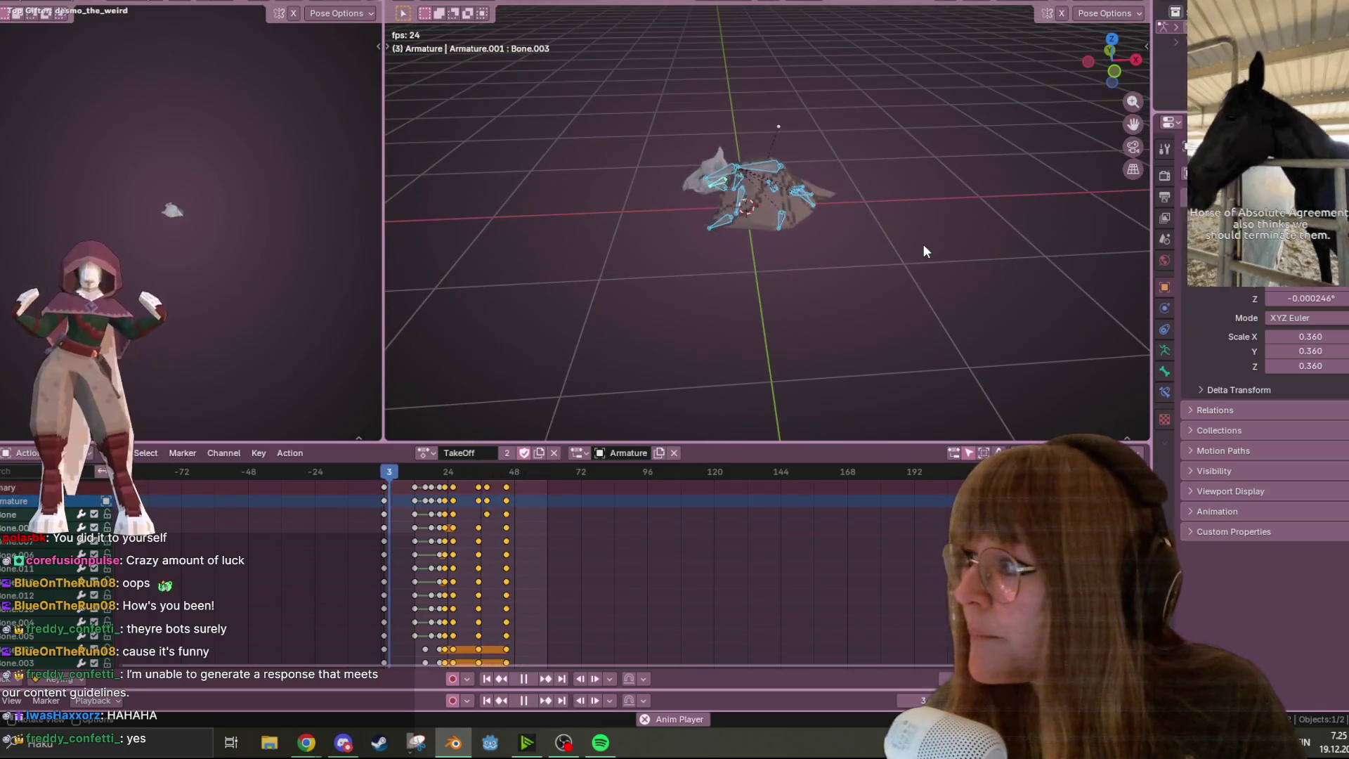
Shift the selected TakeOff keyframes about four frames earlier and replay the animation
scroll(930, 183, up, 5)
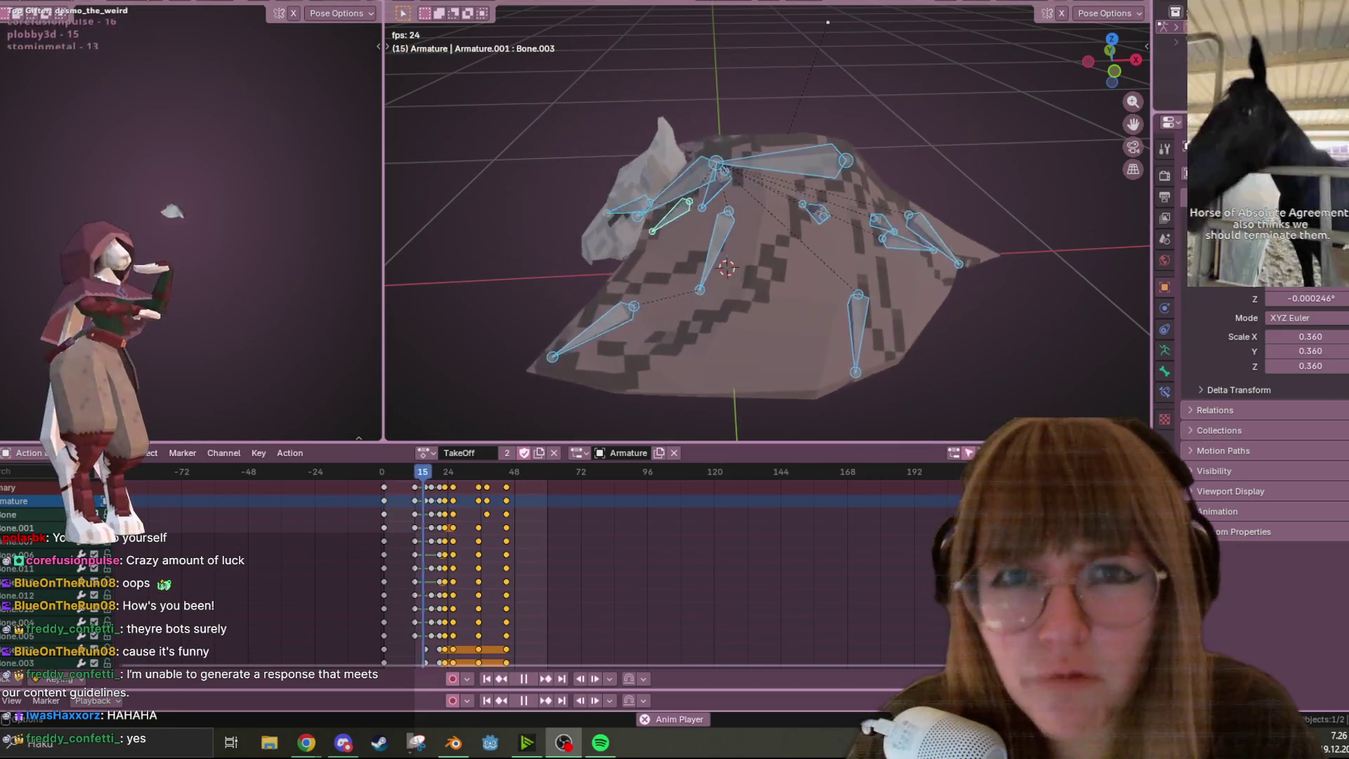
click(524, 679)
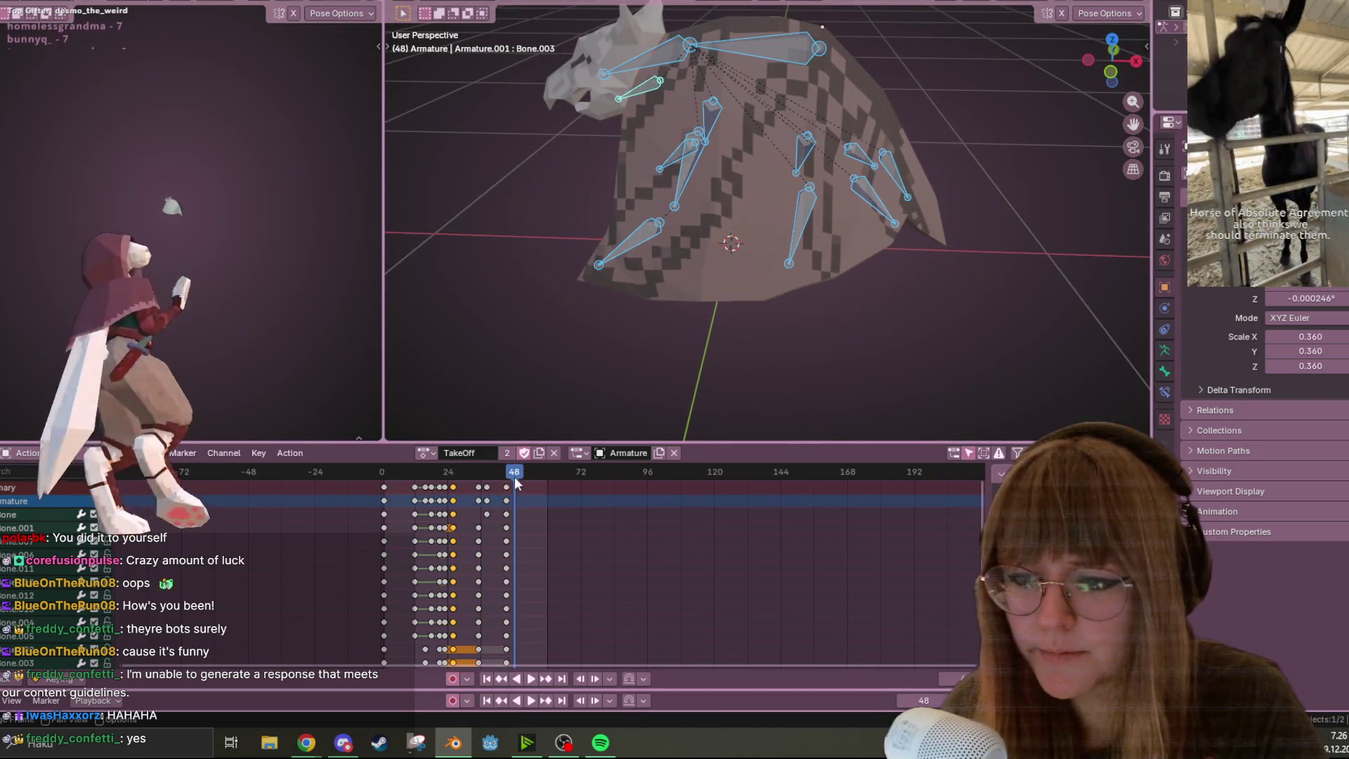
drag(515, 477, 451, 477)
key(space)
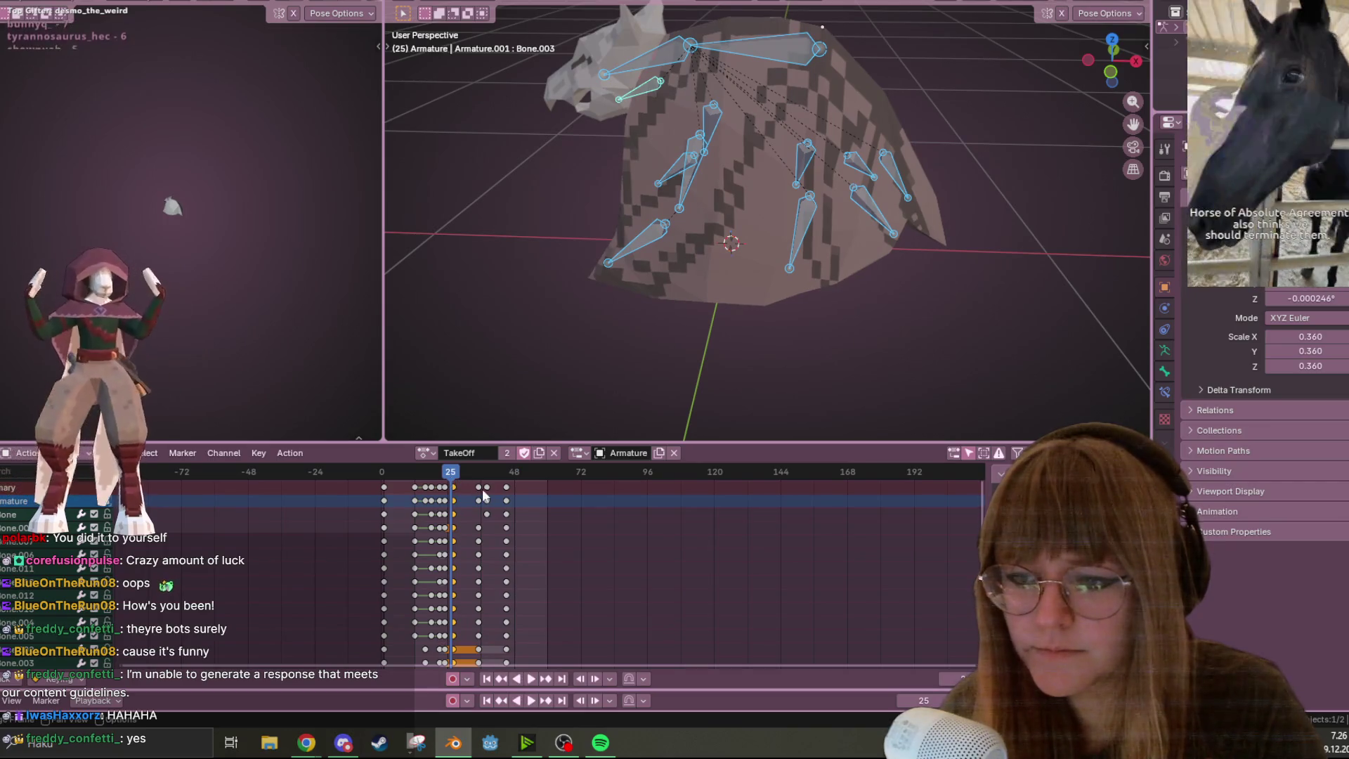
drag(506, 494, 492, 494)
click(486, 679)
click(530, 679)
Orbit around the playing bat, snapping to the front view and back to an angled view
mouse_move(883, 258)
middle_down()
mouse_move(876, 330)
mouse_move(831, 275)
mouse_move(924, 255)
mouse_move(690, 305)
mouse_move(876, 289)
mouse_move(1136, 184)
middle_up()
mouse_move(744, 167)
middle_down()
mouse_move(965, 162)
mouse_move(973, 121)
mouse_move(773, 104)
mouse_move(583, 171)
mouse_move(572, 229)
mouse_move(1056, 15)
mouse_move(1115, 73)
middle_up()
click(1115, 73)
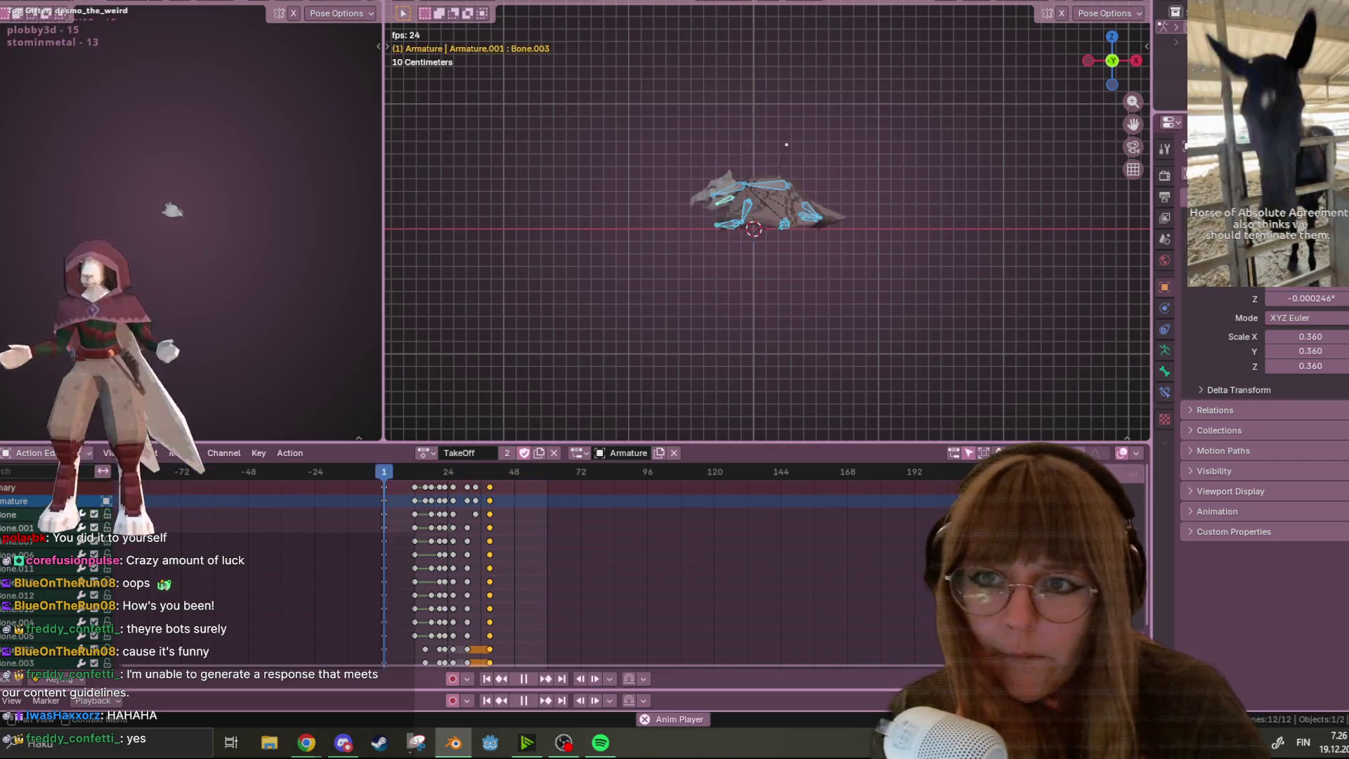
mouse_move(881, 14)
middle_down()
mouse_move(985, 130)
mouse_move(962, 200)
mouse_move(687, 154)
mouse_move(940, 84)
mouse_move(719, 71)
mouse_move(647, 84)
mouse_move(675, 182)
mouse_move(987, 170)
mouse_move(764, 258)
mouse_move(1049, 263)
mouse_move(610, 234)
mouse_move(625, 129)
mouse_move(1018, 78)
mouse_move(809, 124)
mouse_move(811, 214)
mouse_move(540, 247)
mouse_move(1050, 224)
mouse_move(917, 199)
mouse_move(910, 180)
mouse_move(638, 232)
mouse_move(452, 112)
mouse_move(979, 186)
mouse_move(687, 214)
mouse_move(608, 90)
mouse_move(735, 87)
mouse_move(677, 104)
mouse_move(413, 91)
mouse_move(1063, 112)
mouse_move(794, 153)
mouse_move(687, 73)
mouse_move(686, 36)
mouse_move(891, 83)
mouse_move(871, 44)
mouse_move(816, 434)
mouse_move(958, 376)
mouse_move(638, 53)
mouse_move(787, 114)
middle_up()
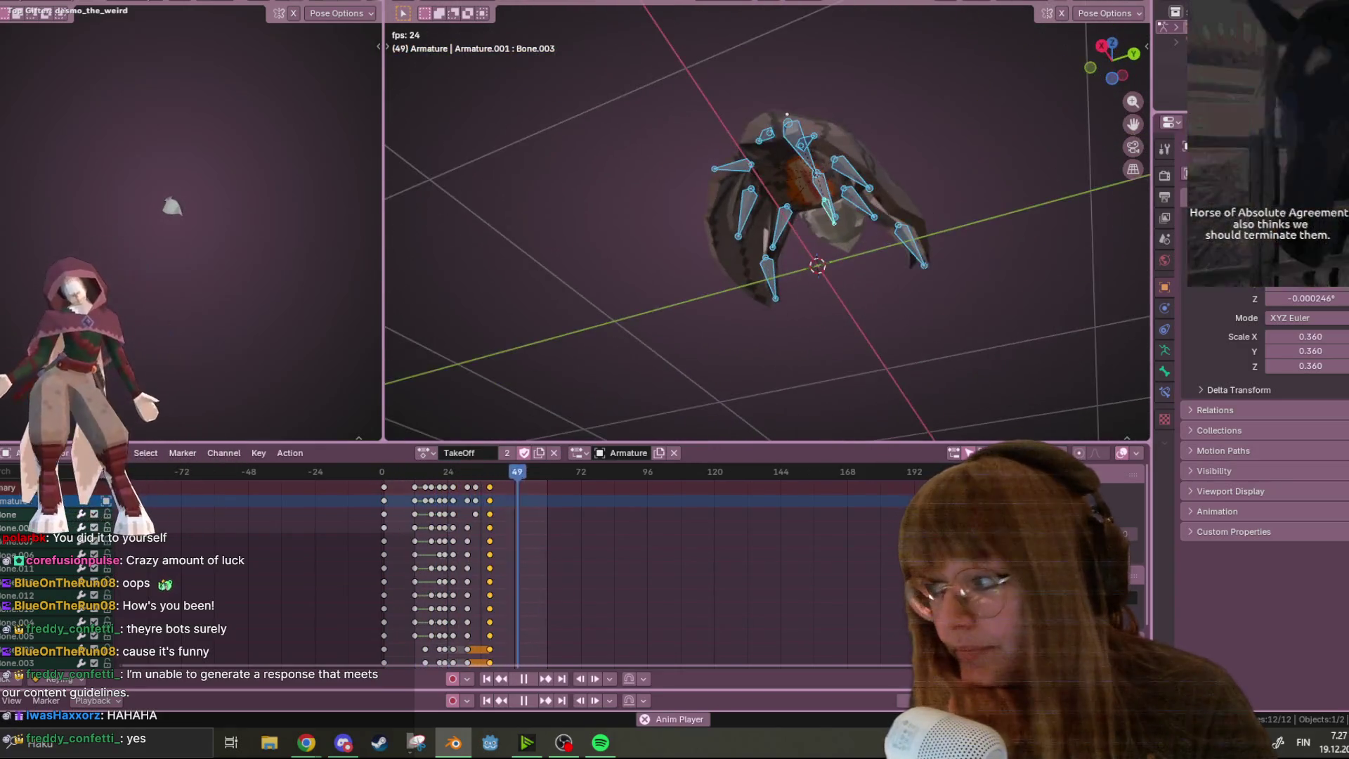
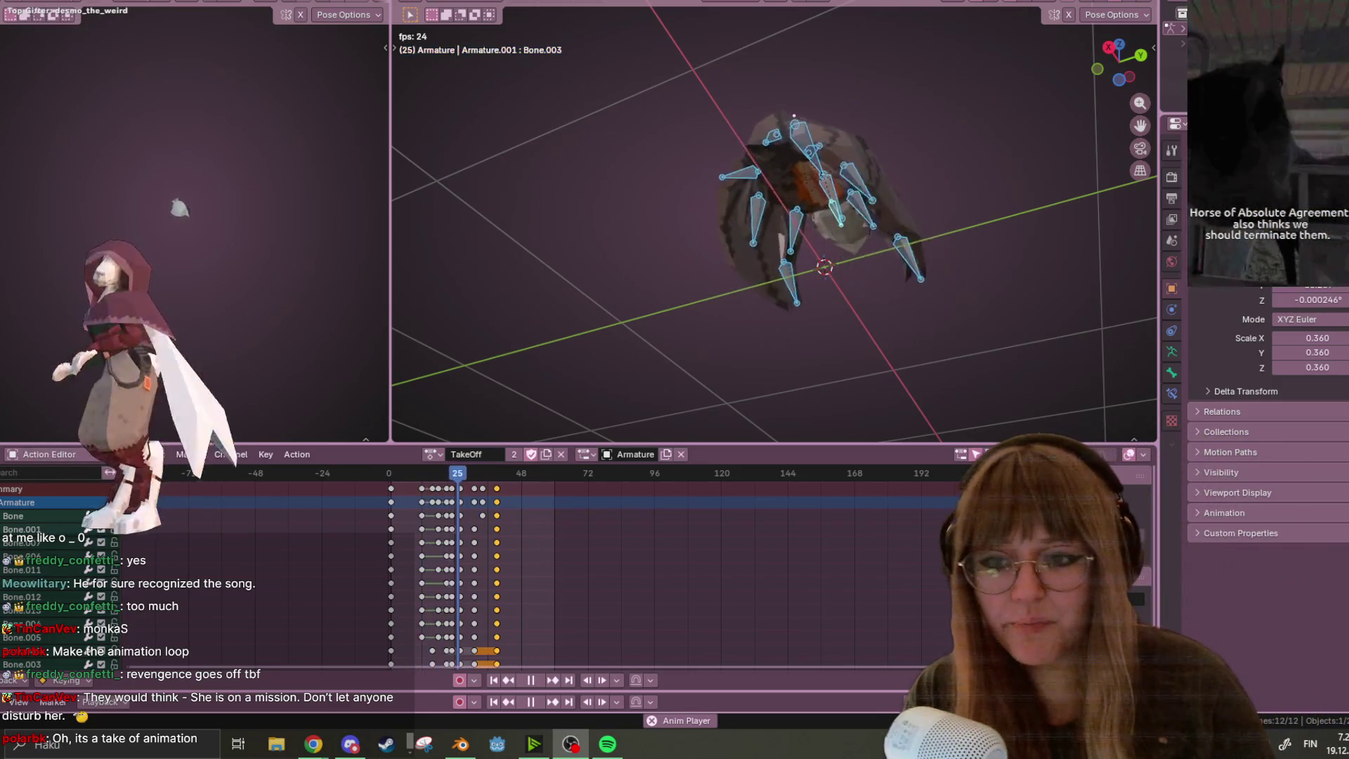
Orbit the animating bird rig from the top view to a front orthographic view
mouse_move(980, 213)
middle_down()
mouse_move(868, 285)
mouse_move(934, 255)
mouse_move(888, 239)
mouse_move(1049, 84)
middle_up()
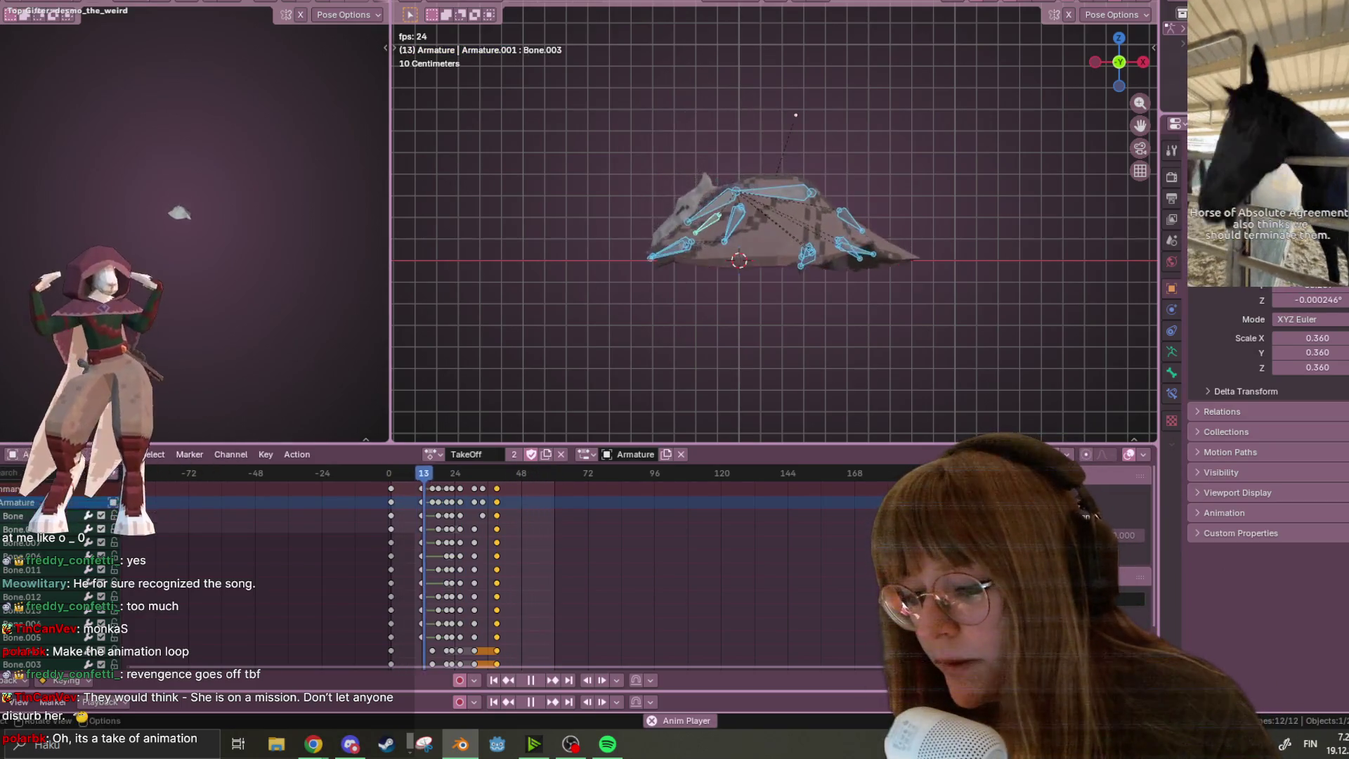
In Wheel of Names, dismiss the winner pop-up, spin the wheel again, and return to Blender
mouse_move(313, 744)
click(371, 654)
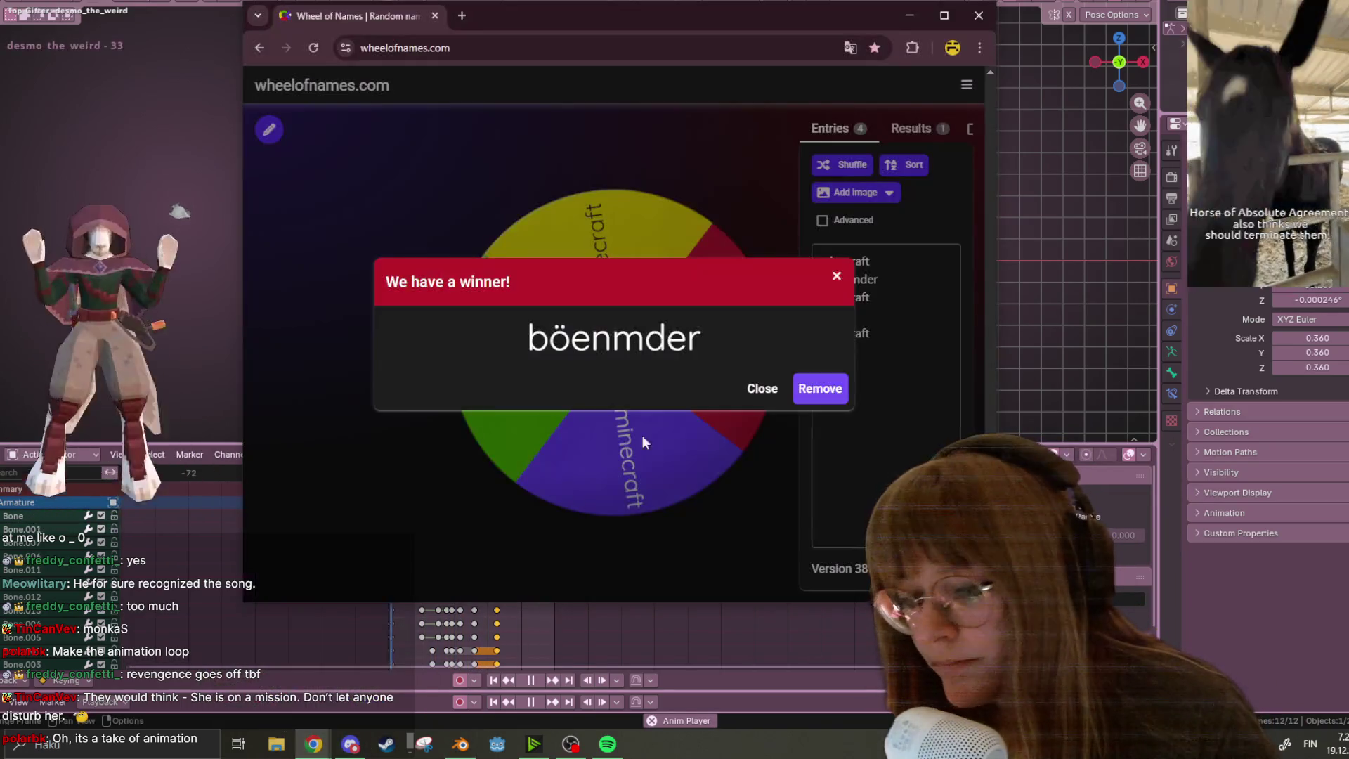
click(836, 277)
click(677, 316)
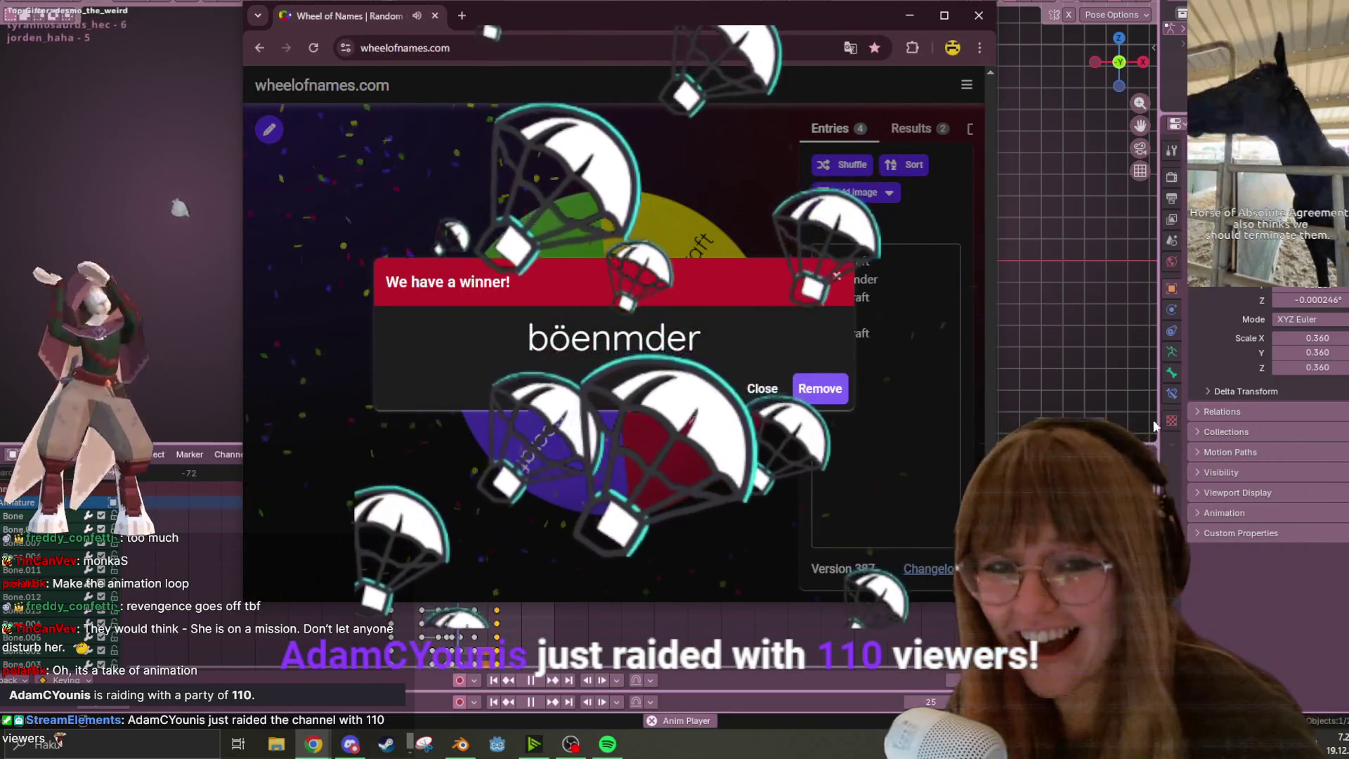
key(alt+Tab)
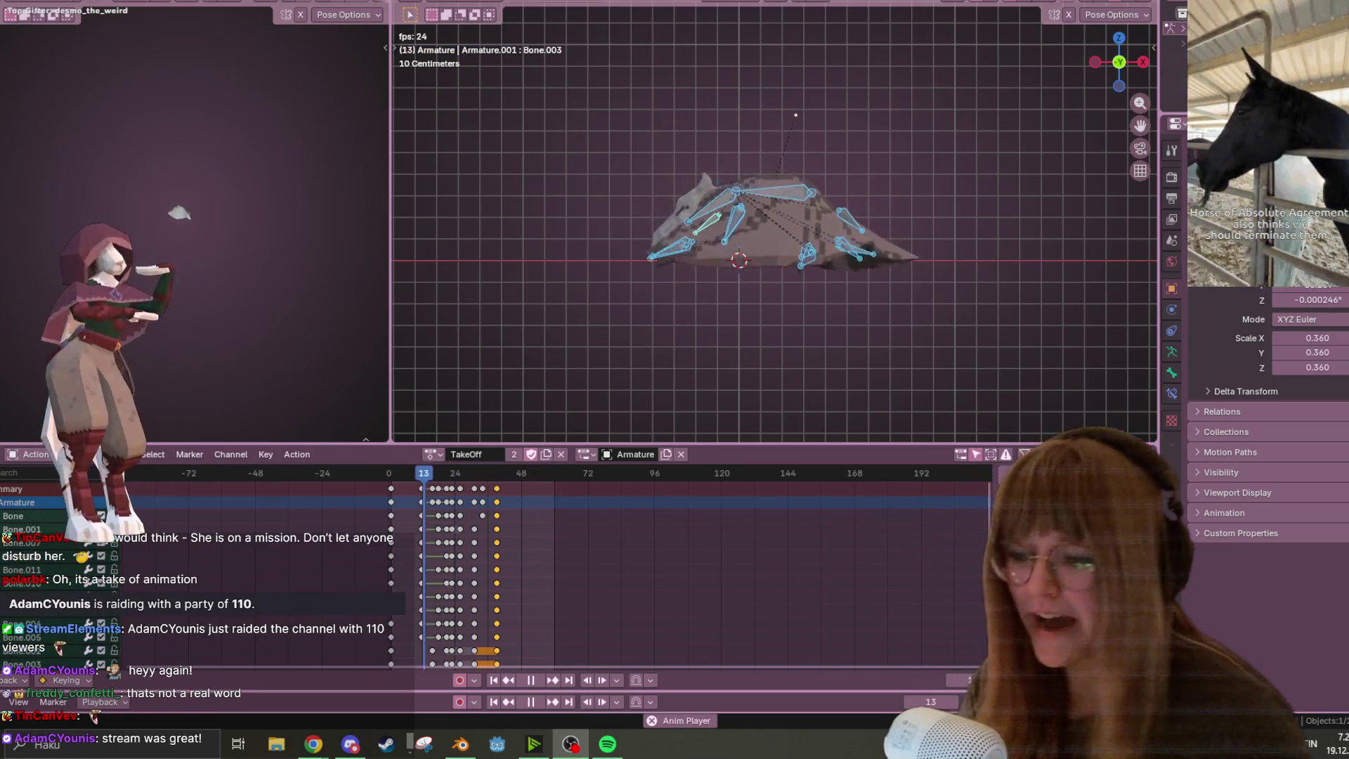
Close the new winner announcement and go back to the Blender TakeOff animation
mouse_move(313, 744)
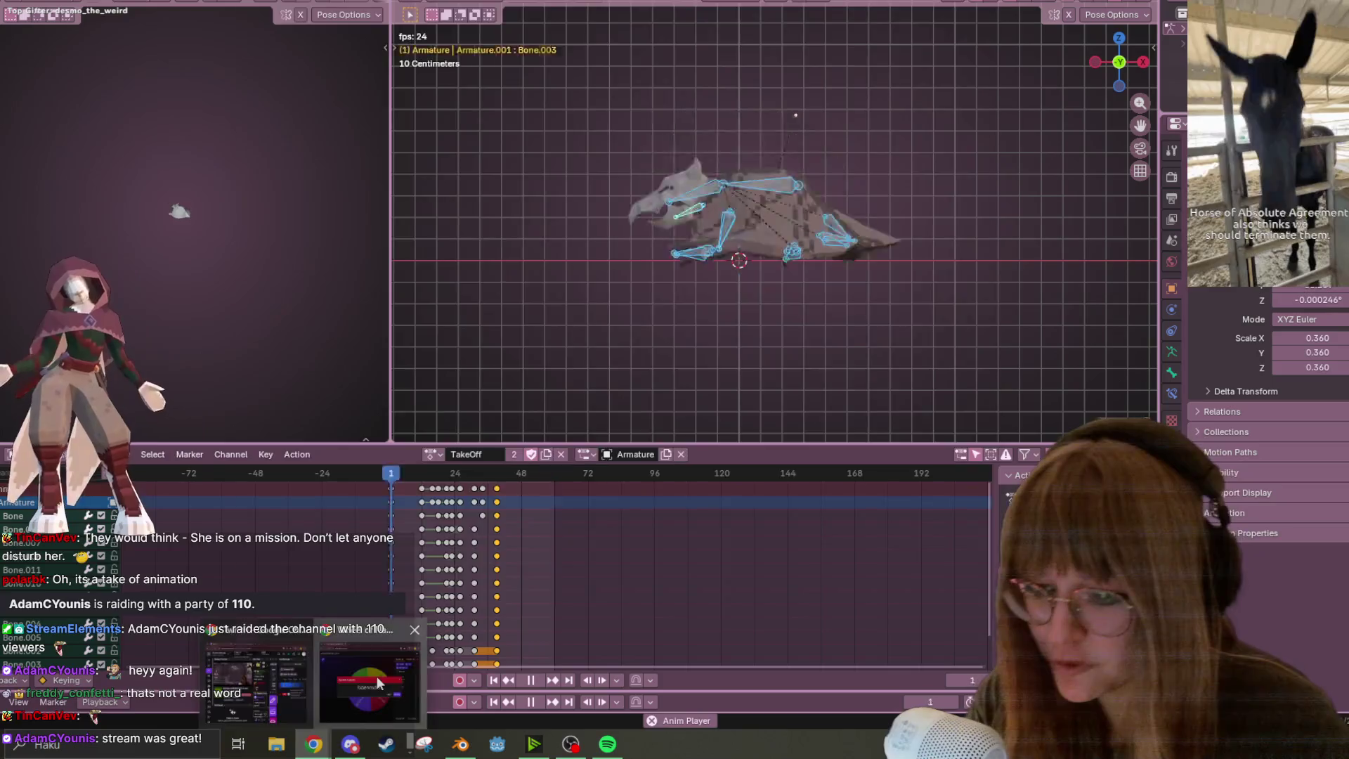
click(376, 676)
click(843, 288)
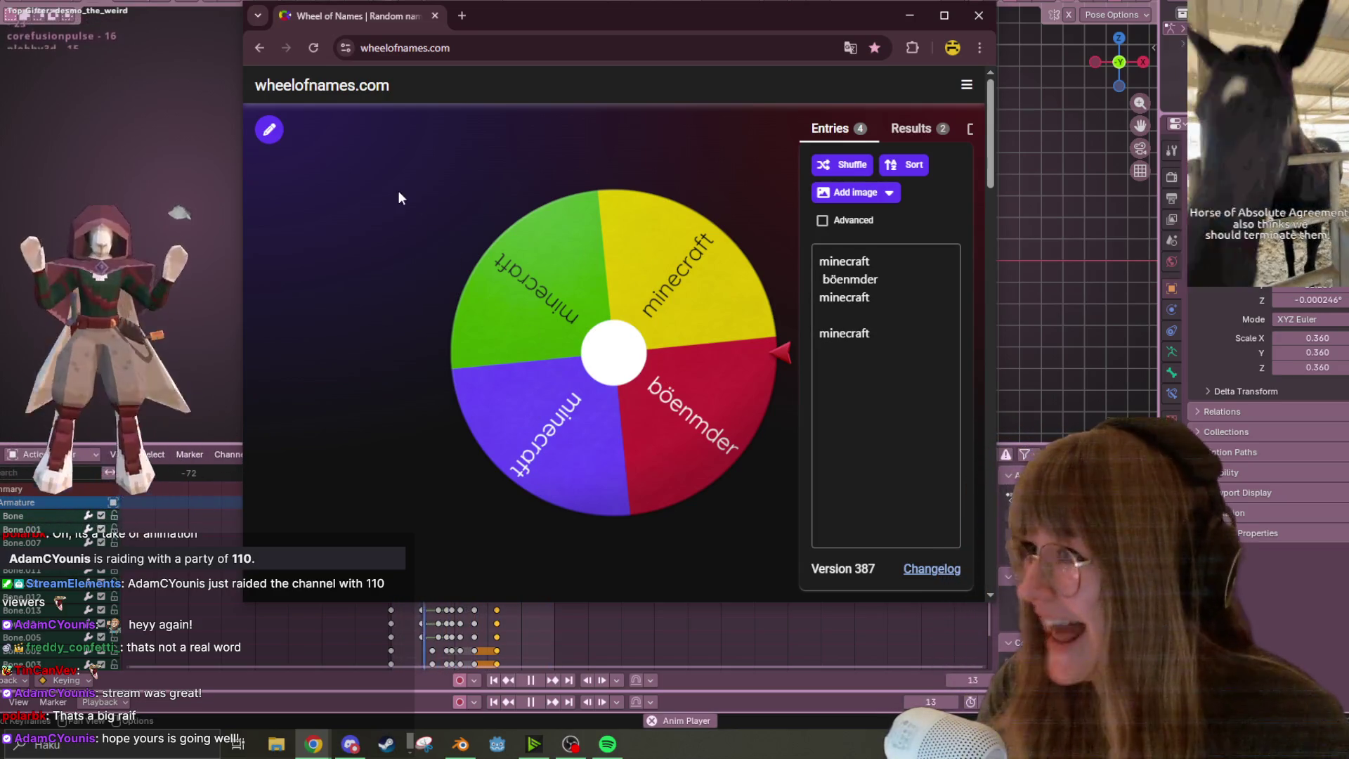
click(191, 86)
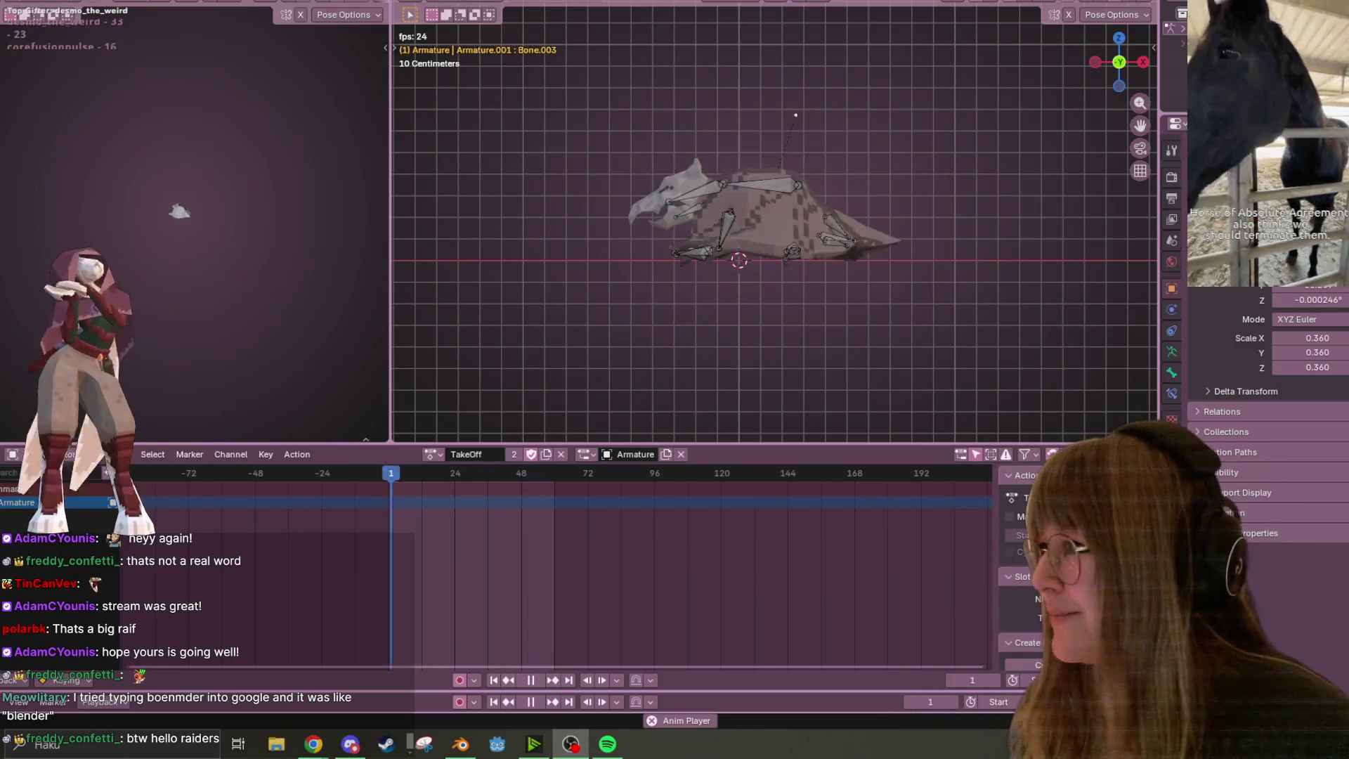
Open the Steam wishlist from the store front page and scroll down through it
click(386, 742)
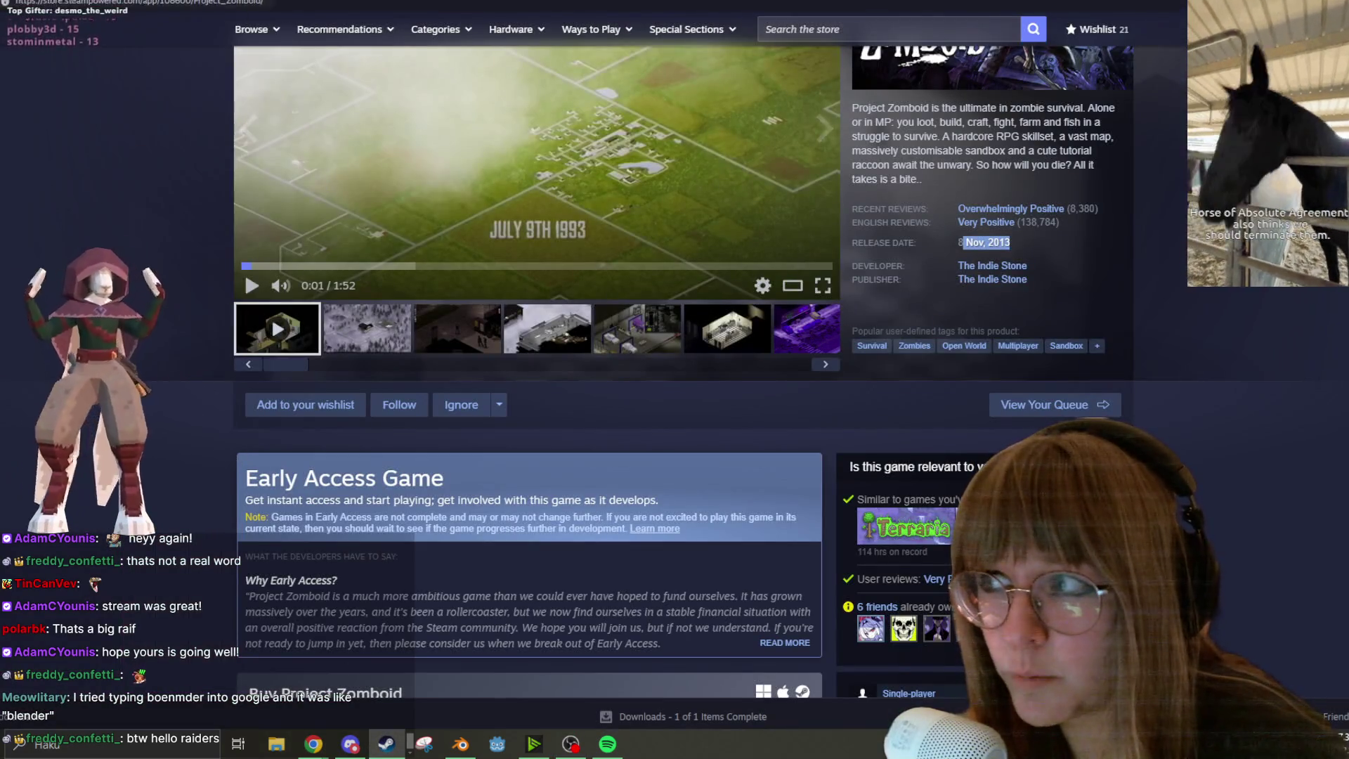
mouse_move(106, 2)
click(32, 3)
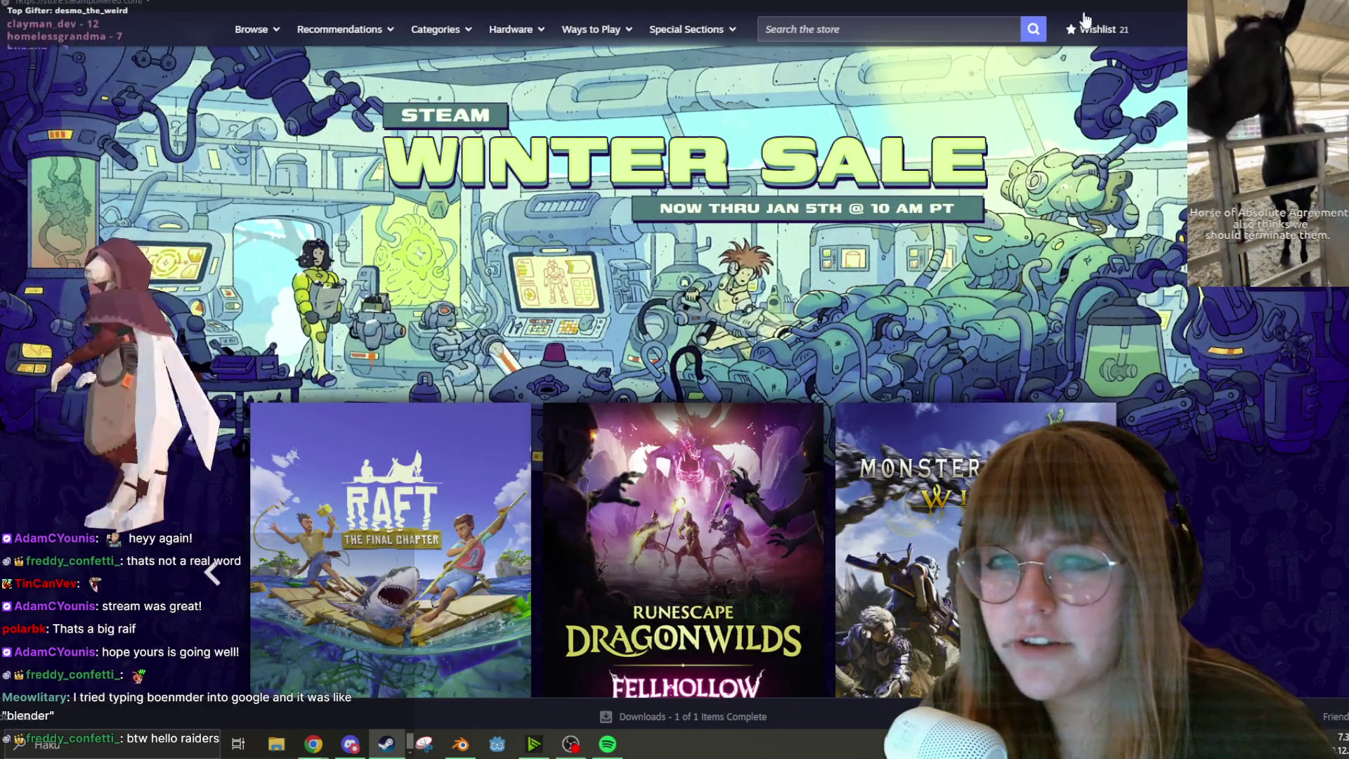
click(1092, 32)
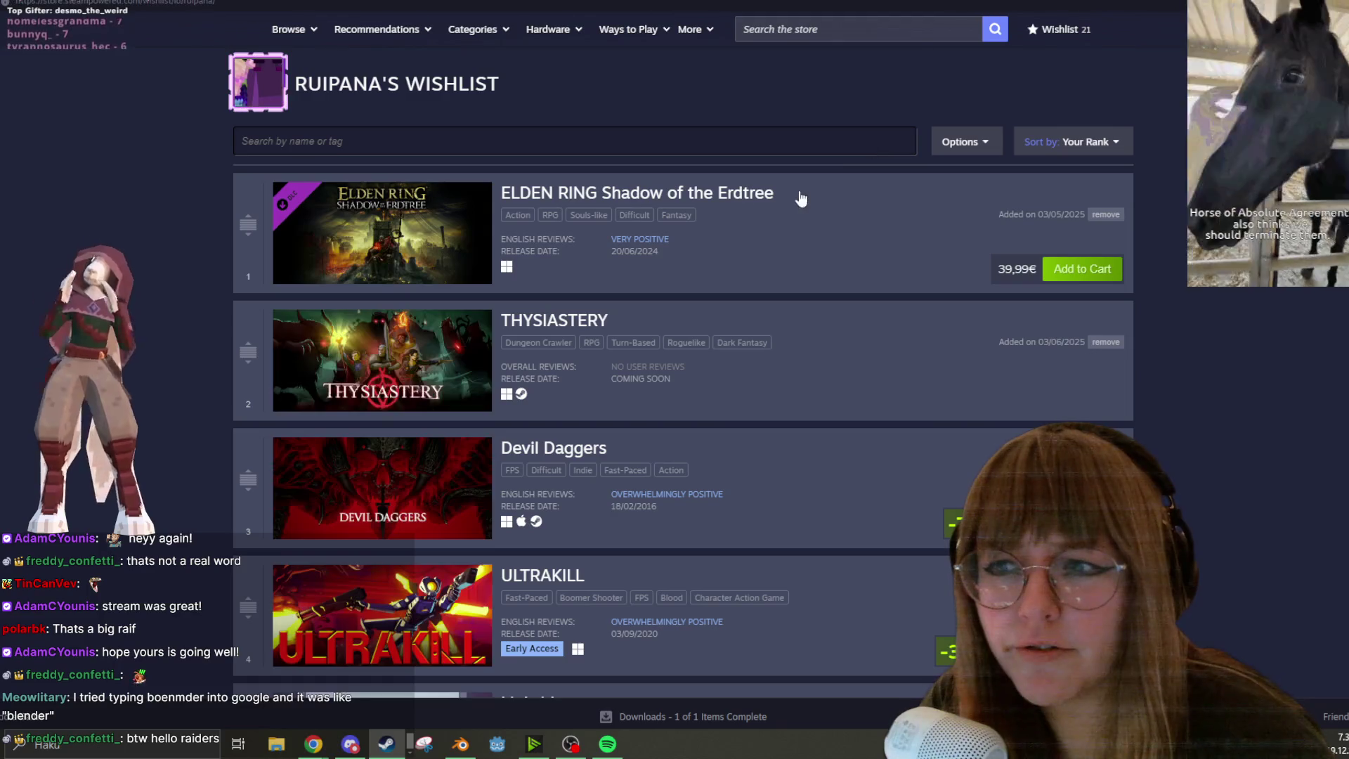
scroll(737, 246, down, 5)
scroll(738, 243, down, 7)
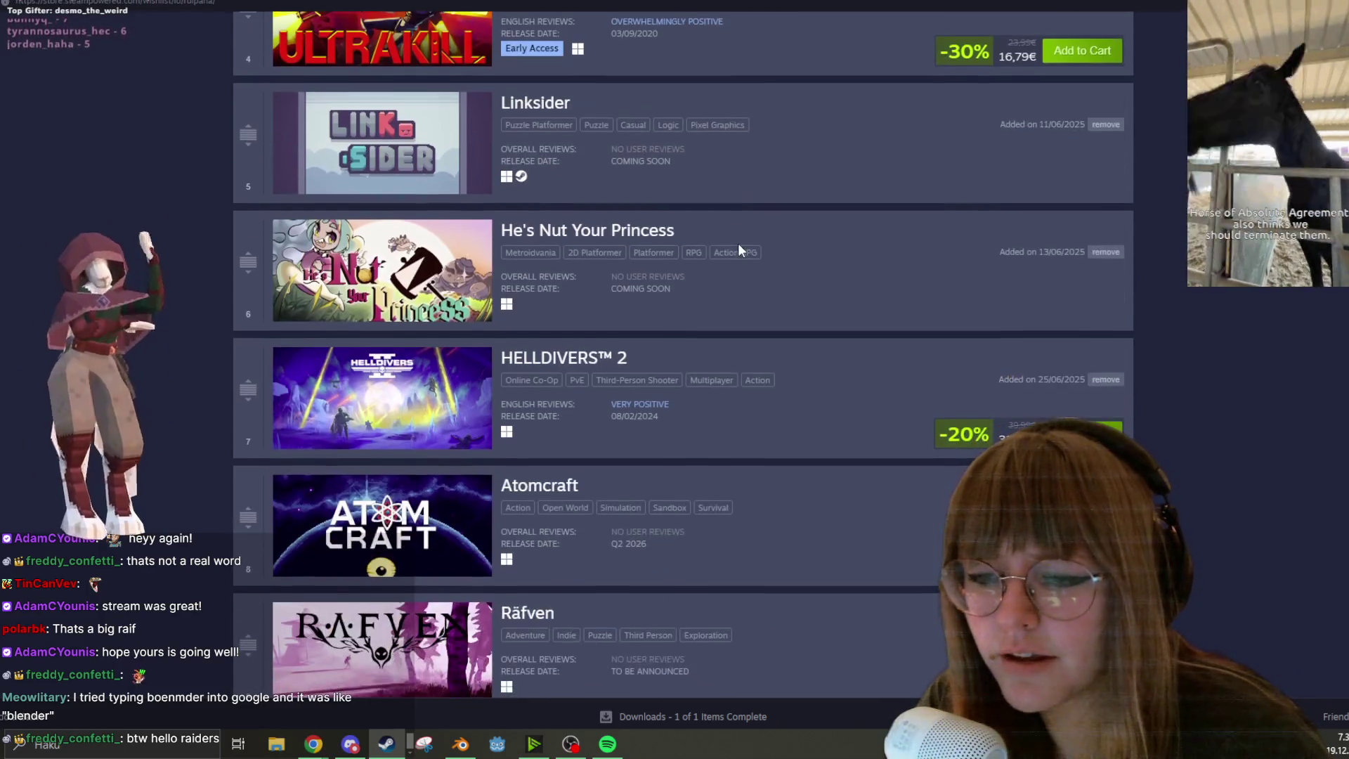
scroll(727, 252, down, 10)
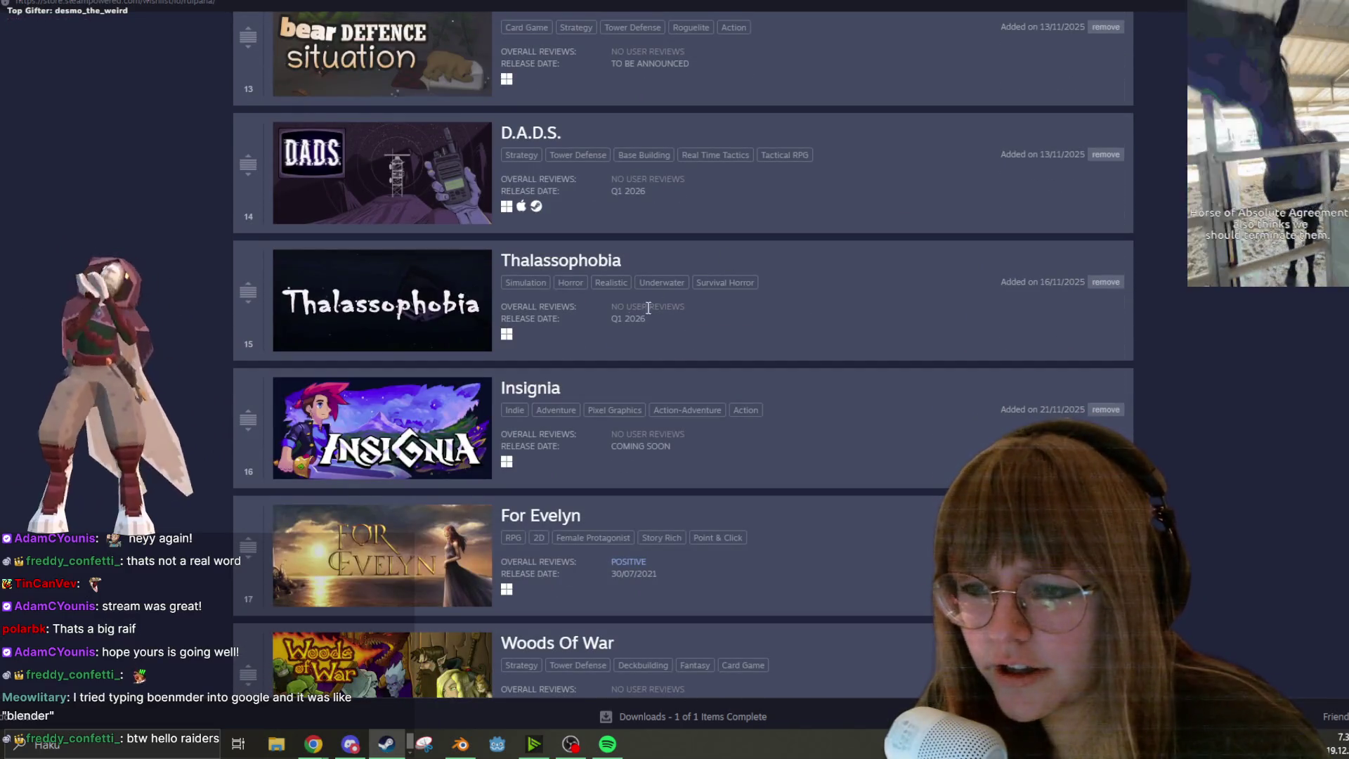
Open Insignia's store page, show its tavern interior screenshot, then return to Blender
click(533, 389)
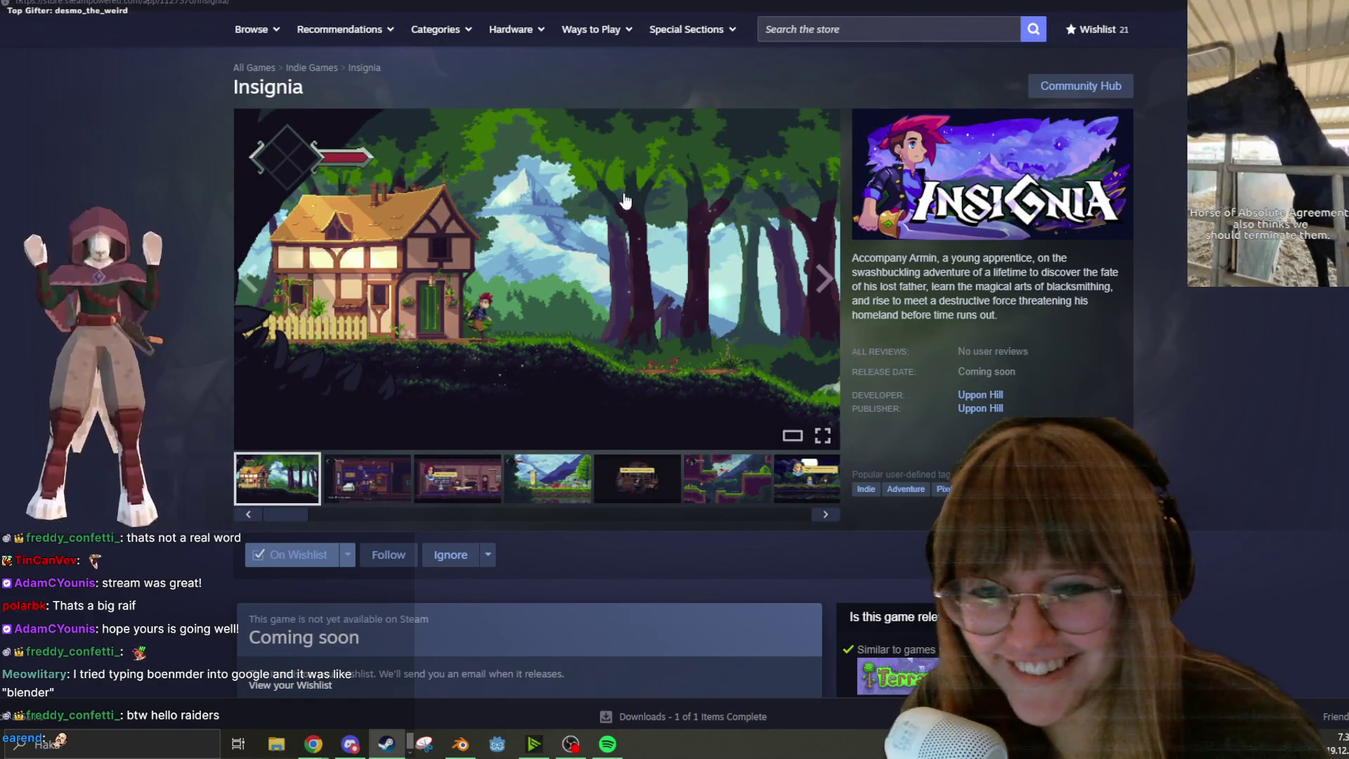
click(474, 485)
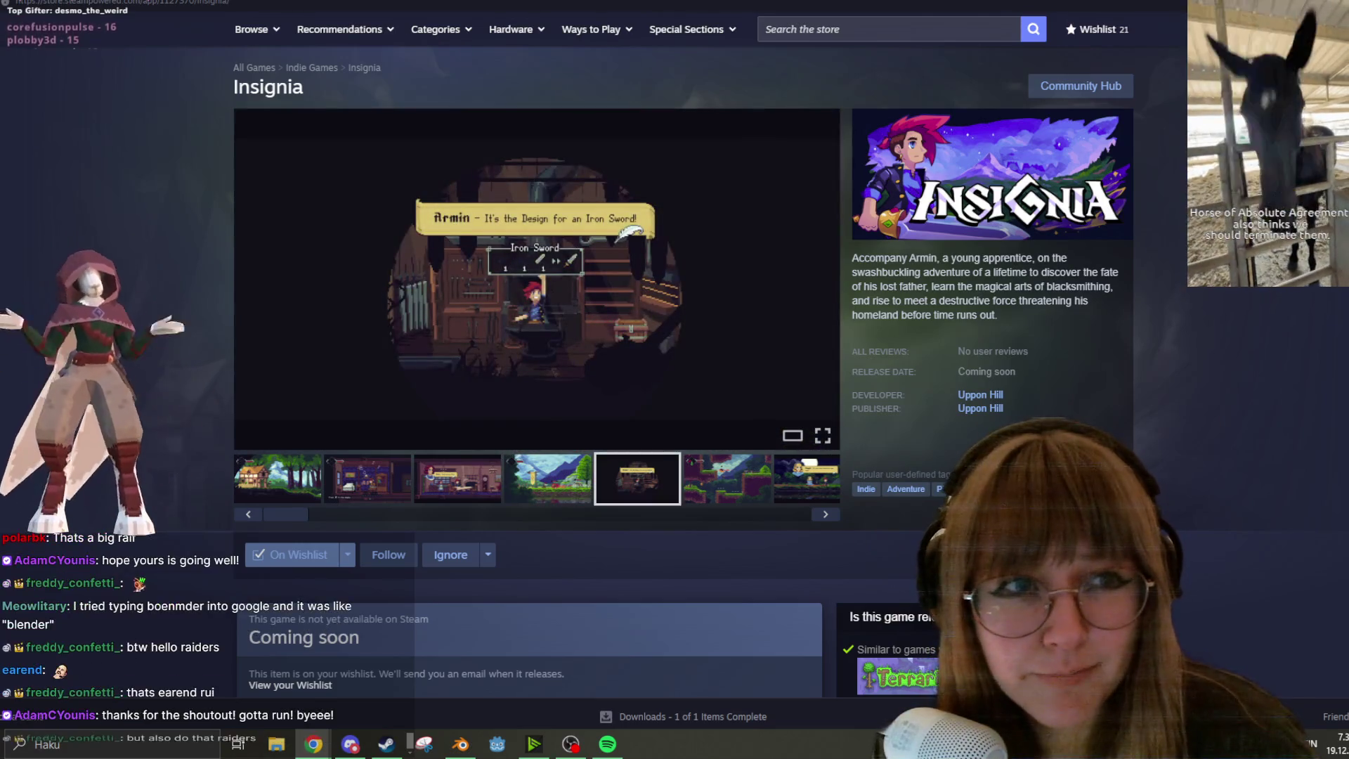
key(alt+Tab)
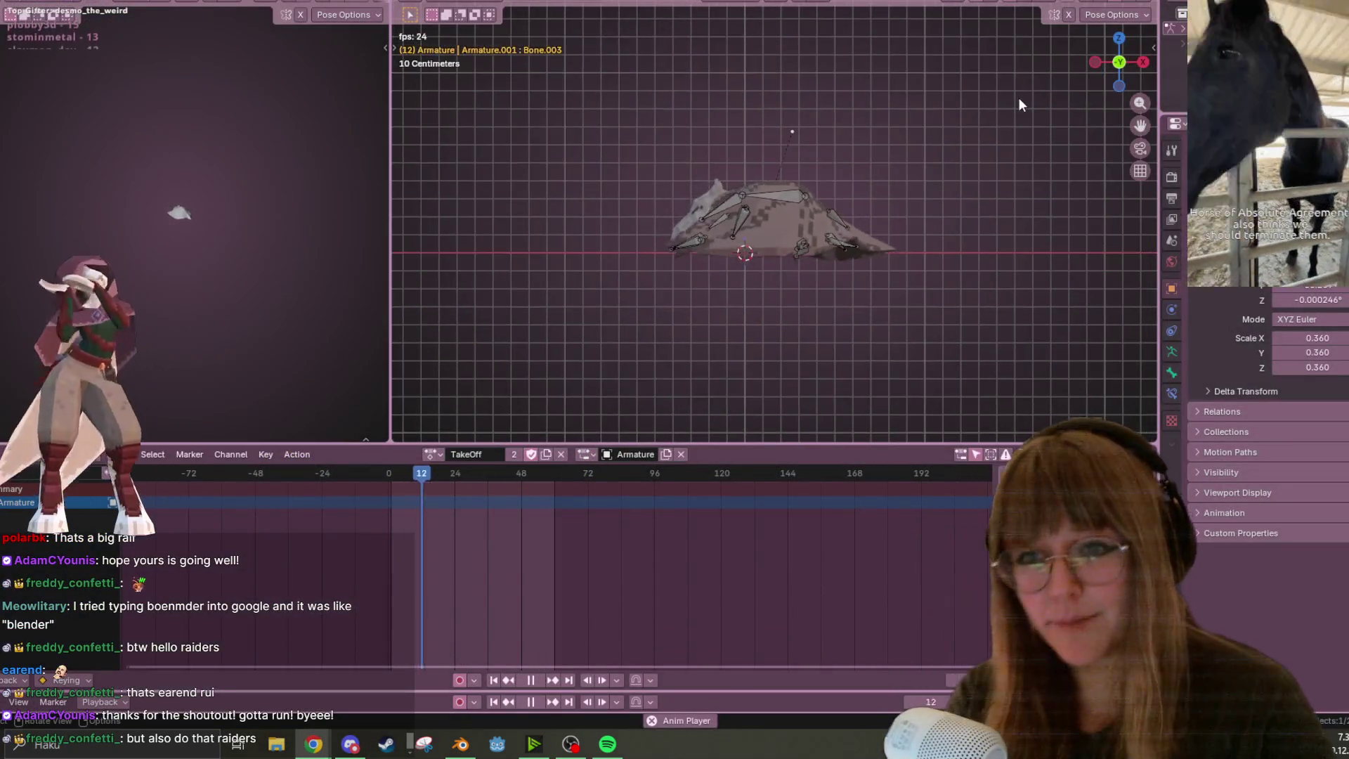
Tilt the view of the bird, switch to the pixel-art texture painting workspace, then bring Wheel of Names forward
mouse_move(1019, 111)
middle_down()
mouse_move(789, 150)
mouse_move(891, 192)
mouse_move(922, 236)
mouse_move(1021, 119)
mouse_move(871, 133)
mouse_move(813, 116)
mouse_move(852, 162)
mouse_move(848, 215)
middle_up()
scroll(818, 113, down, 5)
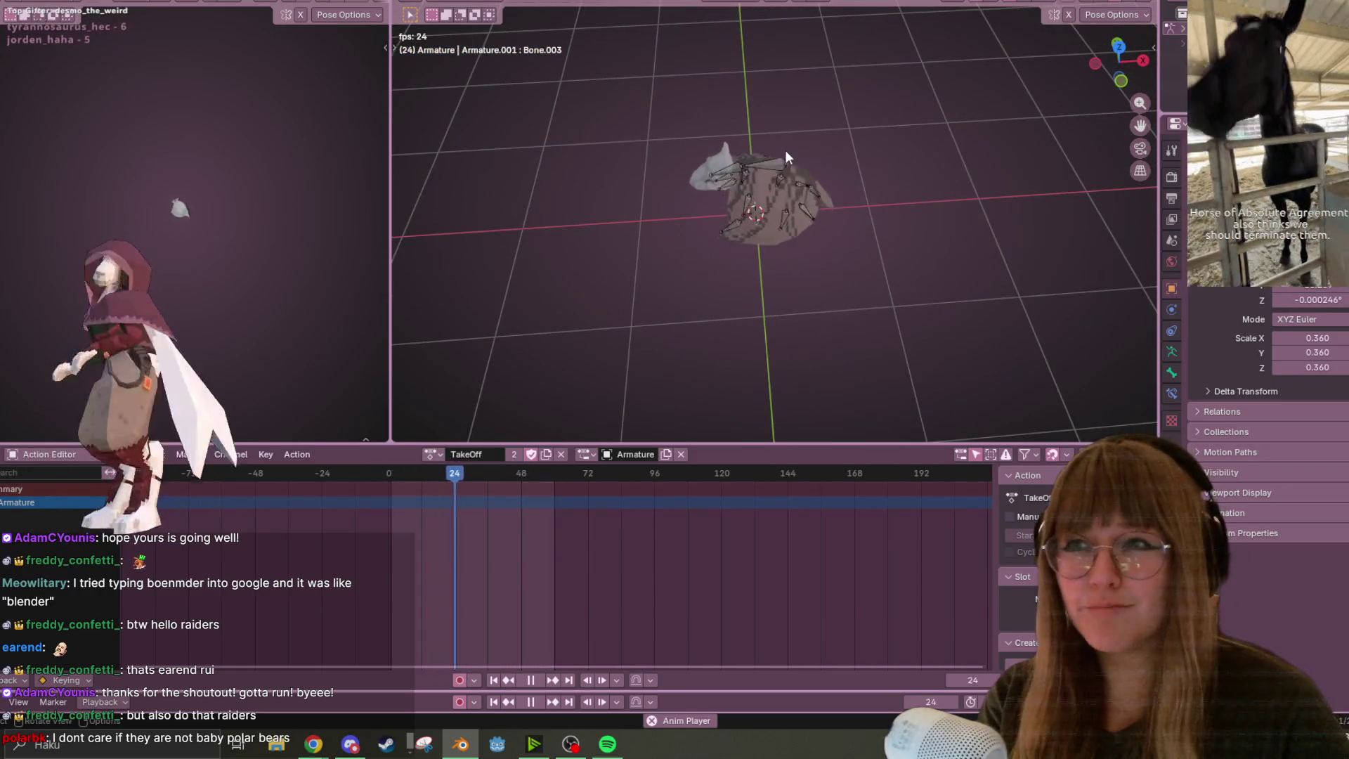
key(ctrl+Page_Down)
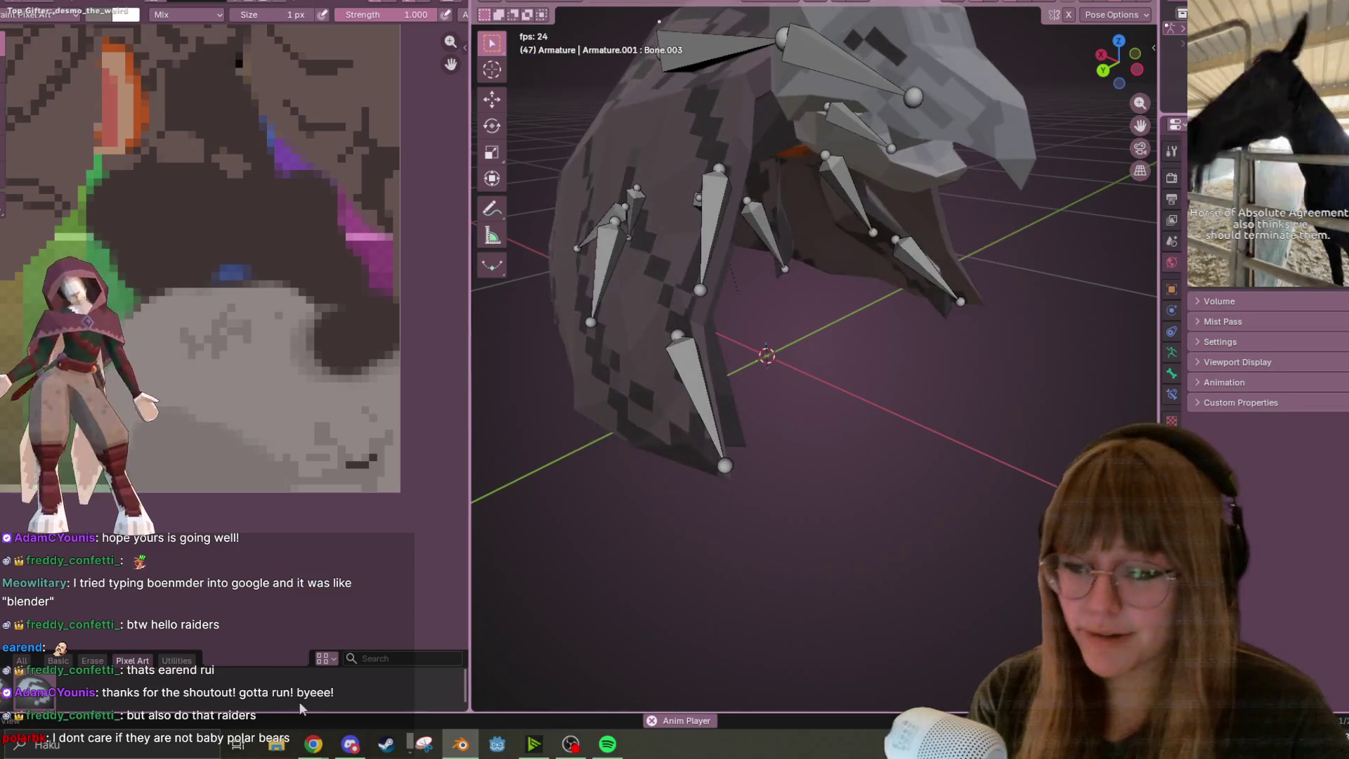
mouse_move(313, 744)
click(370, 681)
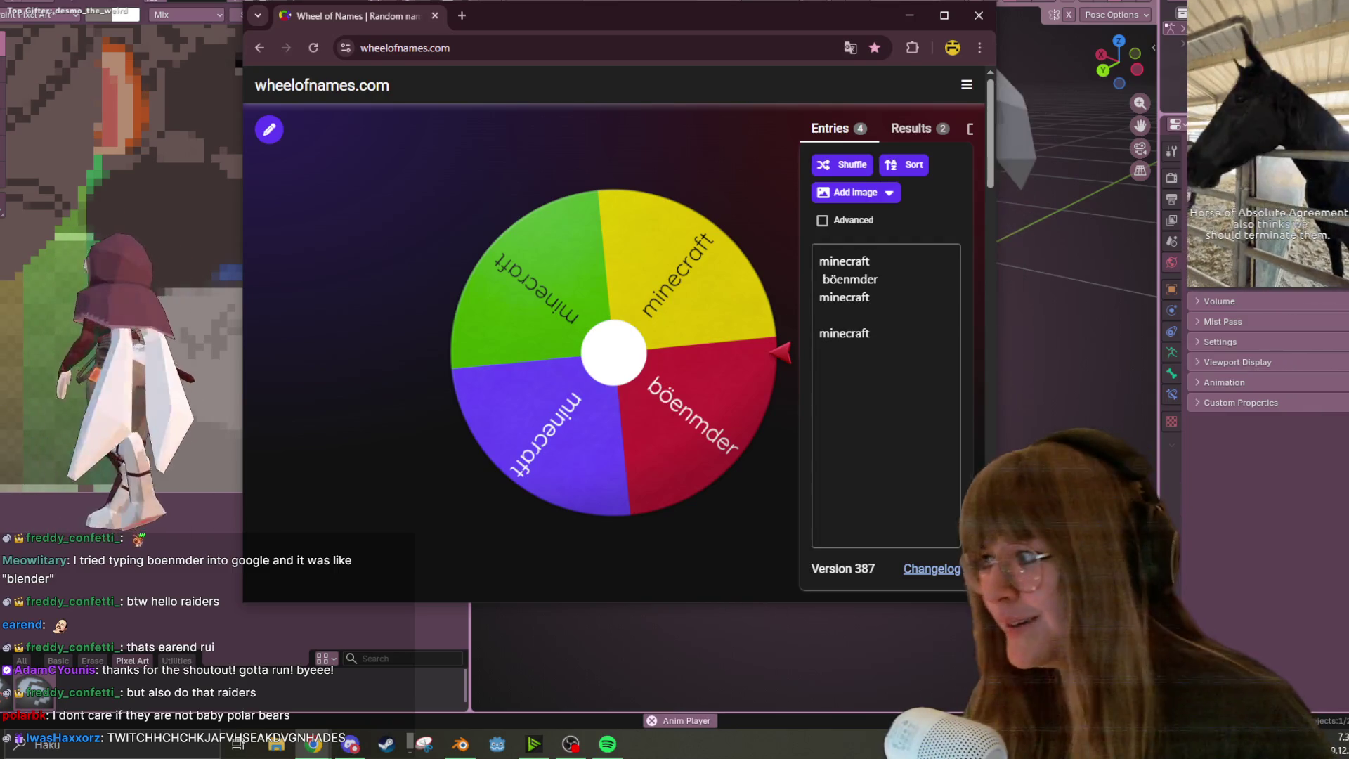
Leave Wheel of Names and bring the Blender painting workspace back to the front
key(alt+Tab)
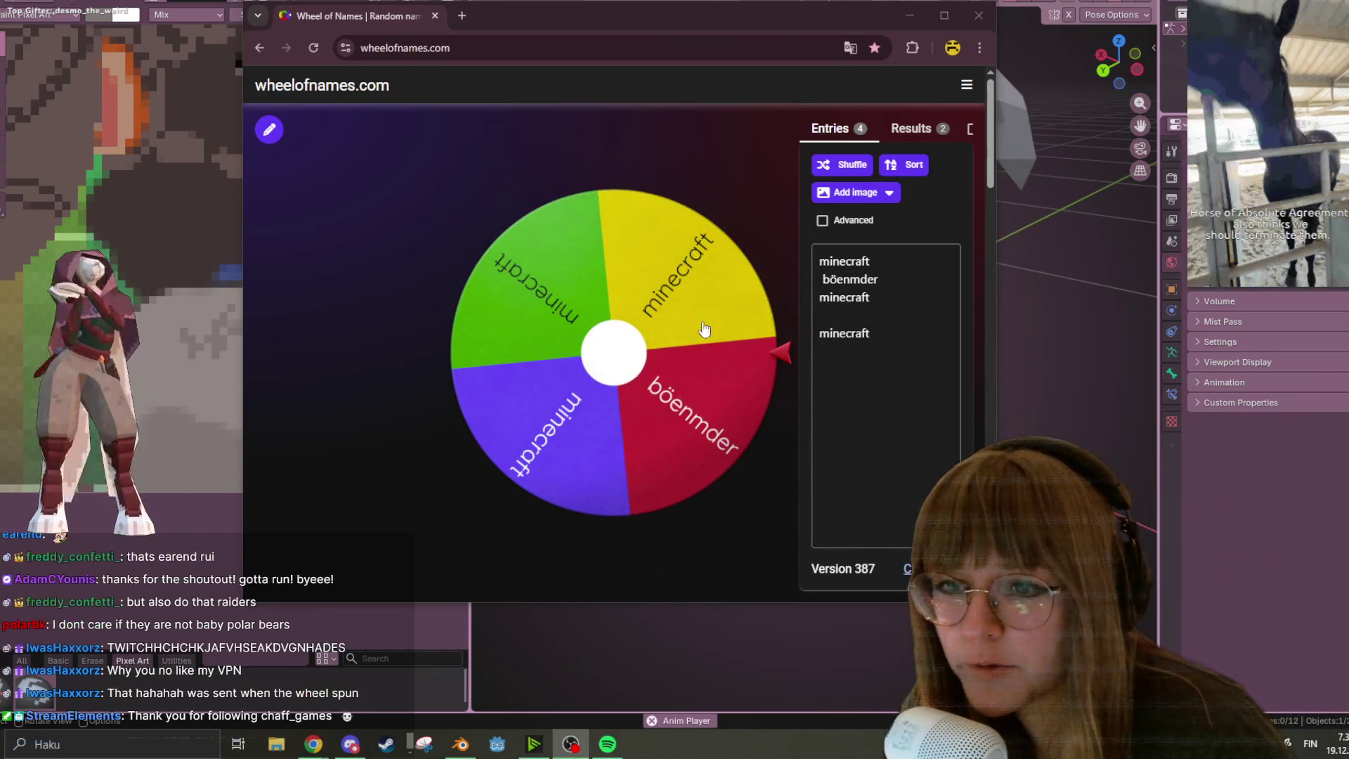
click(1132, 268)
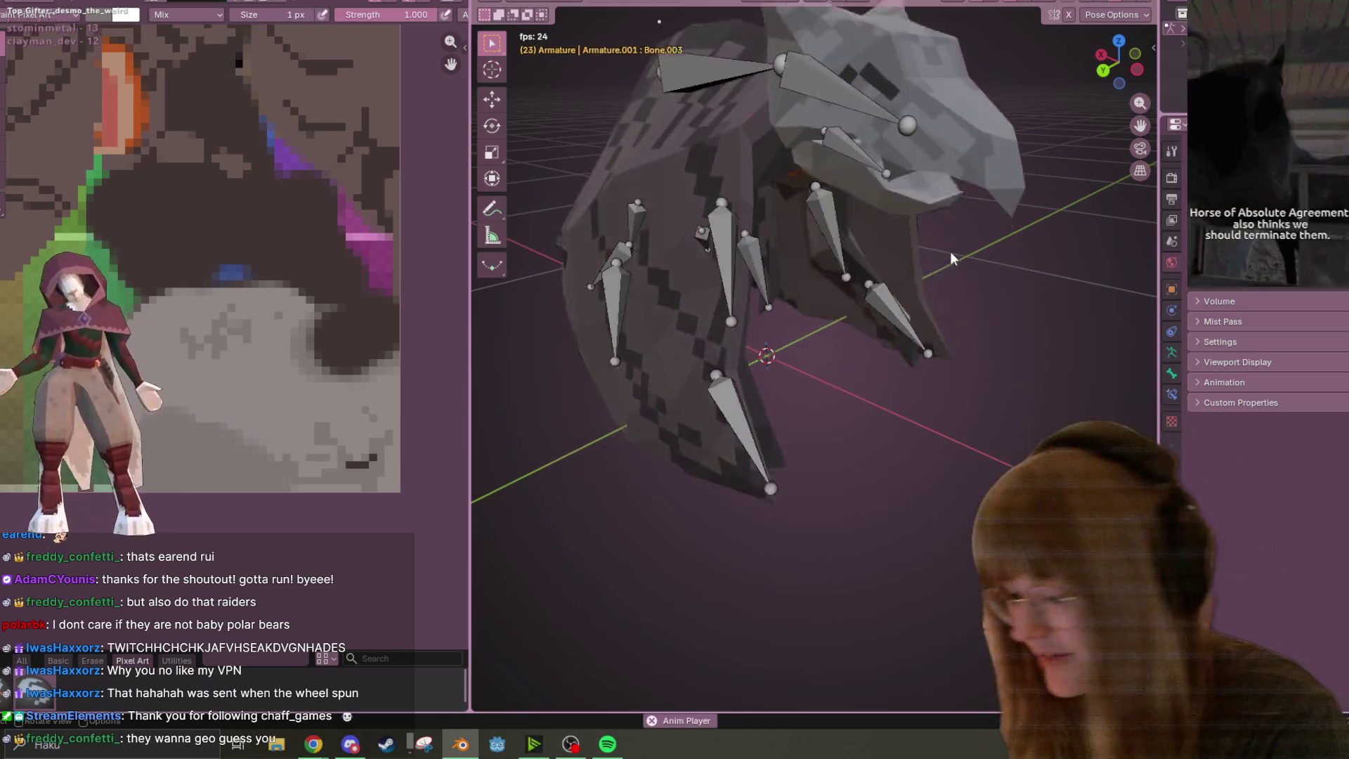
View the bird from a low angle, pan the pixel texture to another area, and open the brush colour swatch
scroll(859, 317, down, 3)
mouse_move(819, 342)
middle_down()
mouse_move(655, 314)
mouse_move(754, 289)
mouse_move(824, 188)
mouse_move(670, 336)
mouse_move(779, 293)
mouse_move(732, 272)
mouse_move(793, 170)
mouse_move(839, 263)
middle_up()
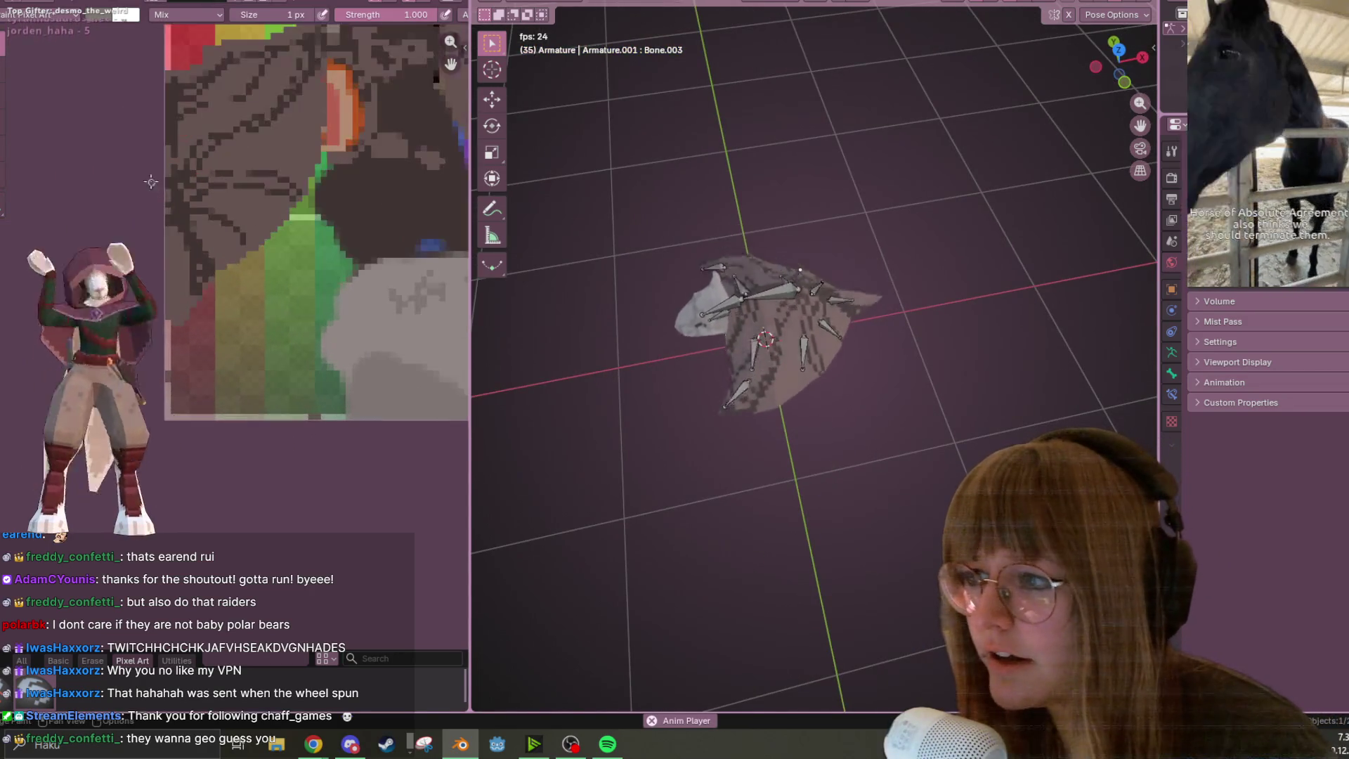
middle_drag(913, 368, 907, 281)
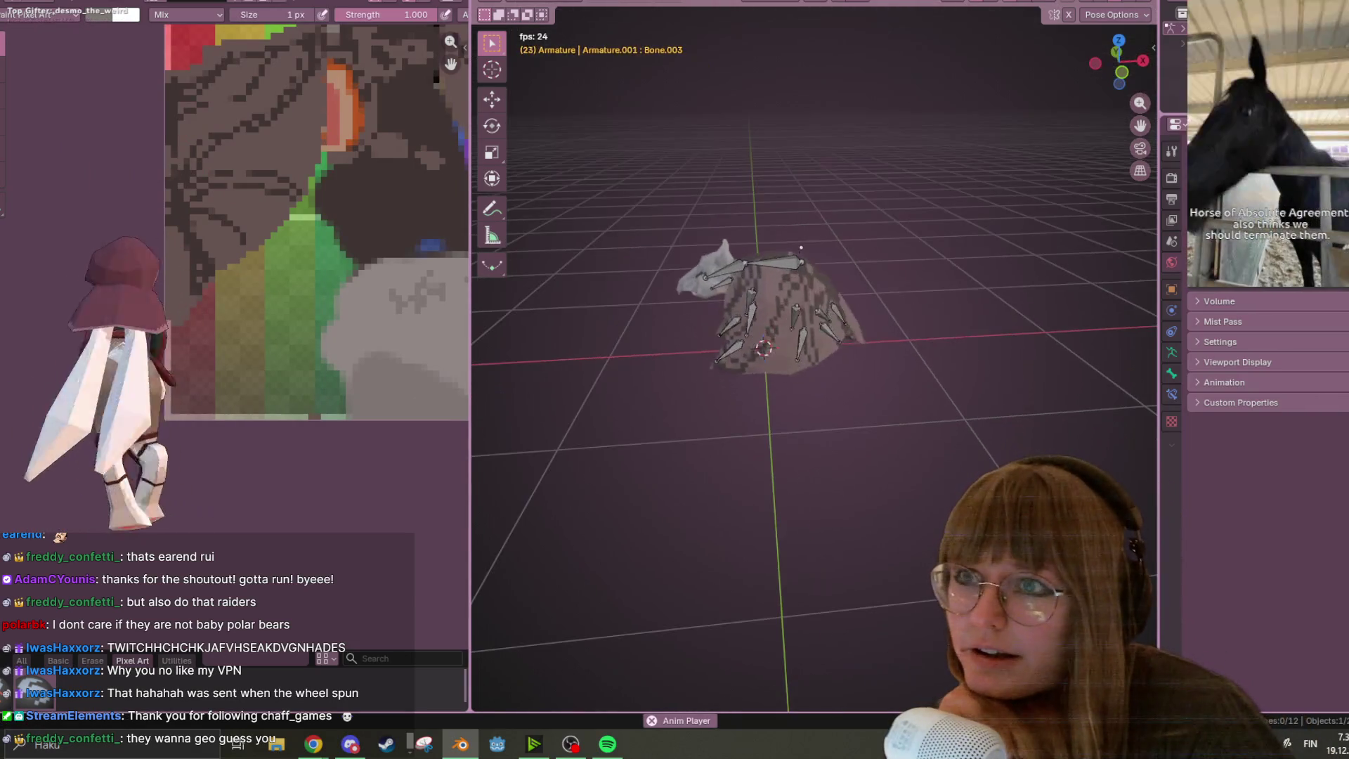
scroll(295, 174, up, 1)
middle_drag(295, 175, 179, 294)
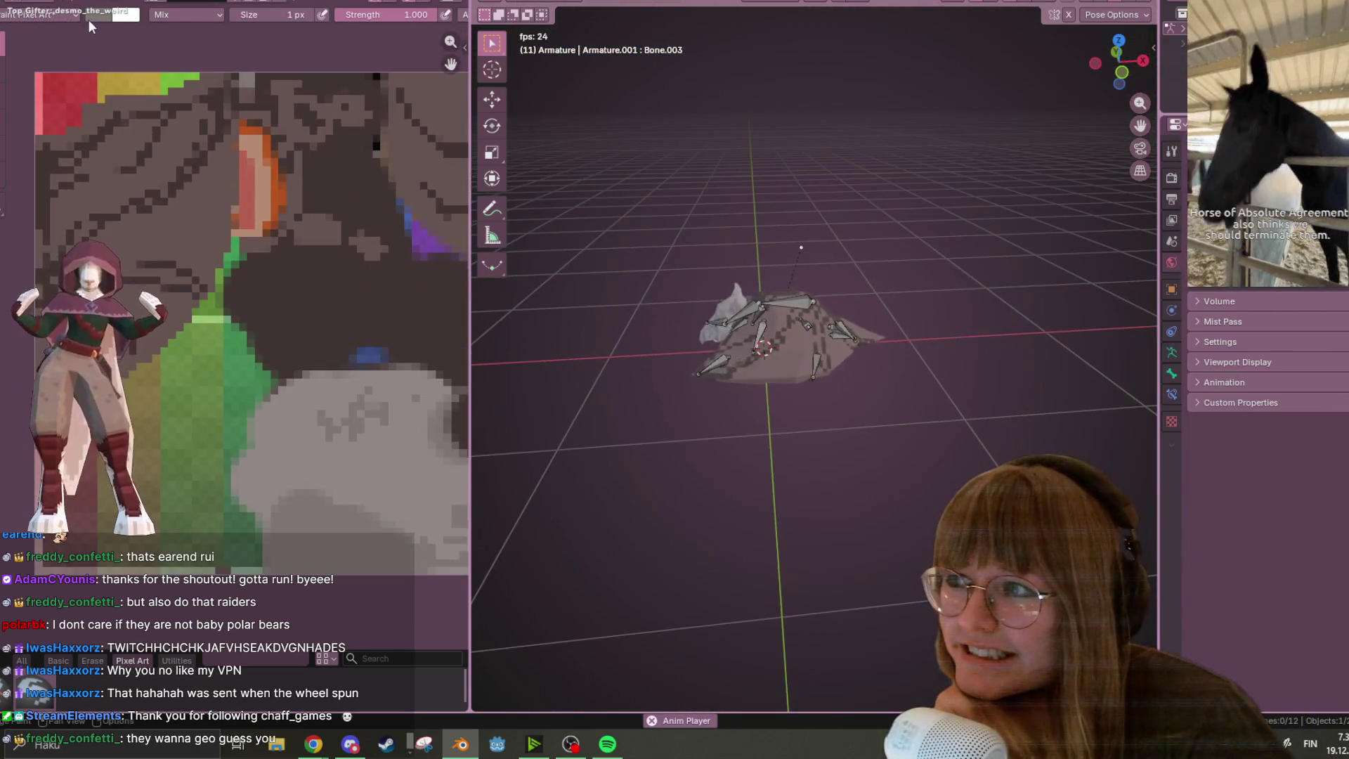
click(90, 17)
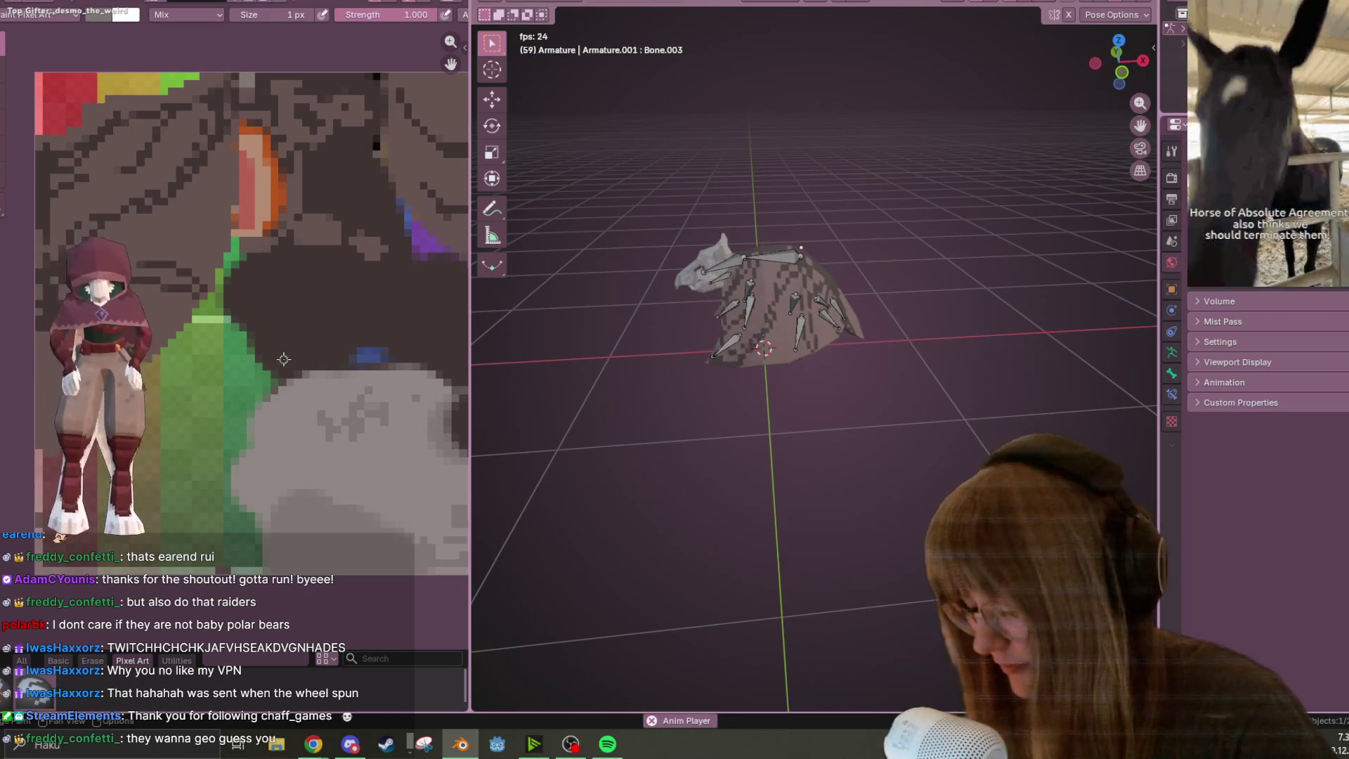